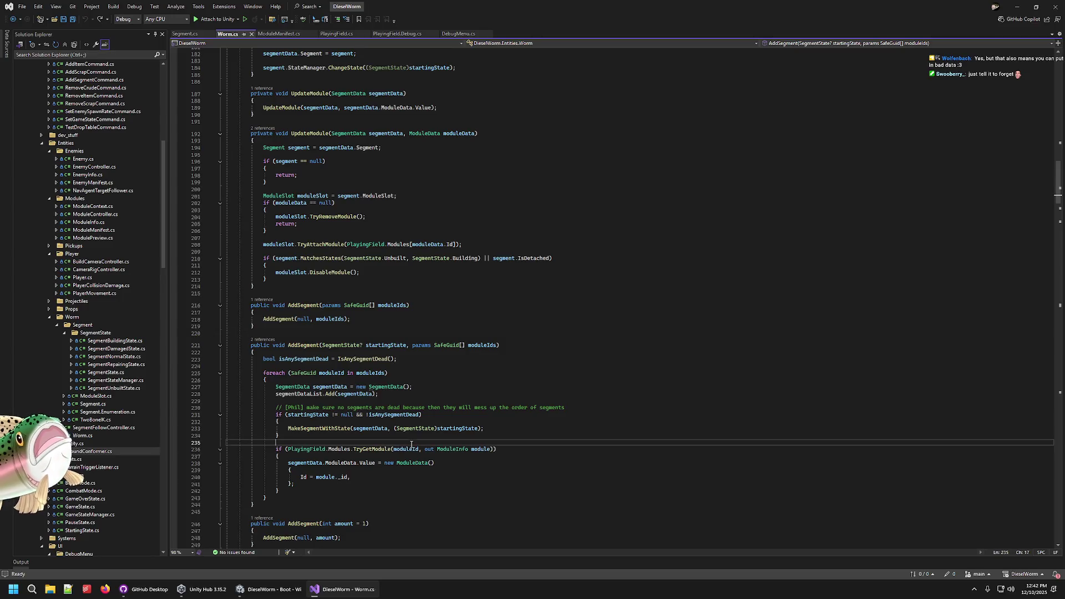
# - Jump to the MakeSegmentWithState definition in Worm.cs and place the caret after its opening brace
pyautogui.click(480, 428)
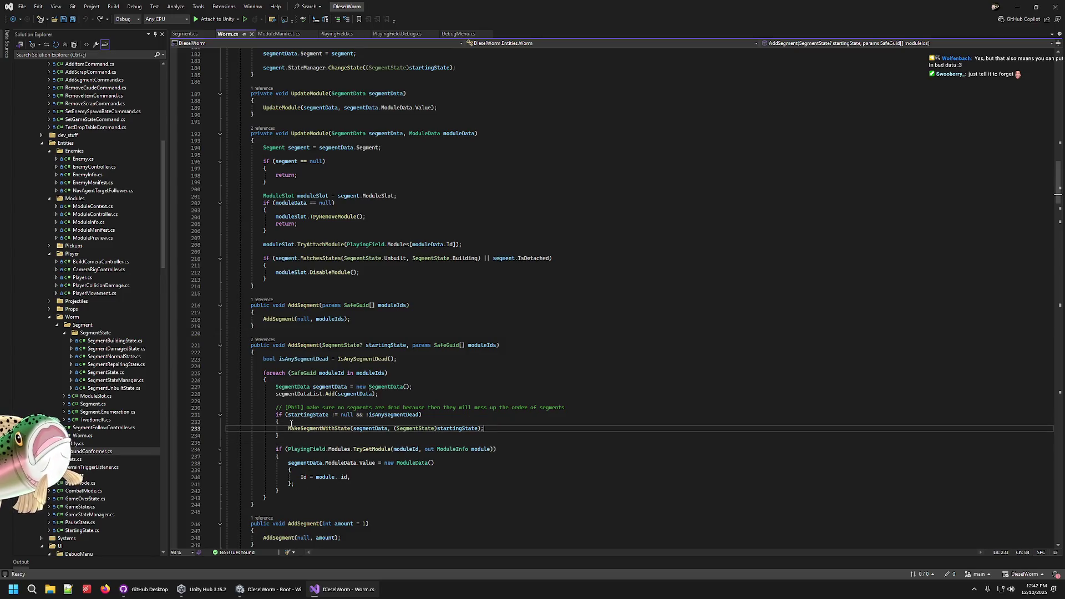
pyautogui.keyDown('ctrl'); pyautogui.click(315, 428); pyautogui.keyUp('ctrl')
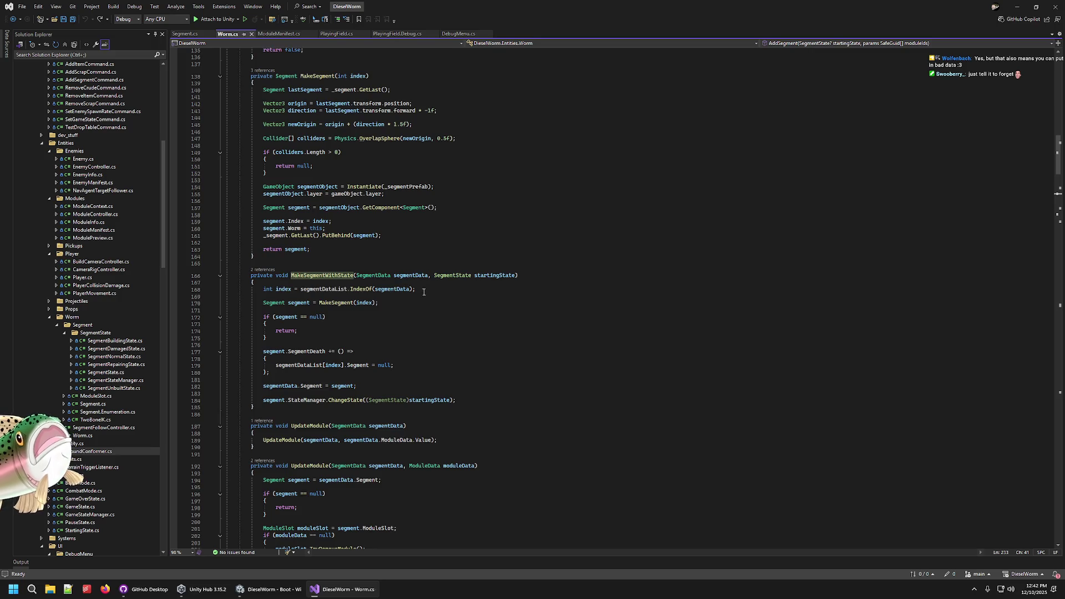
pyautogui.click(424, 292)
pyautogui.press('Down')
pyautogui.press('Down')
pyautogui.press('Down')
pyautogui.click(465, 403)
pyautogui.click(370, 387)
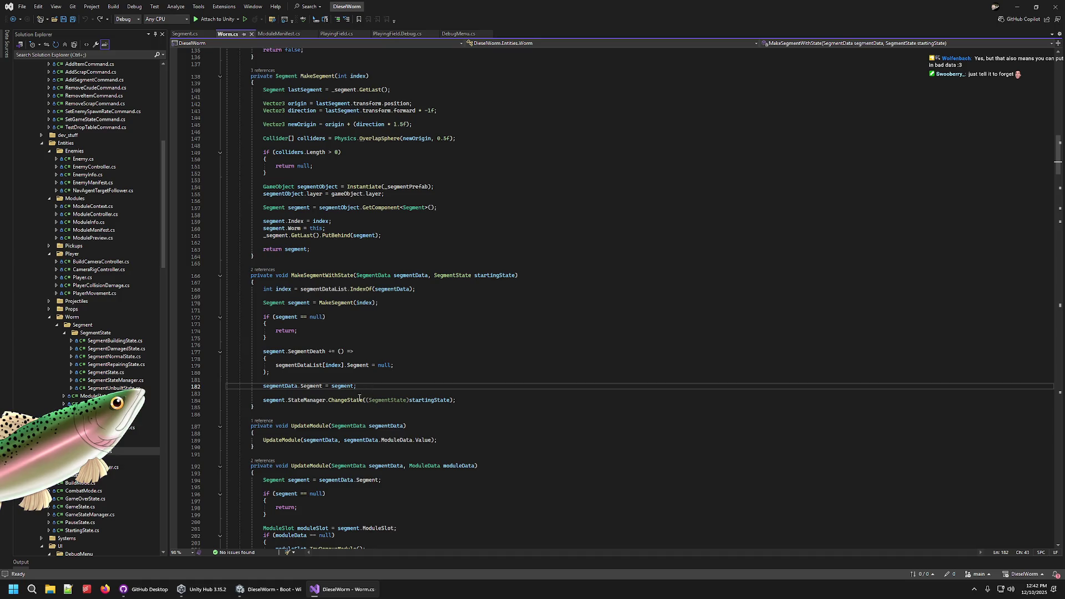
pyautogui.click(359, 400)
pyautogui.doubleClick(428, 400)
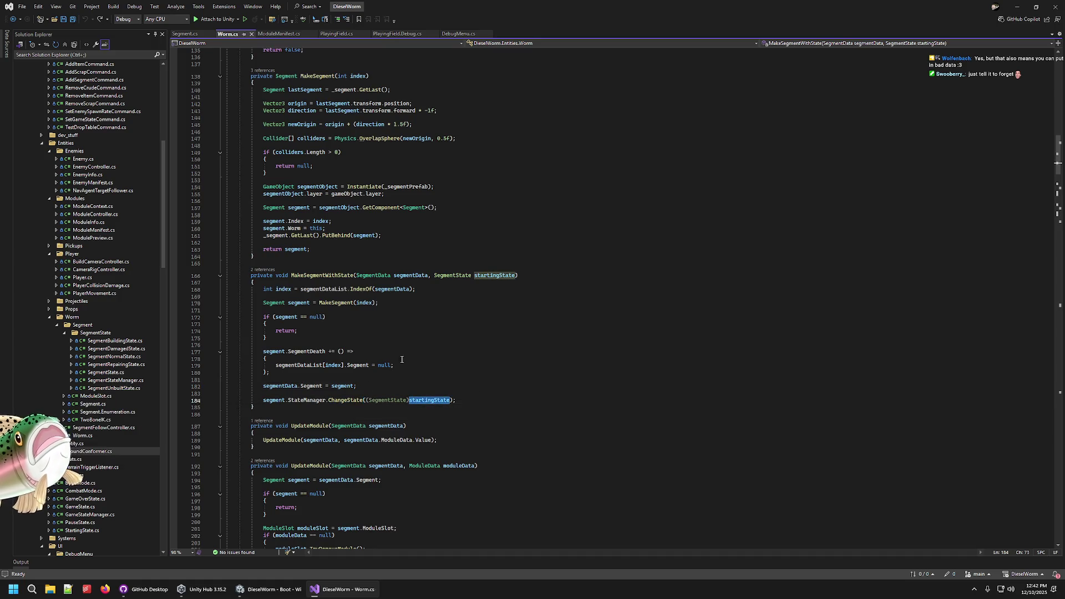
pyautogui.click(389, 283)
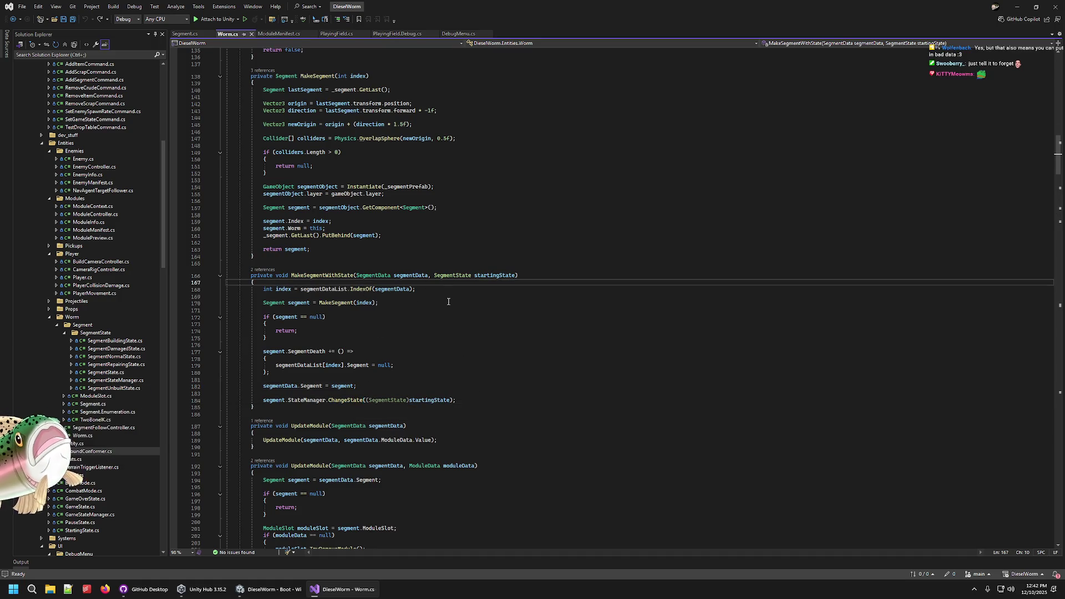
# - Insert a Debug.Log line logging segmentData.ModuleData.Value.Id and save Worm.cs
pyautogui.press('Return')
pyautogui.press('Return')
pyautogui.press('Up')
pyautogui.write('Debug.Log("')
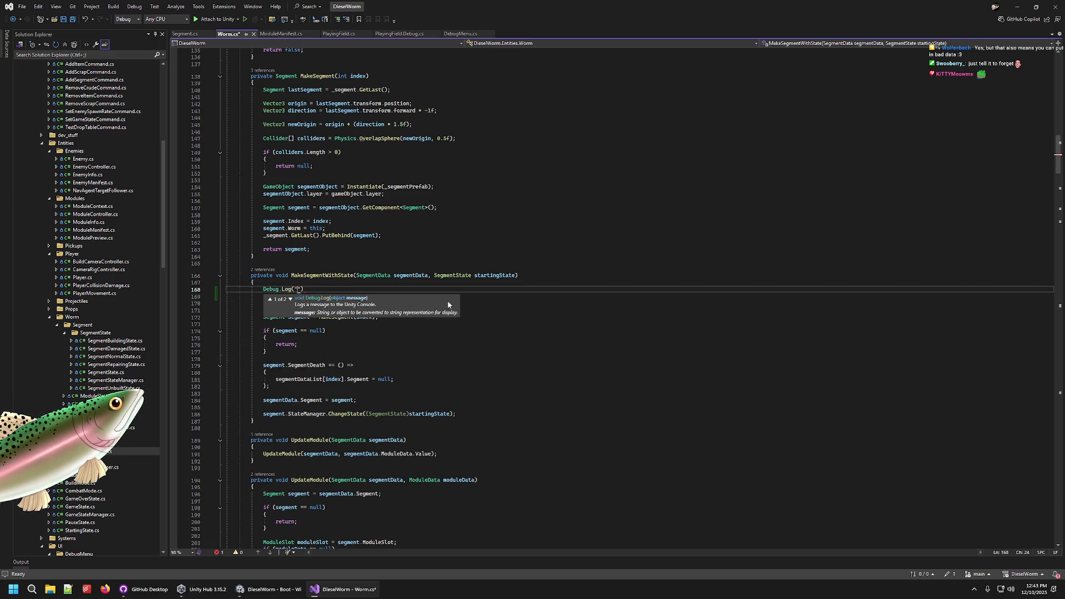
pyautogui.write(';')
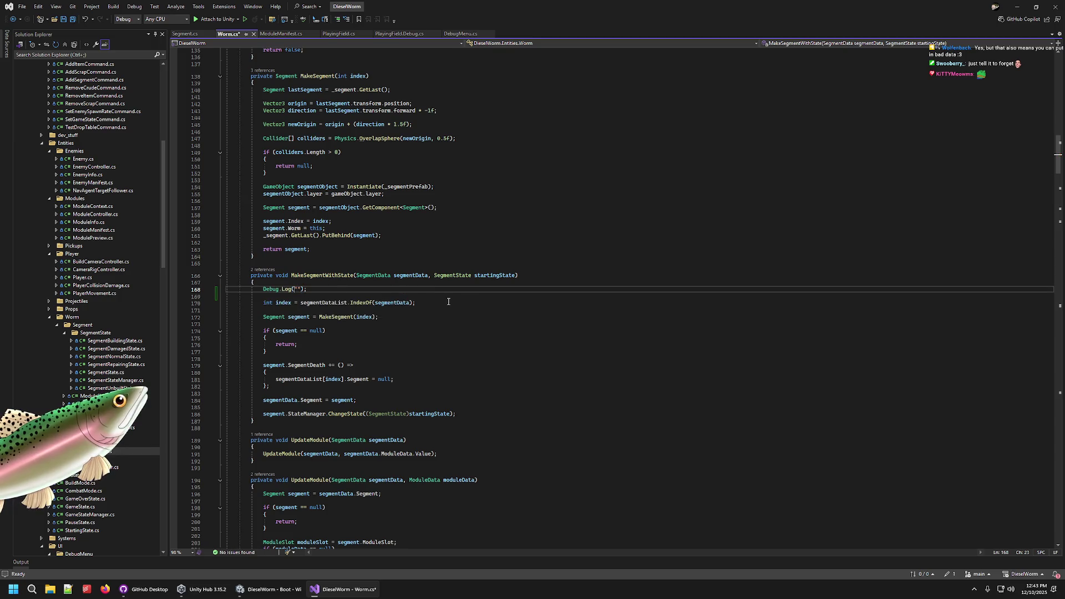
pyautogui.write('segmentData: {segmentData')
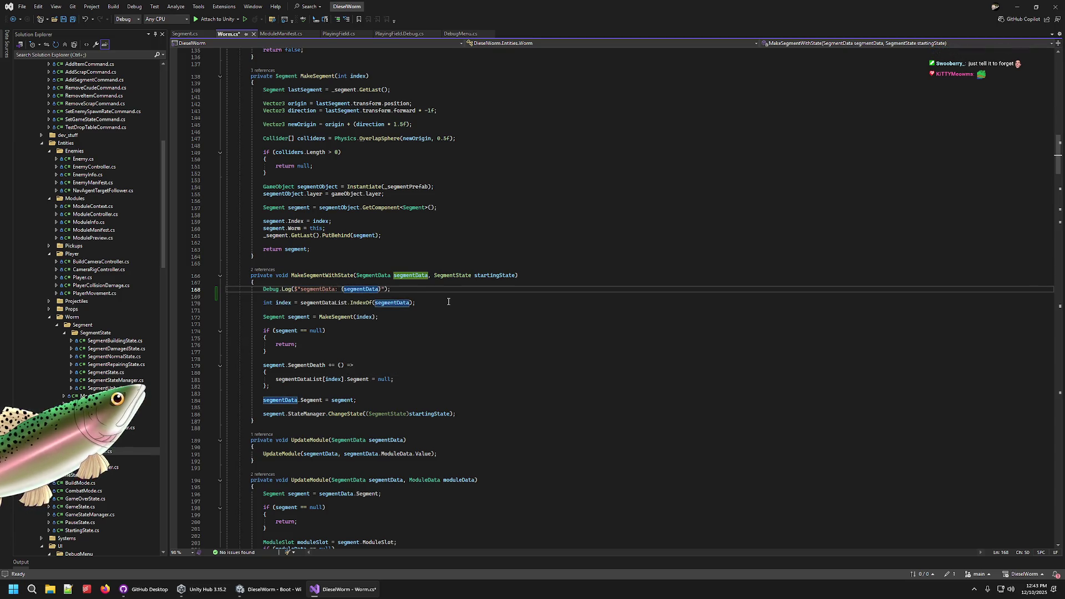
pyautogui.write('.')
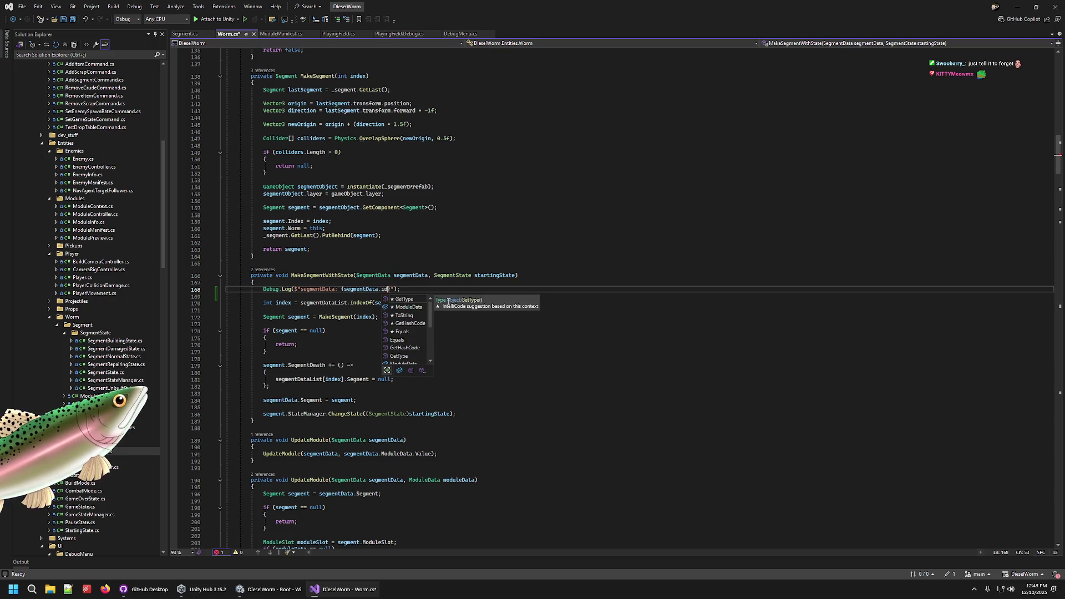
pyautogui.write('ModuleData.i')
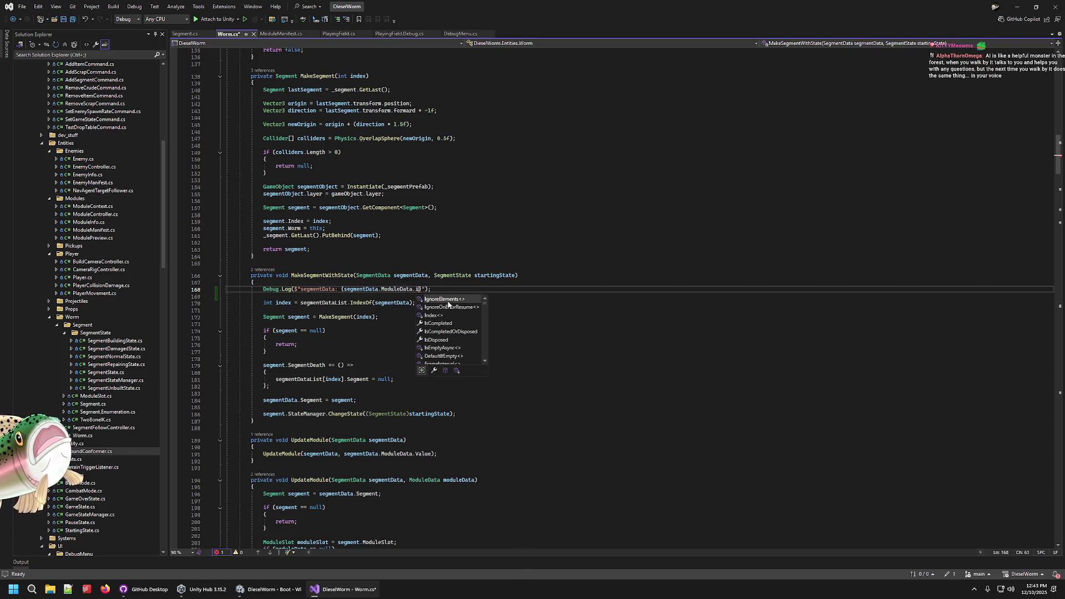
pyautogui.press('BackSpace')
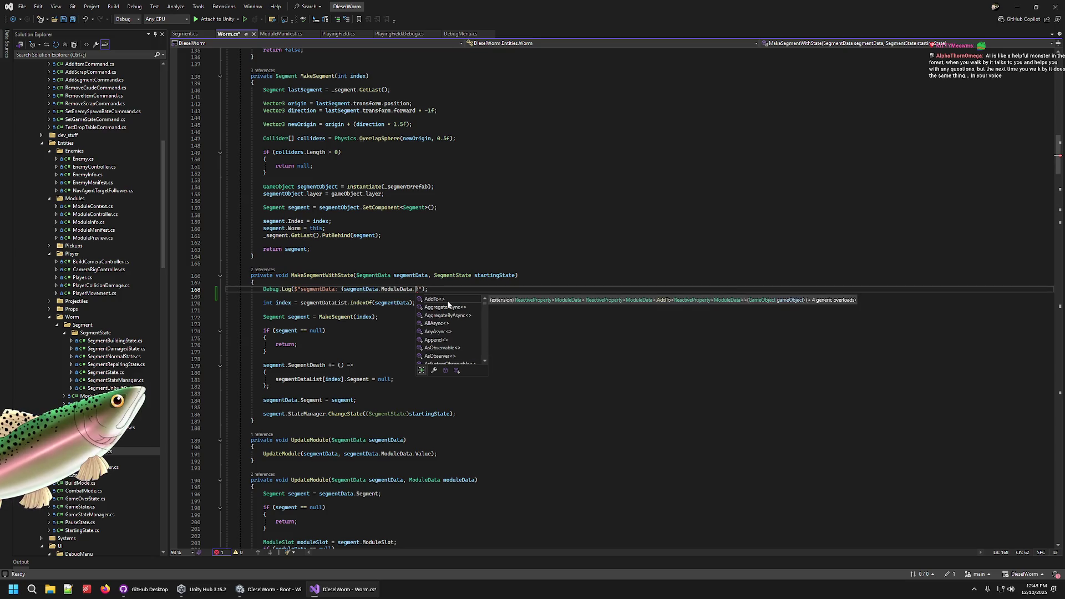
pyautogui.write('Value.Id')
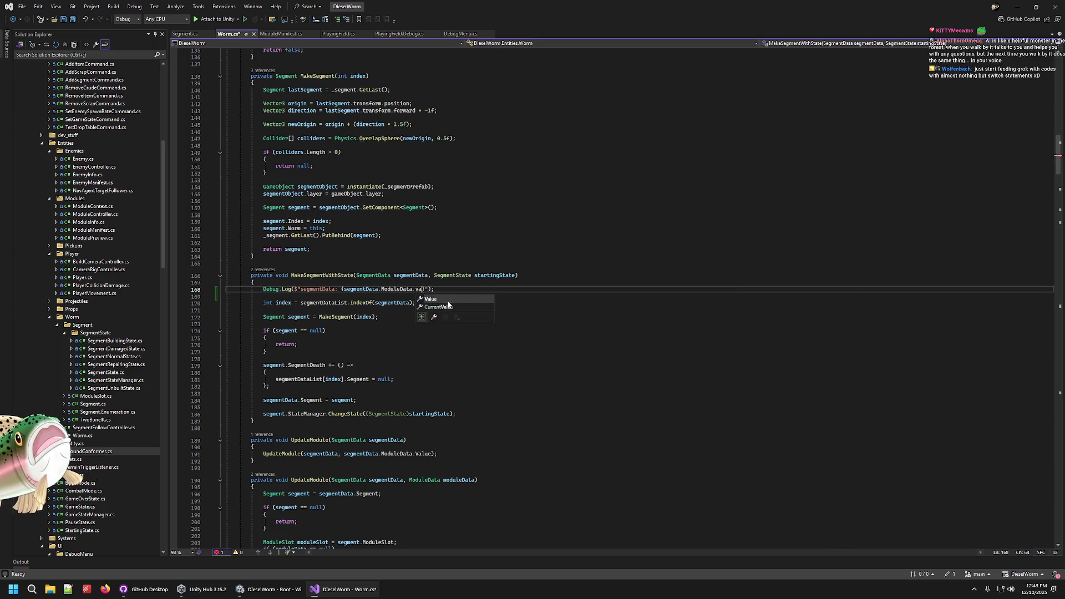
pyautogui.hotkey('ctrl', 's')
# - Trim the logged expression back to segmentData.ModuleData.Value, browsing Value's members with IntelliSense
pyautogui.click(533, 214)
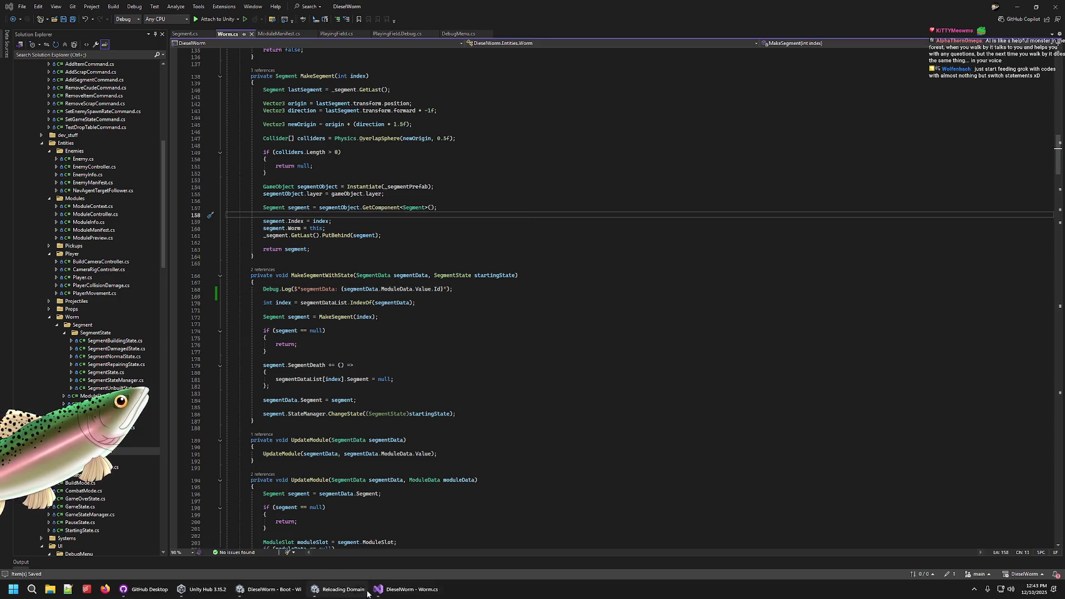
pyautogui.click(482, 290)
pyautogui.press('Up')
pyautogui.click(482, 289)
pyautogui.press('Left')
pyautogui.press('BackSpace')
pyautogui.hotkey('ctrl', 'space')
pyautogui.press('Down')
pyautogui.press('Down')
pyautogui.press('Down')
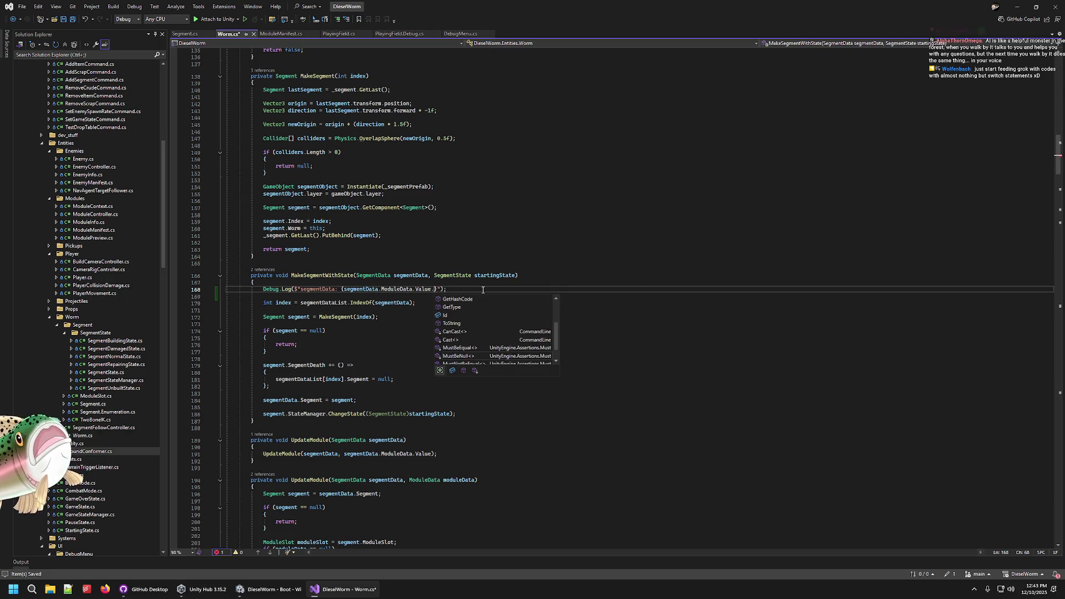
pyautogui.press('Up')
pyautogui.press('Up')
pyautogui.press('Up')
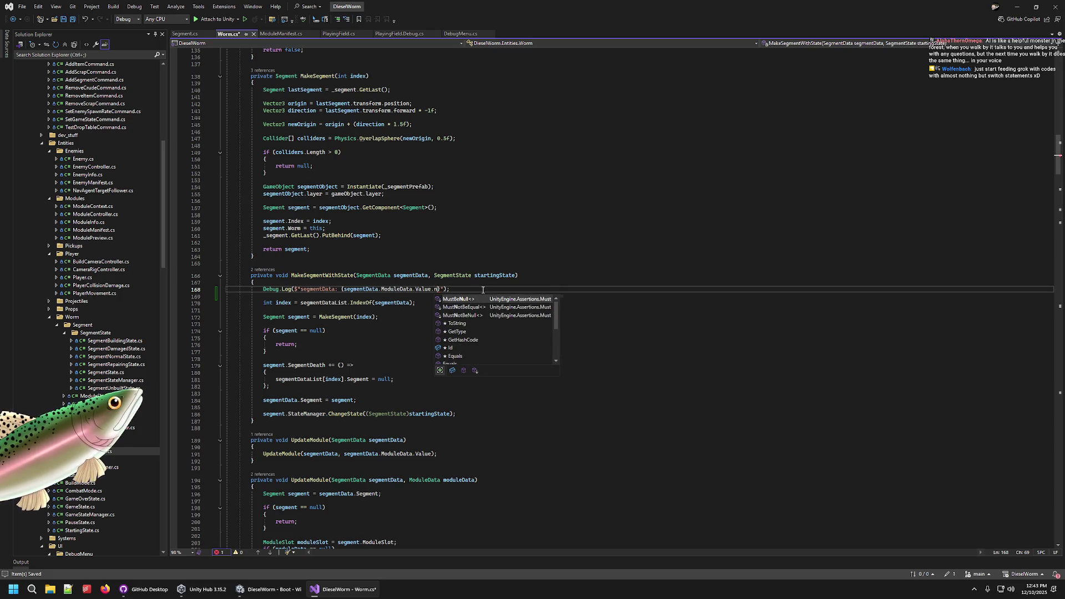
pyautogui.press('BackSpace')
pyautogui.write('.')
pyautogui.press('Down')
pyautogui.press('Down')
pyautogui.press('Down')
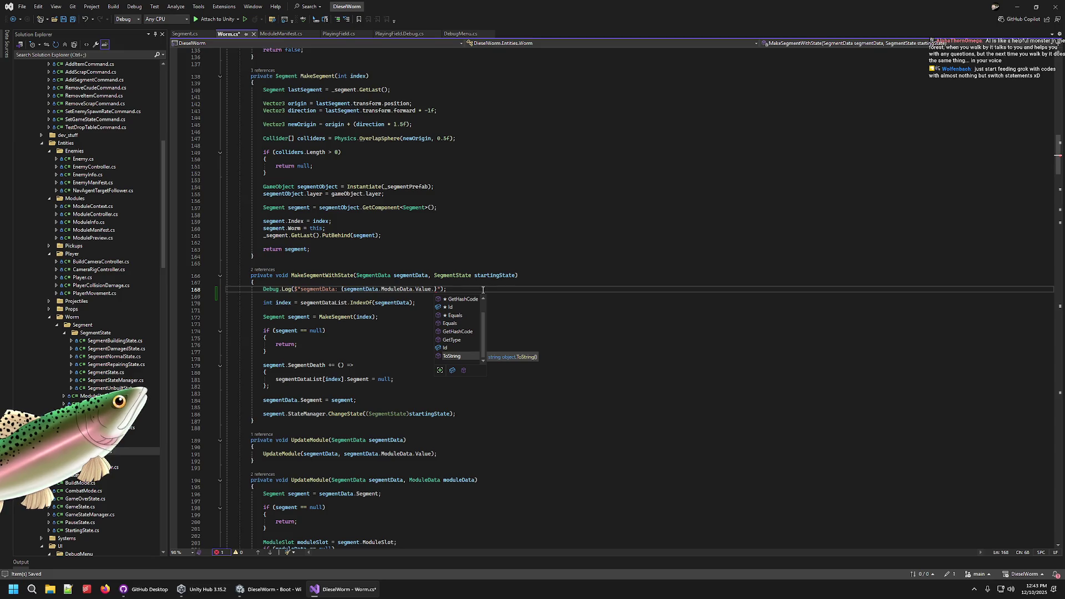
pyautogui.press('BackSpace')
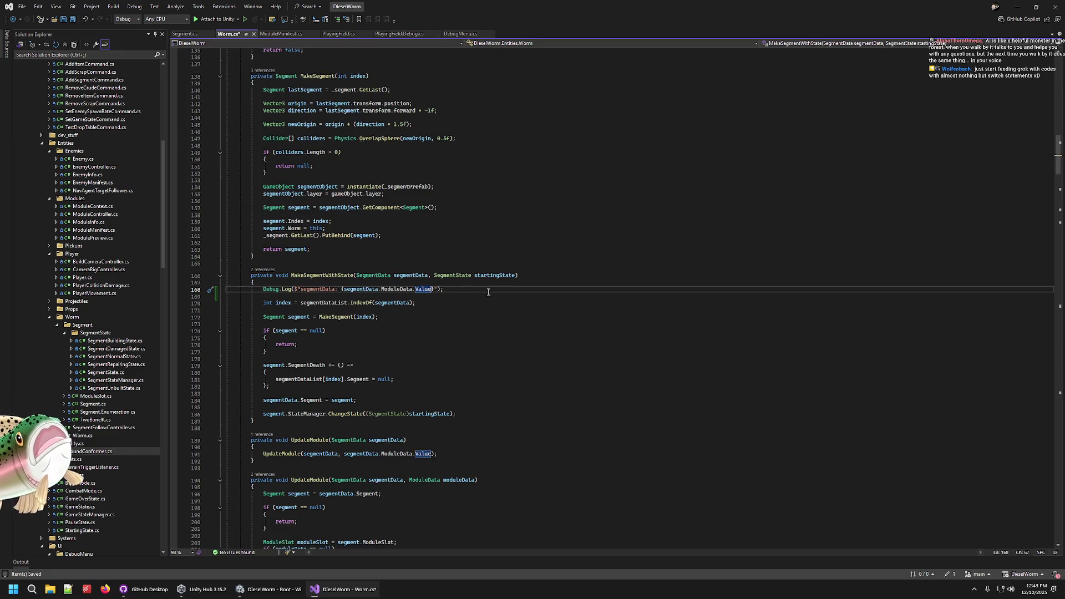
pyautogui.scroll(-20, 411, 331)
pyautogui.scroll(-20, 411, 332)
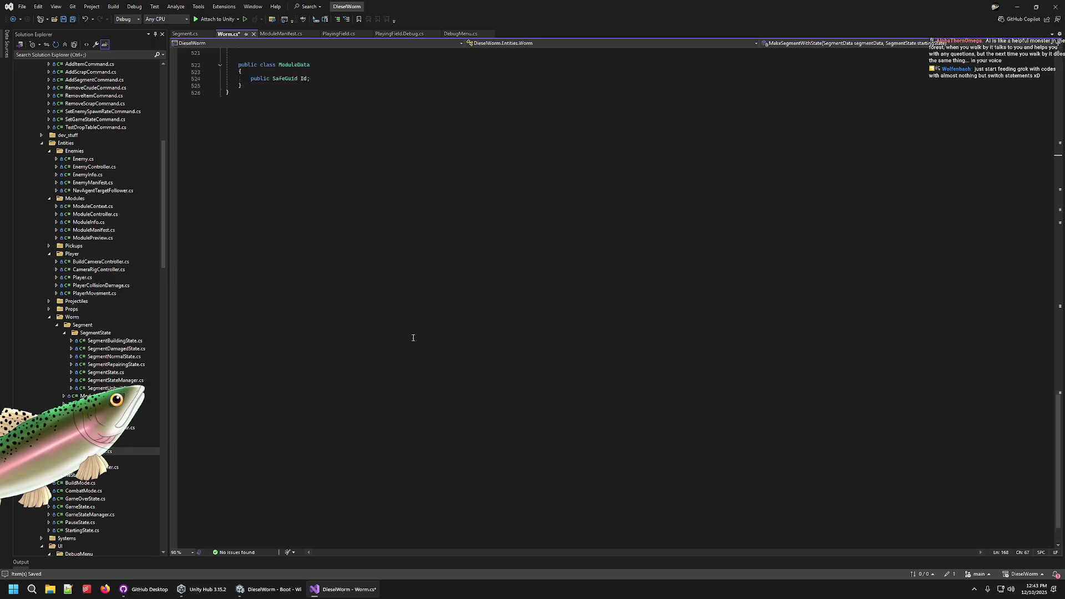
# - Look over the ModuleData class definition, then scroll back up to the log line
pyautogui.moveTo(258, 196)
pyautogui.mouseDown()
pyautogui.moveTo(233, 172)
pyautogui.moveTo(226, 143)
pyautogui.mouseUp()
pyautogui.click(245, 190)
pyautogui.scroll(20, 494, 307)
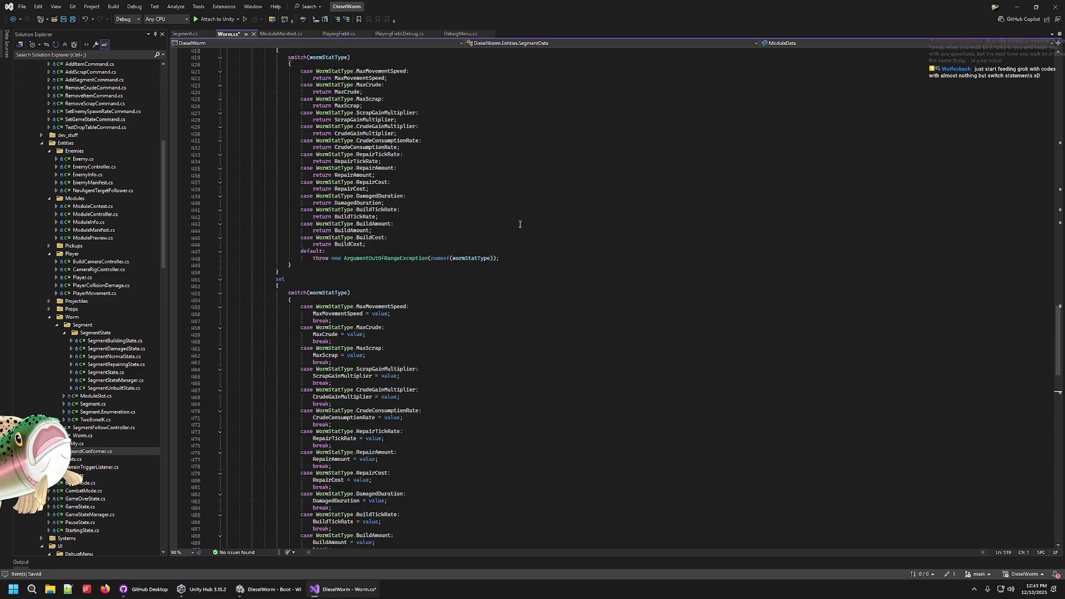
pyautogui.scroll(20, 536, 224)
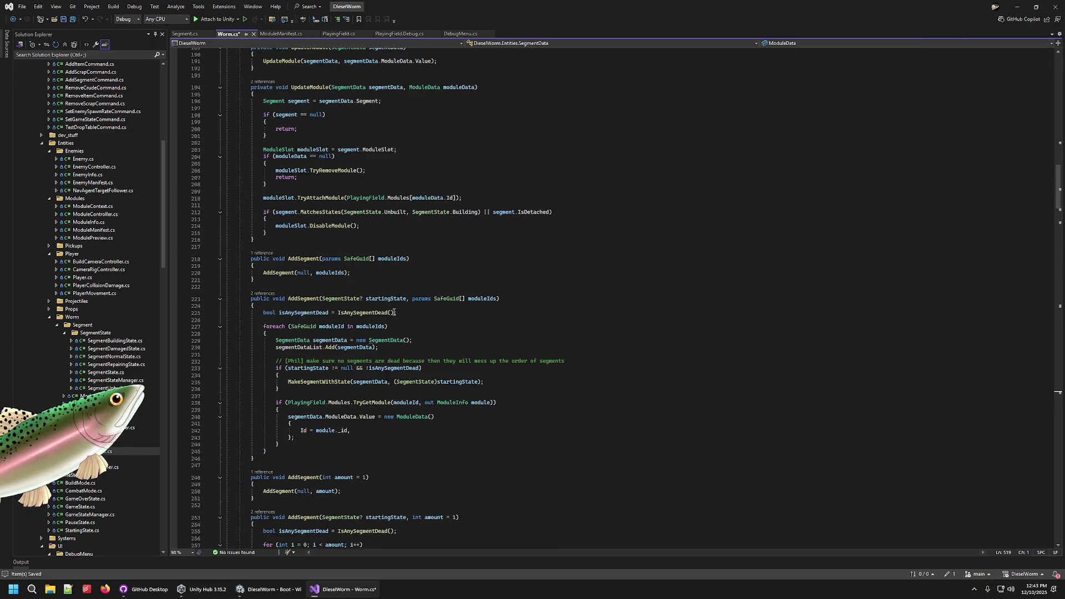
pyautogui.scroll(20, 400, 303)
pyautogui.scroll(-20, 410, 286)
pyautogui.scroll(20, 417, 281)
# - Change the log to print 'startingState:' with the startingState value, and save Worm.cs
pyautogui.click(443, 354)
pyautogui.press('Left')
pyautogui.press('Left')
pyautogui.press('Left')
pyautogui.press('BackSpace')
pyautogui.press('BackSpace')
pyautogui.press('BackSpace')
pyautogui.press('BackSpace')
pyautogui.press('BackSpace')
pyautogui.press('BackSpace')
pyautogui.press('BackSpace')
pyautogui.write('tartingState')
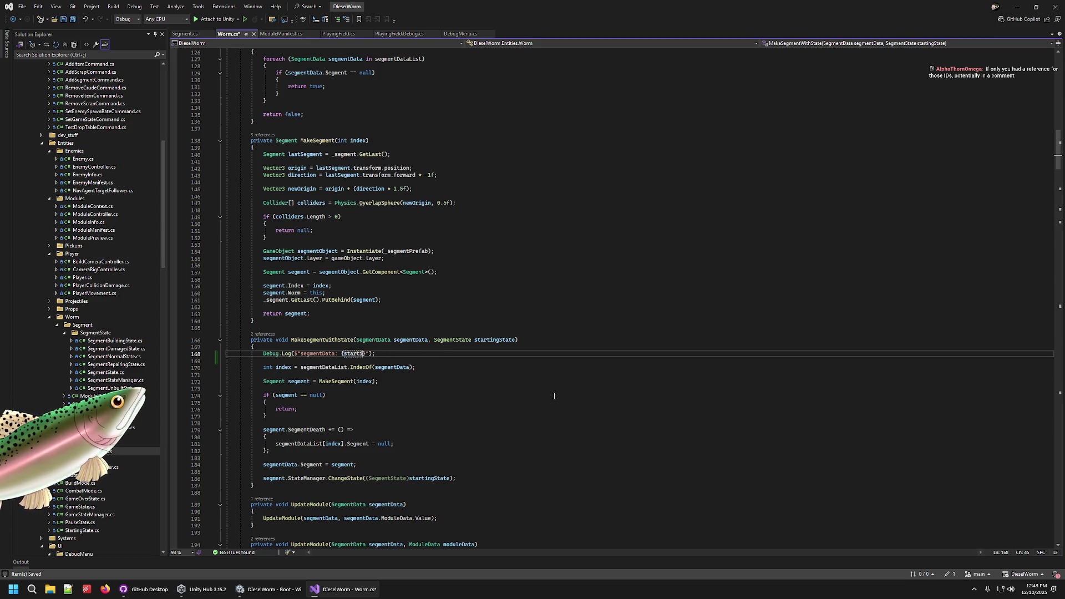
pyautogui.press('Left')
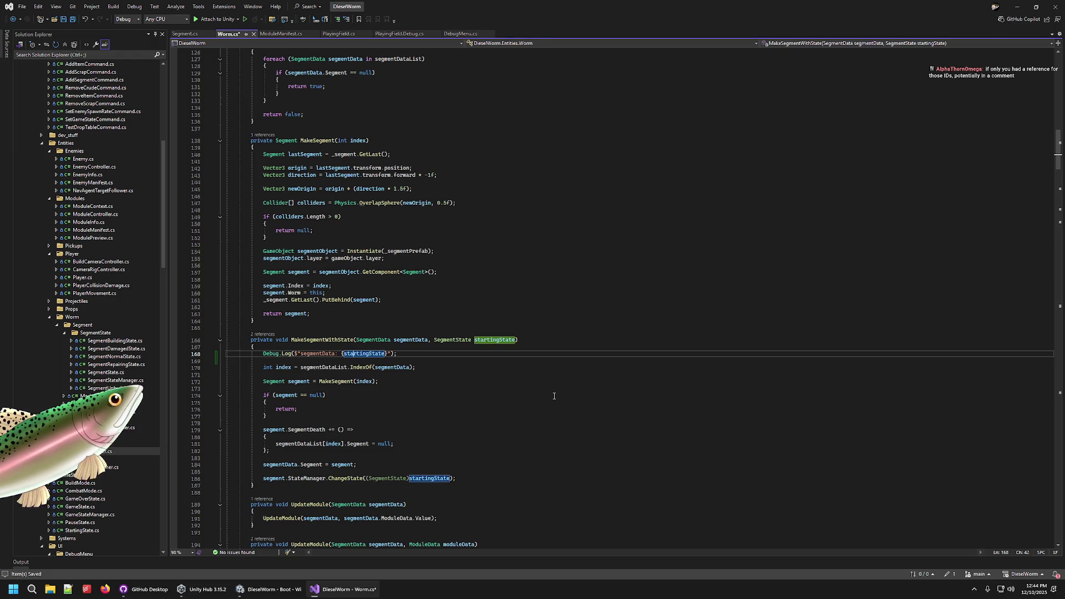
pyautogui.press('Left')
pyautogui.press('Left')
pyautogui.press('Left')
pyautogui.press('BackSpace')
pyautogui.press('BackSpace')
pyautogui.press('BackSpace')
pyautogui.write('sta')
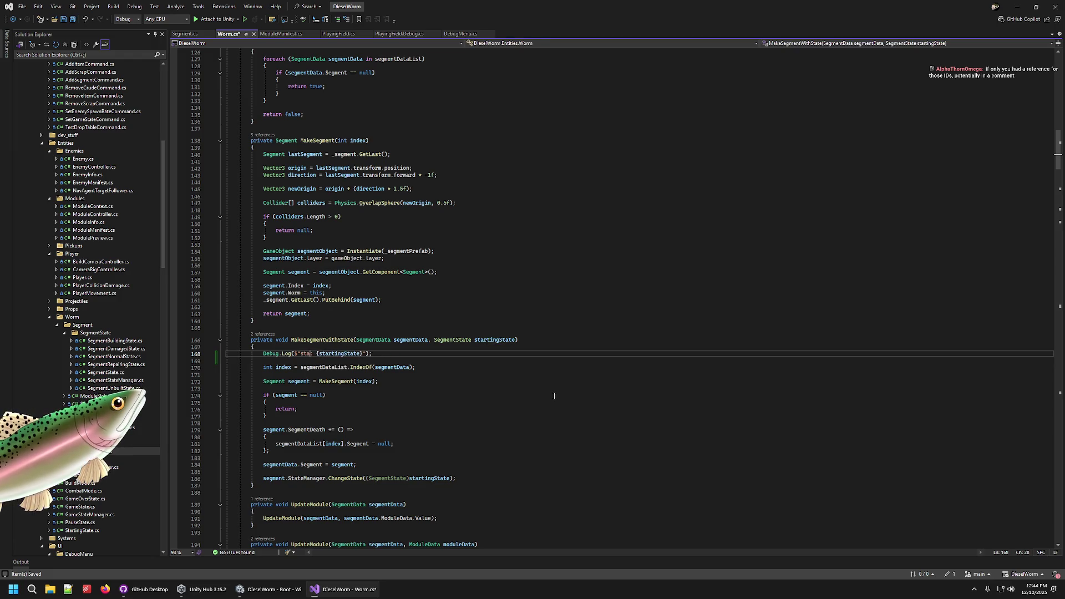
pyautogui.write('rtingState:')
pyautogui.hotkey('ctrl', 's')
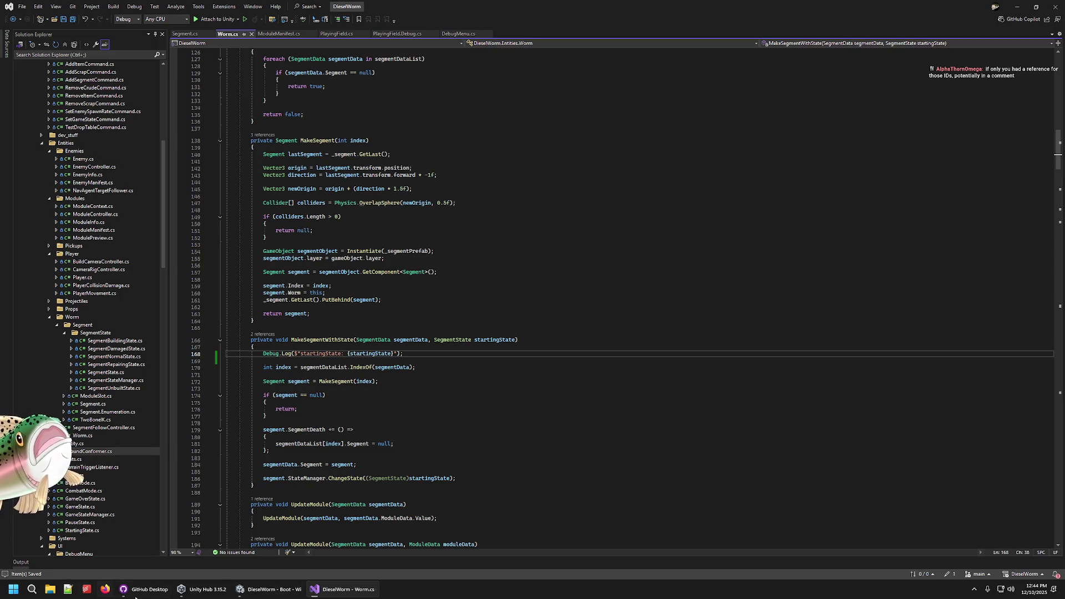
pyautogui.click(272, 589)
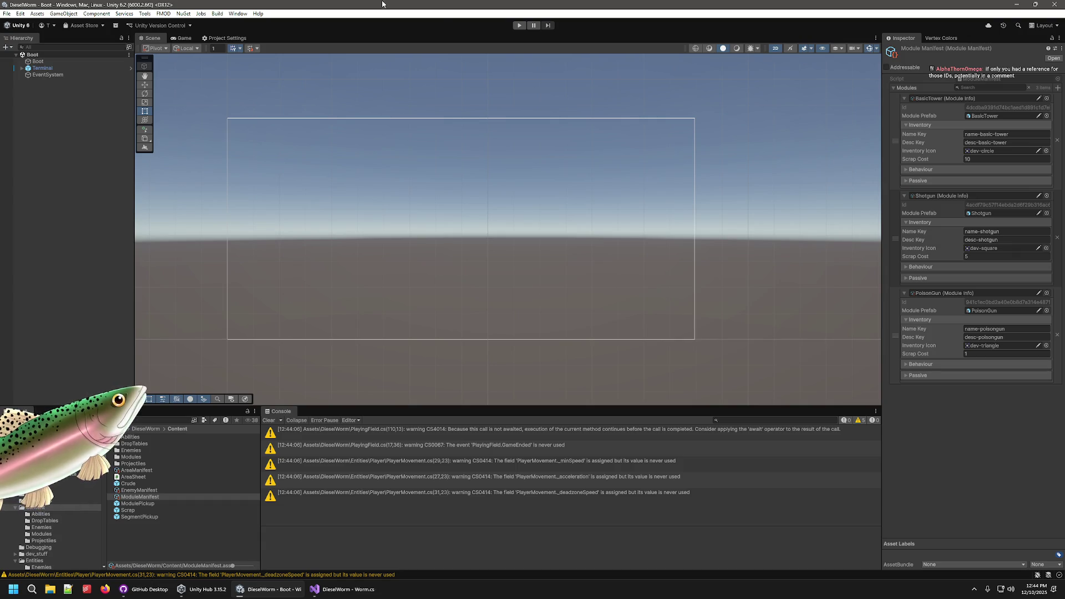
# - Enter Play mode and start a new game in the PlayingField level
pyautogui.click(519, 25)
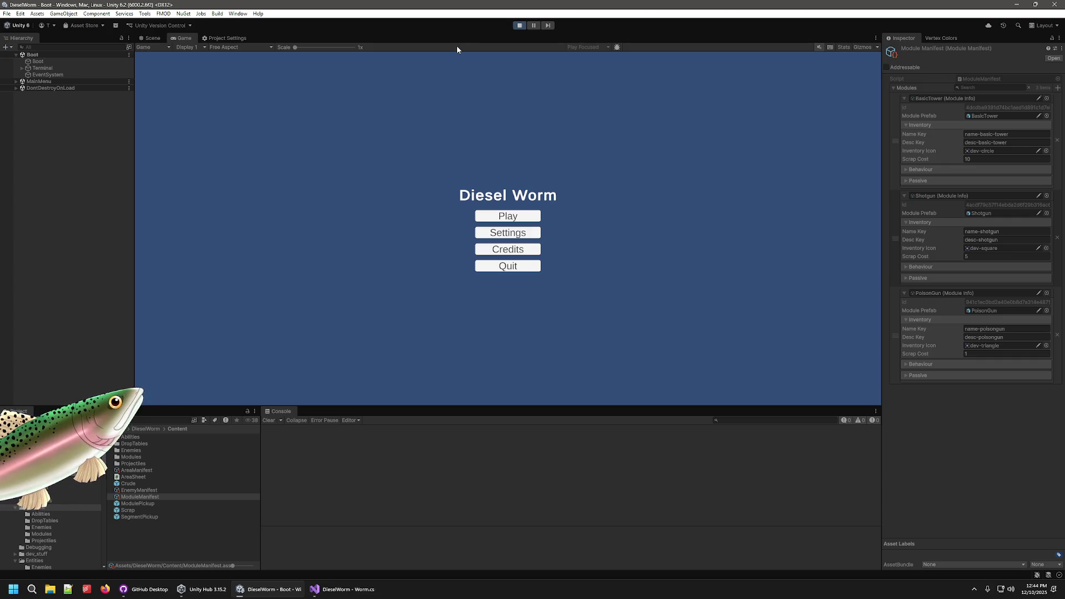
pyautogui.click(502, 217)
pyautogui.click(507, 232)
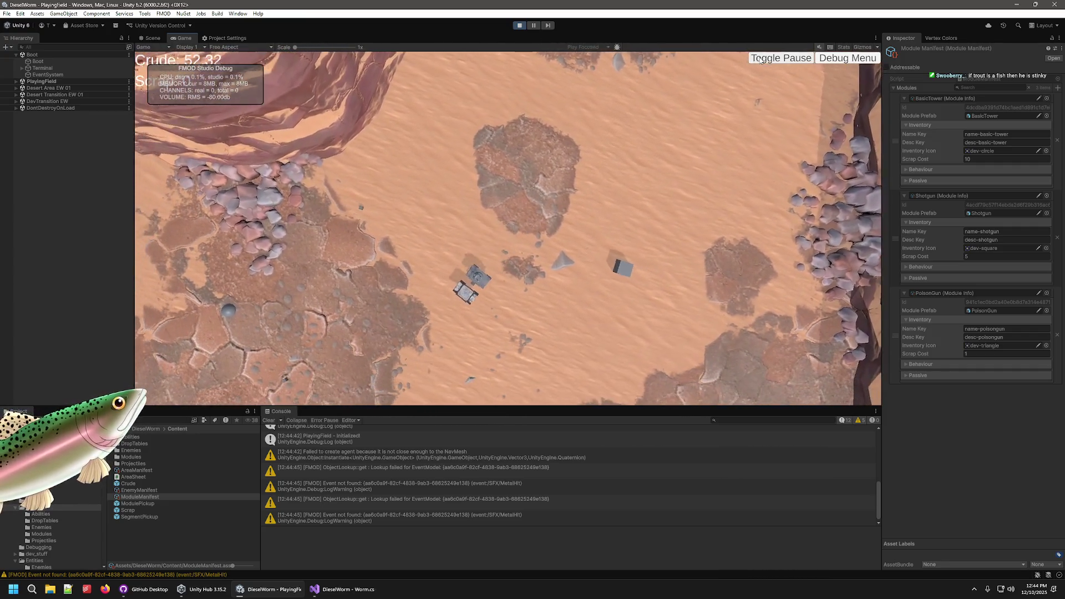
# - Open the in-game debug menu and add several tower segments, checking the startingState log
pyautogui.click(848, 57)
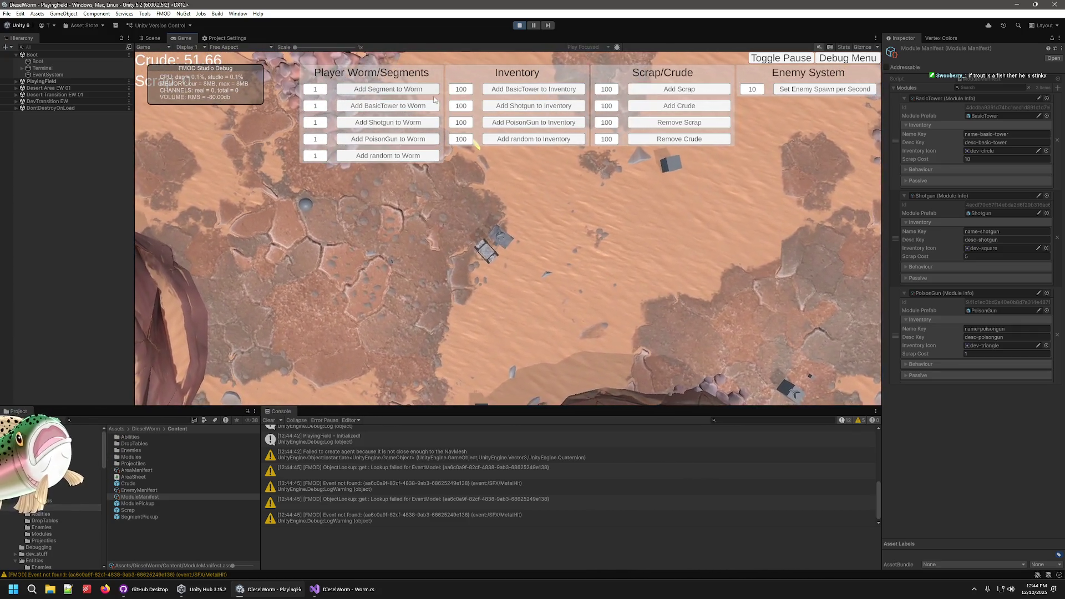
pyautogui.click(410, 105)
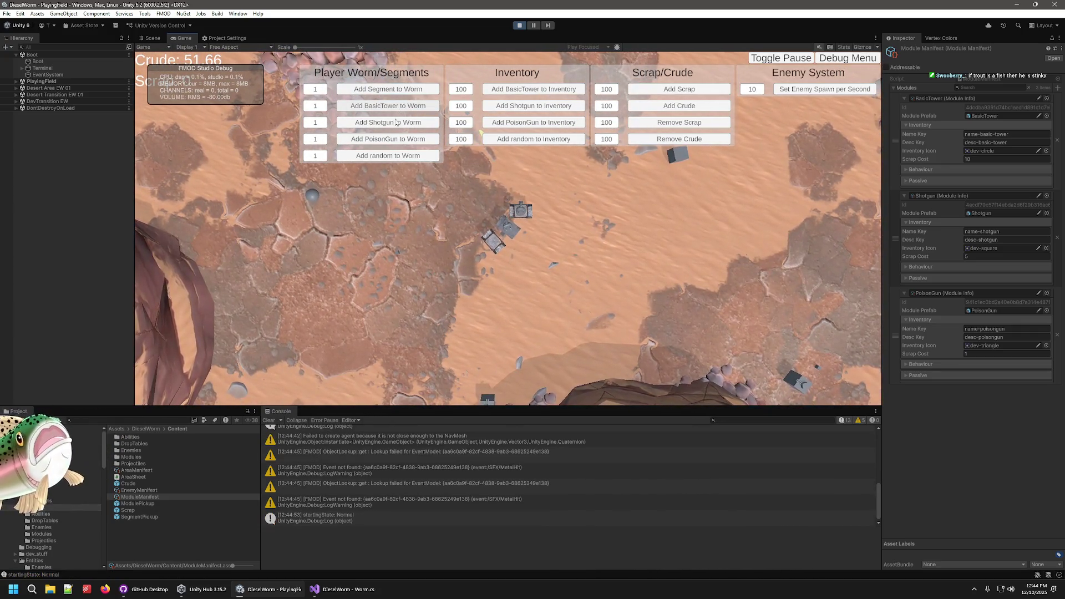
pyautogui.click(332, 521)
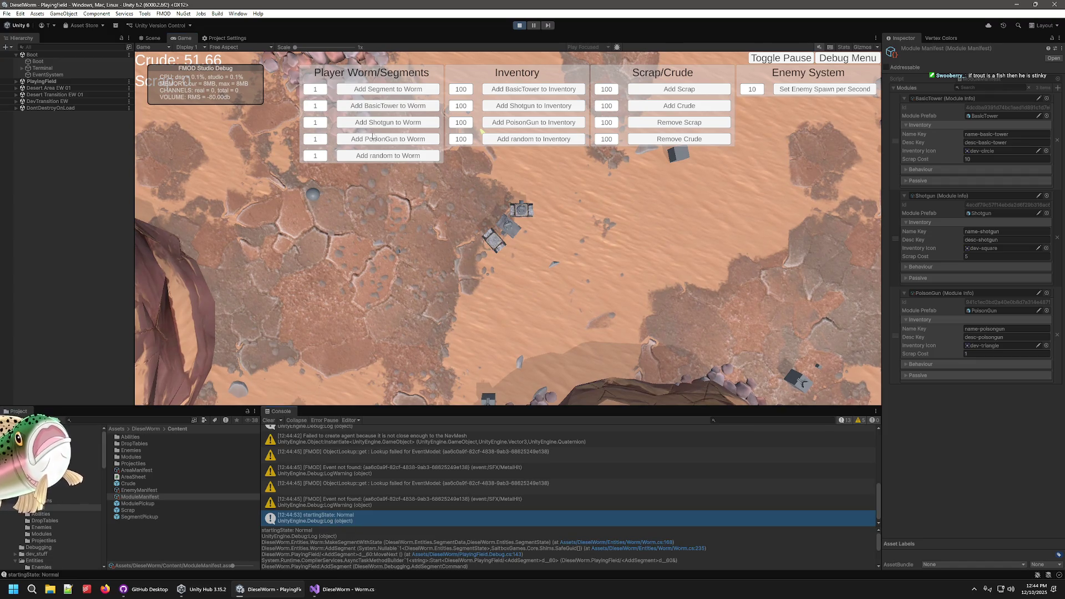
pyautogui.click(383, 109)
pyautogui.click(382, 109)
pyautogui.click(383, 109)
pyautogui.click(383, 110)
pyautogui.click(383, 109)
pyautogui.click(383, 109)
pyautogui.click(383, 109)
pyautogui.click(383, 110)
pyautogui.click(383, 110)
pyautogui.click(383, 110)
# - Toggle the debug menu panels and add ten more segments to the worm's tail
pyautogui.click(834, 58)
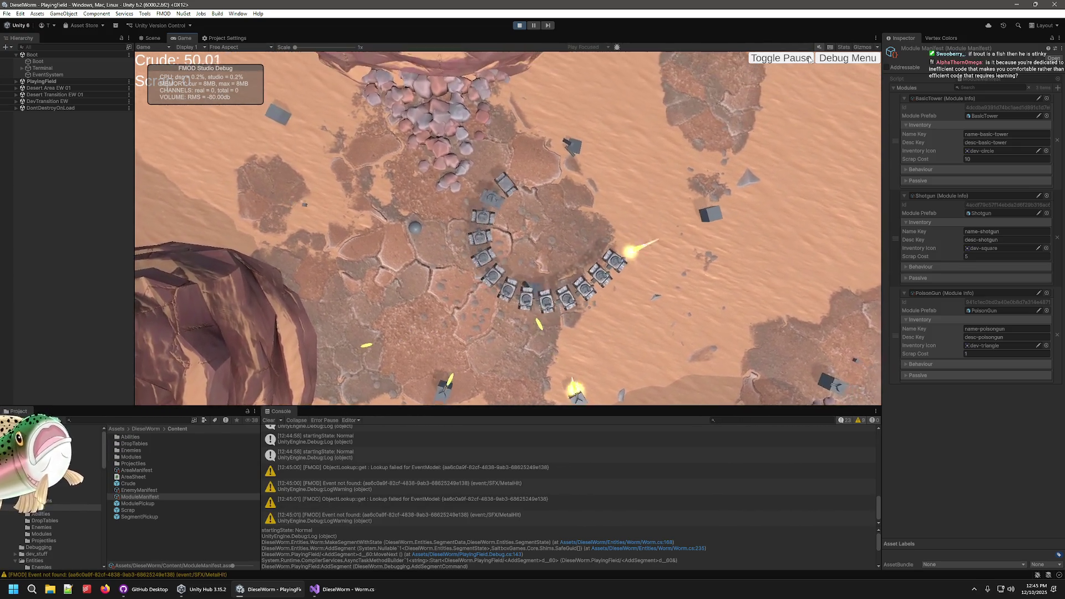
pyautogui.click(837, 58)
pyautogui.click(399, 124)
pyautogui.click(399, 124)
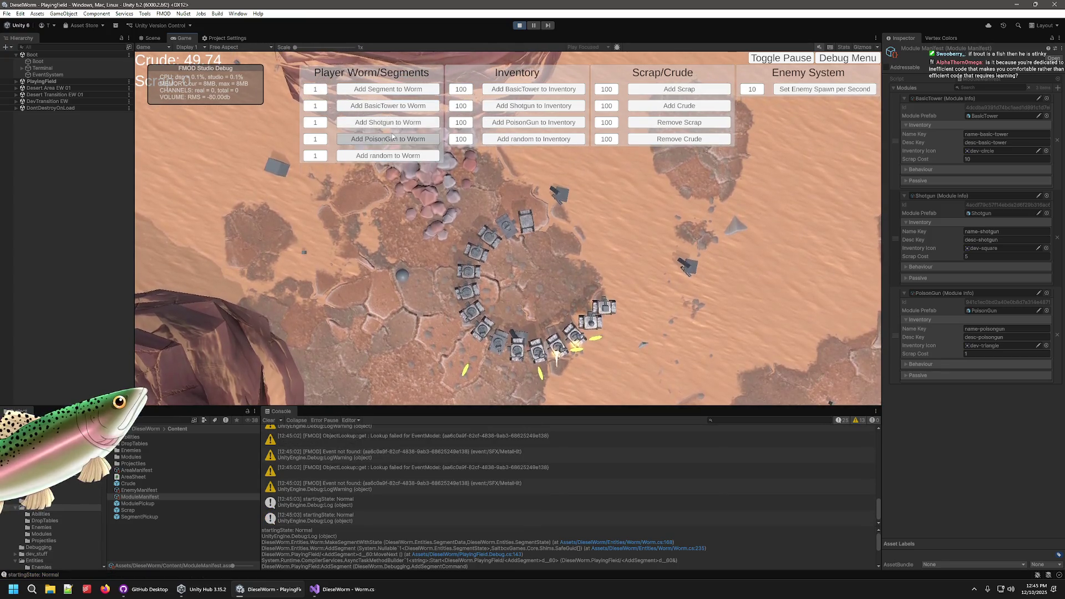
pyautogui.click(400, 123)
pyautogui.click(400, 123)
pyautogui.click(399, 126)
pyautogui.click(397, 130)
pyautogui.click(394, 141)
pyautogui.click(391, 156)
pyautogui.click(391, 156)
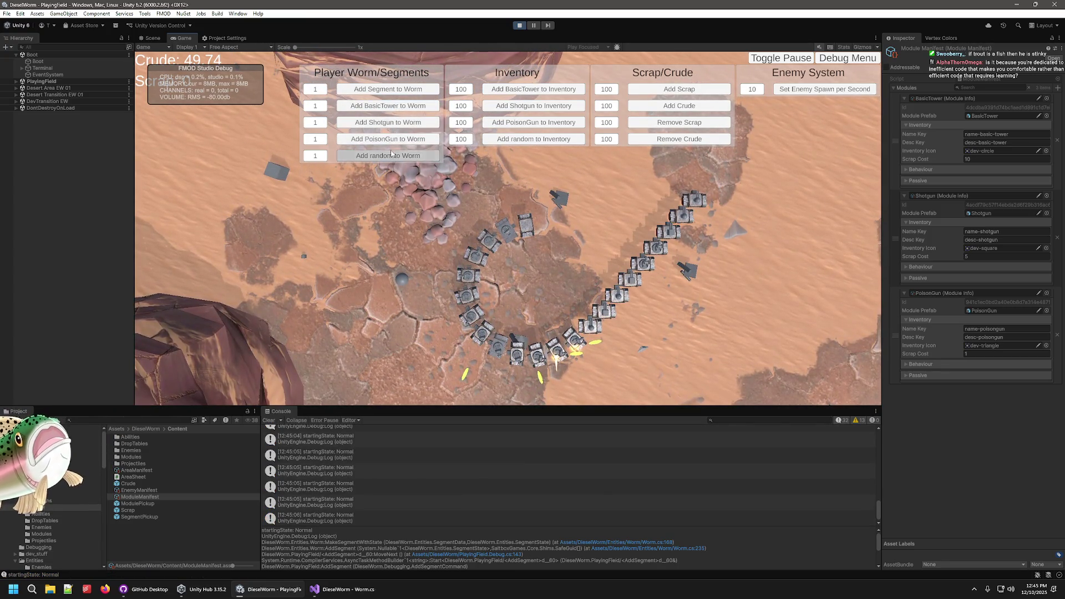
pyautogui.click(391, 140)
pyautogui.click(391, 123)
pyautogui.click(392, 124)
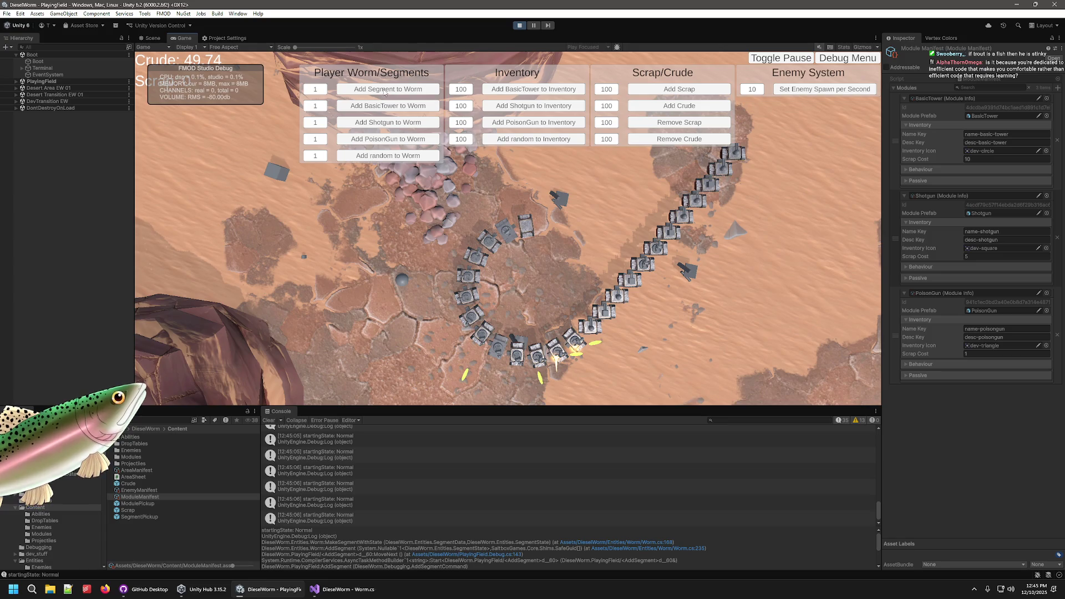
# - Add four module segments to the worm, including a random module
pyautogui.click(386, 106)
pyautogui.click(386, 123)
pyautogui.click(385, 156)
pyautogui.click(386, 156)
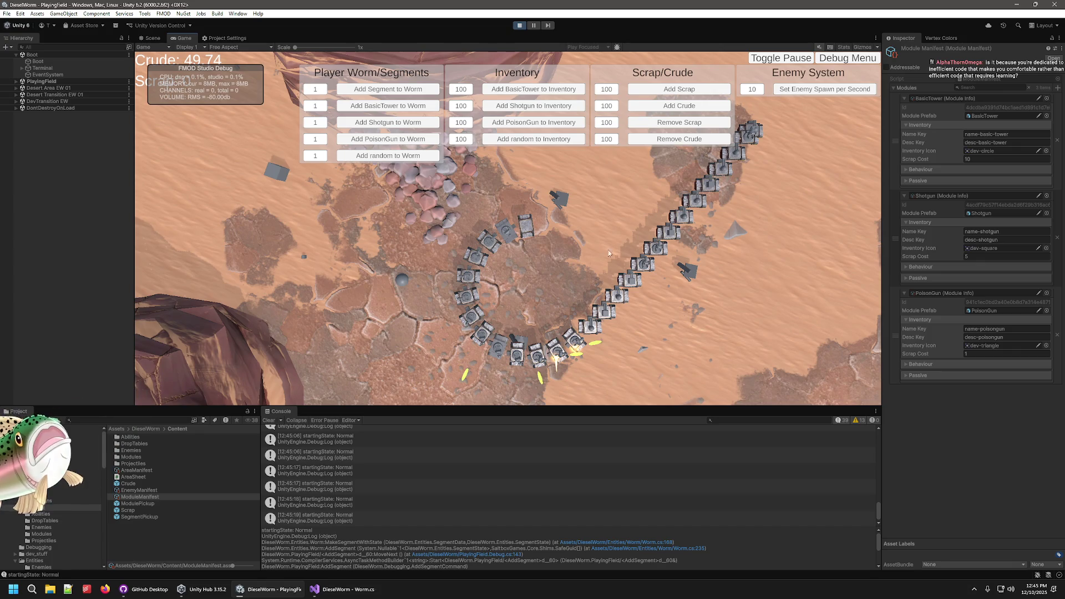
# - Stop the game and return to Worm.cs in Visual Studio
pyautogui.click(519, 25)
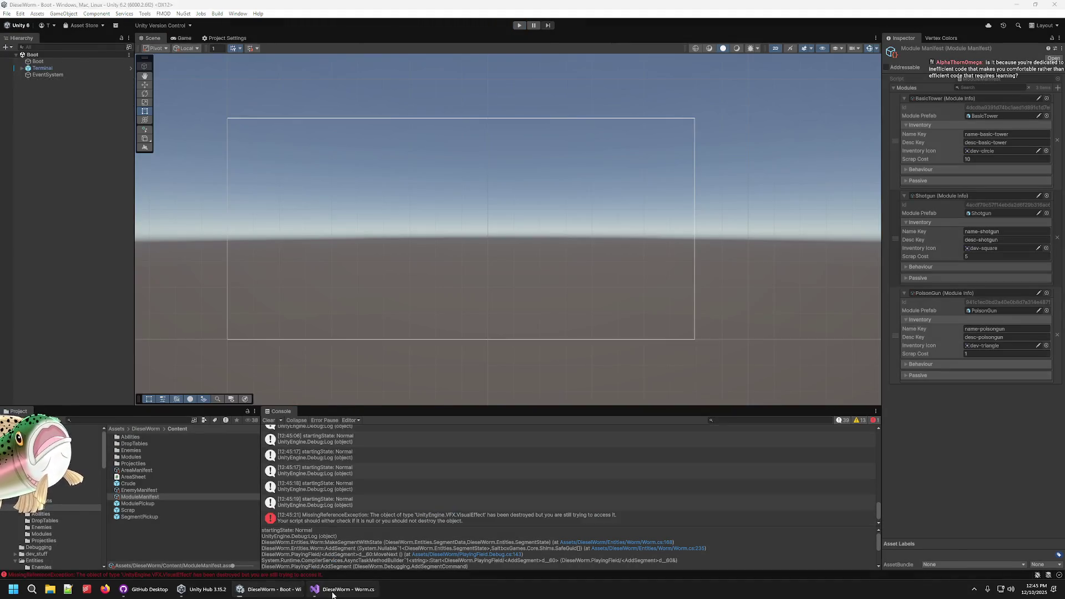
pyautogui.click(316, 592)
pyautogui.click(283, 594)
pyautogui.click(277, 591)
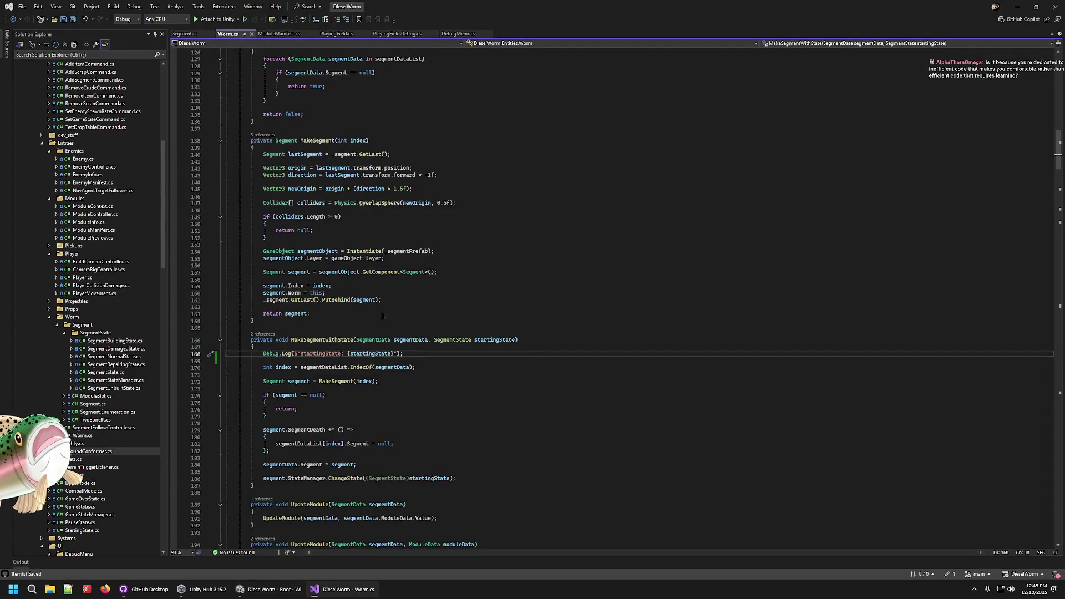
# - Delete the startingState Debug.Log line from MakeSegmentWithState, glance at GitHub Desktop, then go to Unity
pyautogui.moveTo(347, 361); pyautogui.dragTo(350, 349)
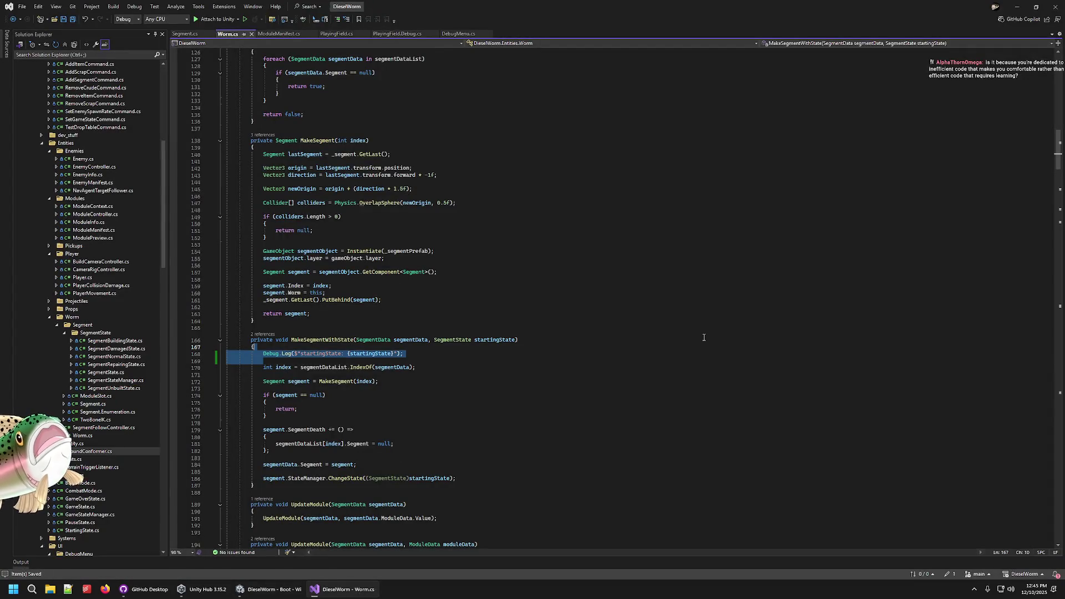
pyautogui.press('Delete')
pyautogui.click(124, 589)
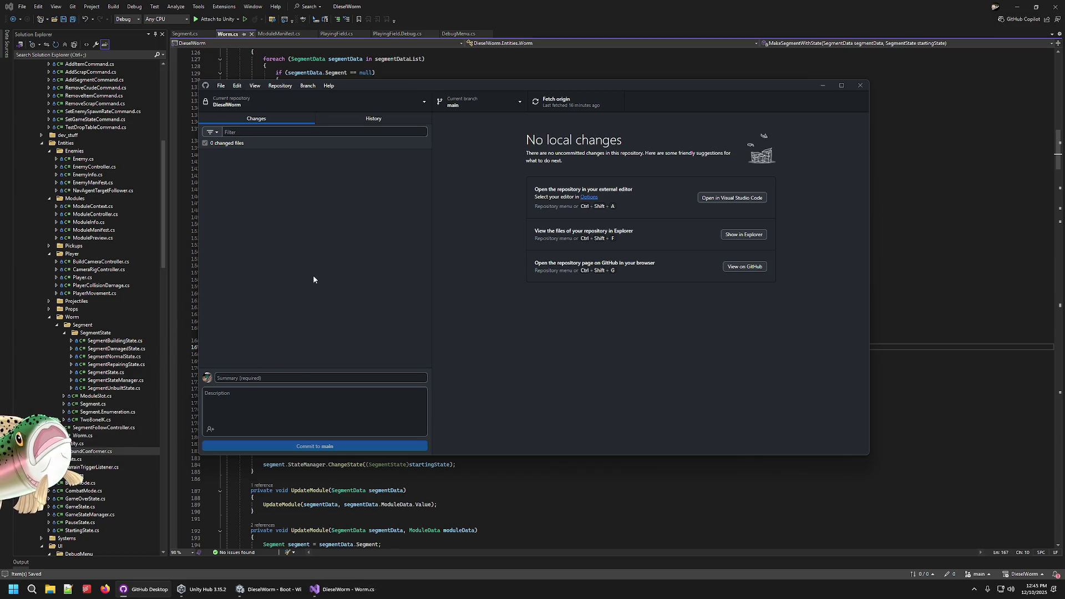
pyautogui.hotkey('alt', 'Tab')
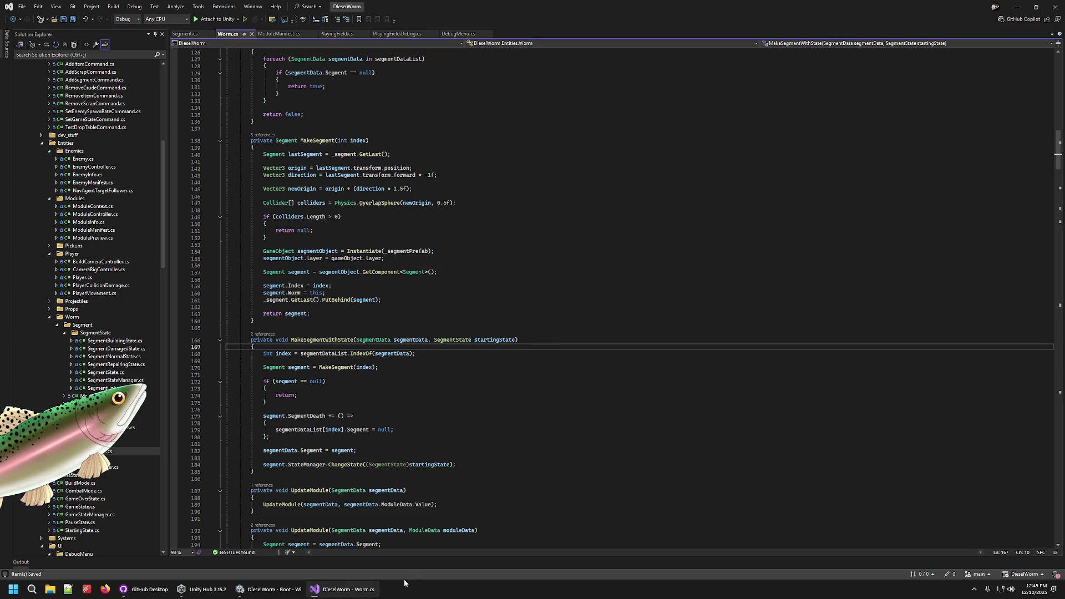
pyautogui.click(272, 589)
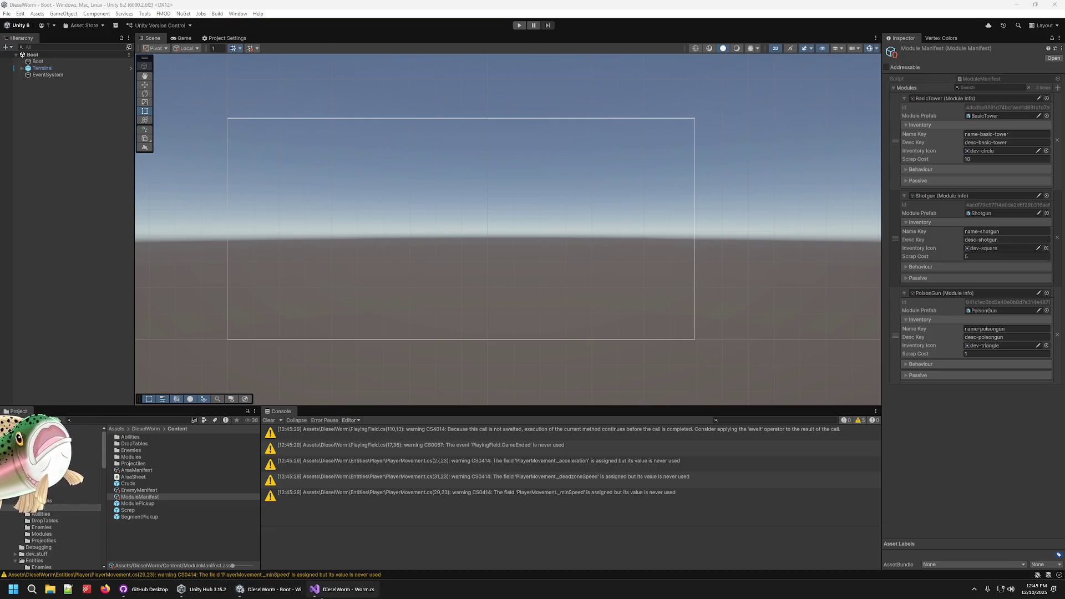
# - Review the MakeSegment code in Worm.cs down to the colliders check near line 150
pyautogui.click(321, 594)
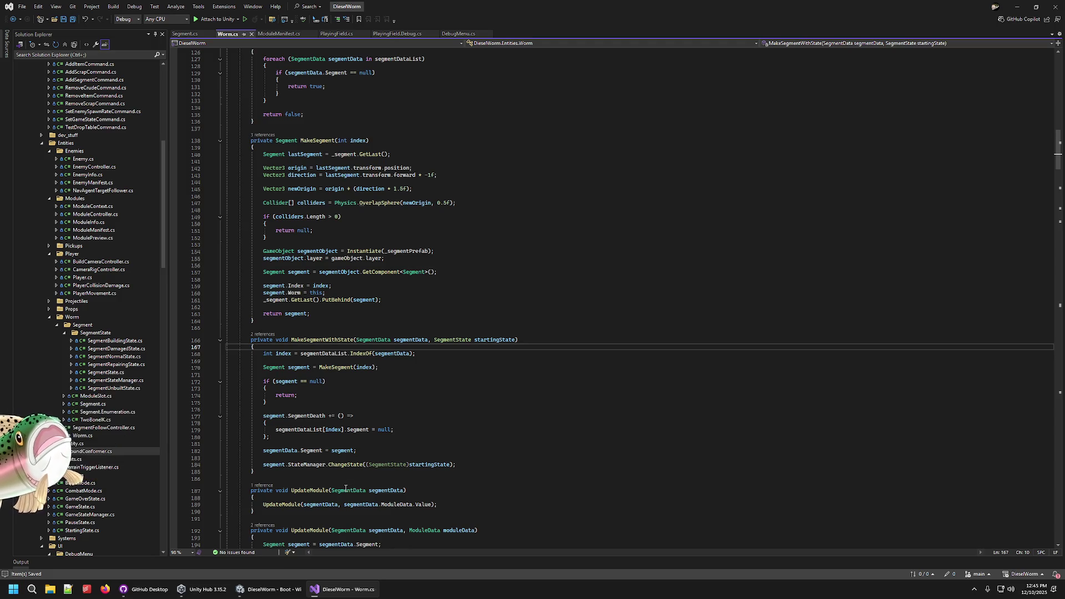
pyautogui.click(519, 339)
pyautogui.click(488, 310)
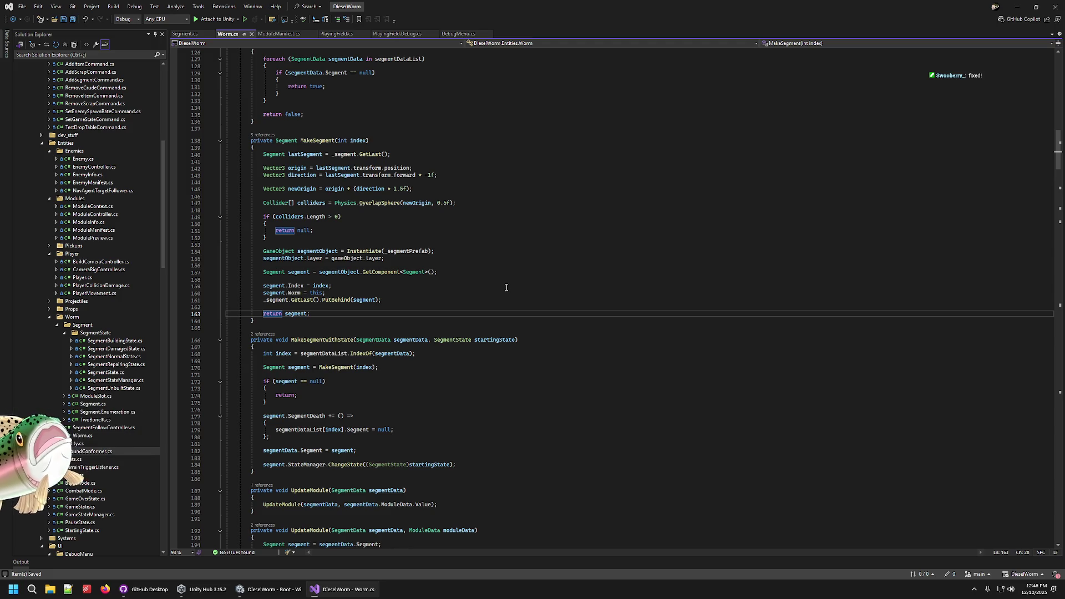
pyautogui.click(453, 299)
pyautogui.click(471, 265)
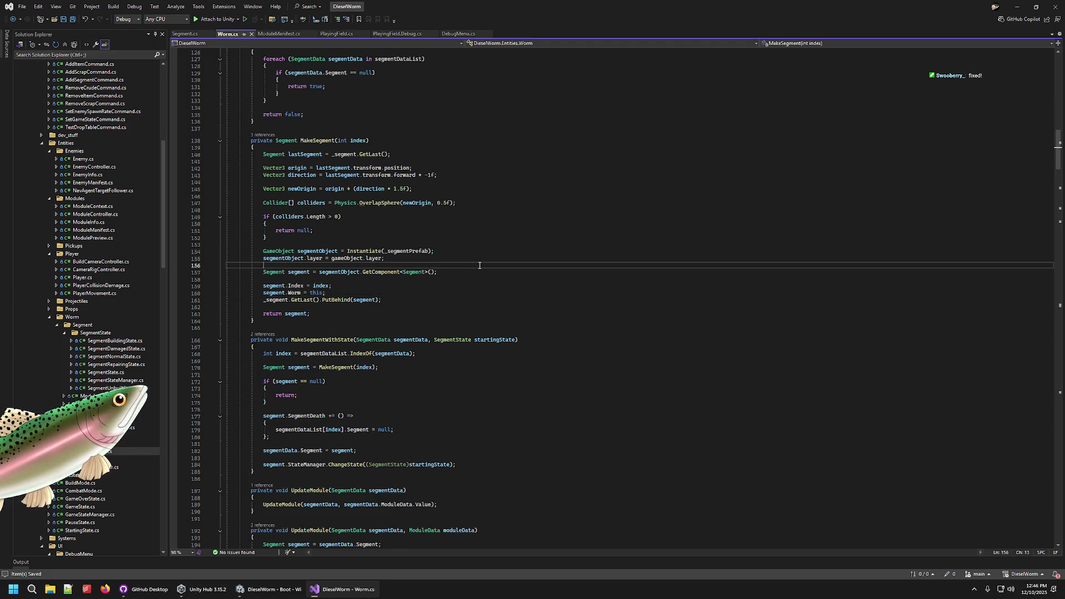
pyautogui.click(472, 216)
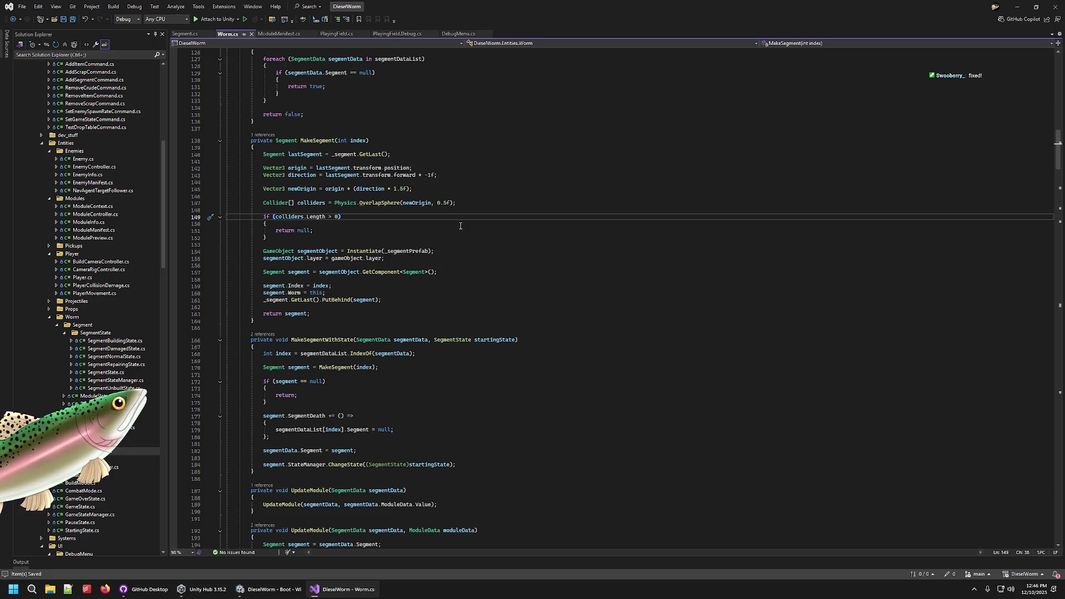
pyautogui.click(395, 226)
# - Add and remove a blank line after line 137, save Worm.cs, and bring up GitHub Desktop
pyautogui.click(306, 131)
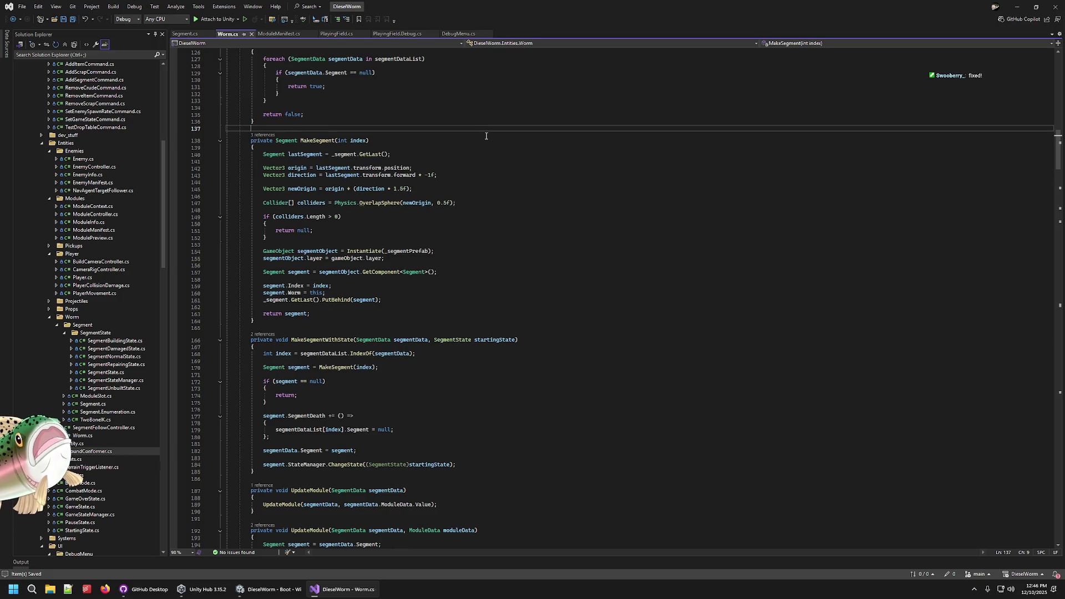
pyautogui.press('Return')
pyautogui.press('Tab')
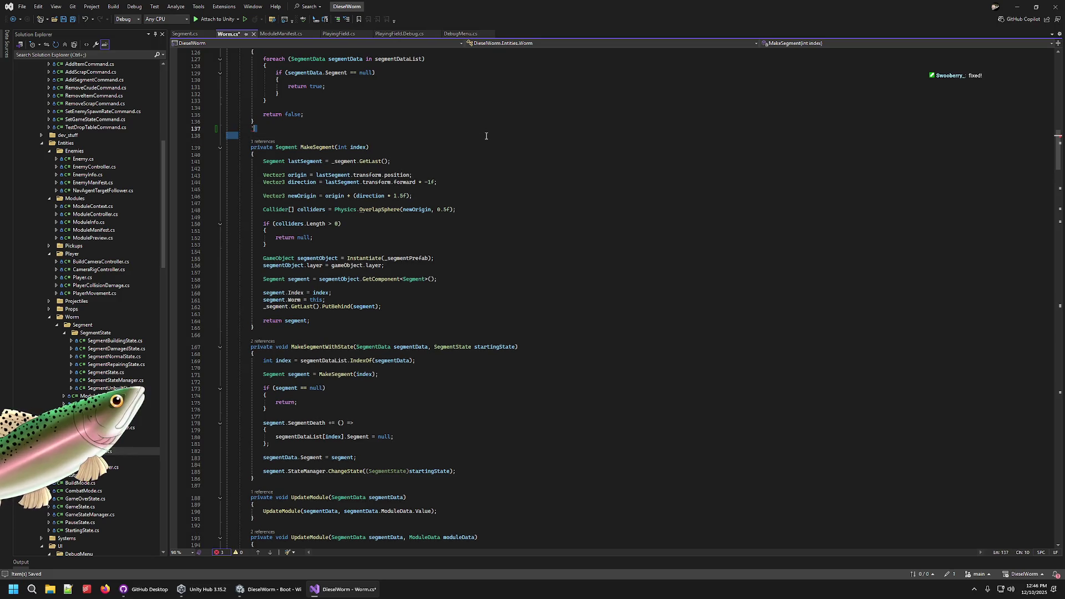
pyautogui.press('BackSpace')
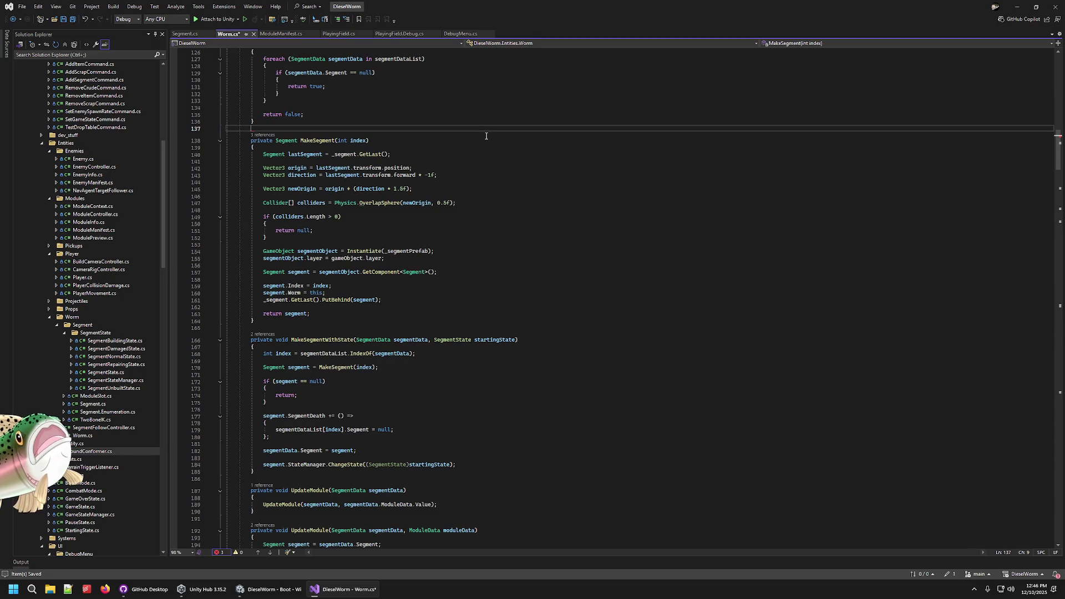
pyautogui.click(454, 222)
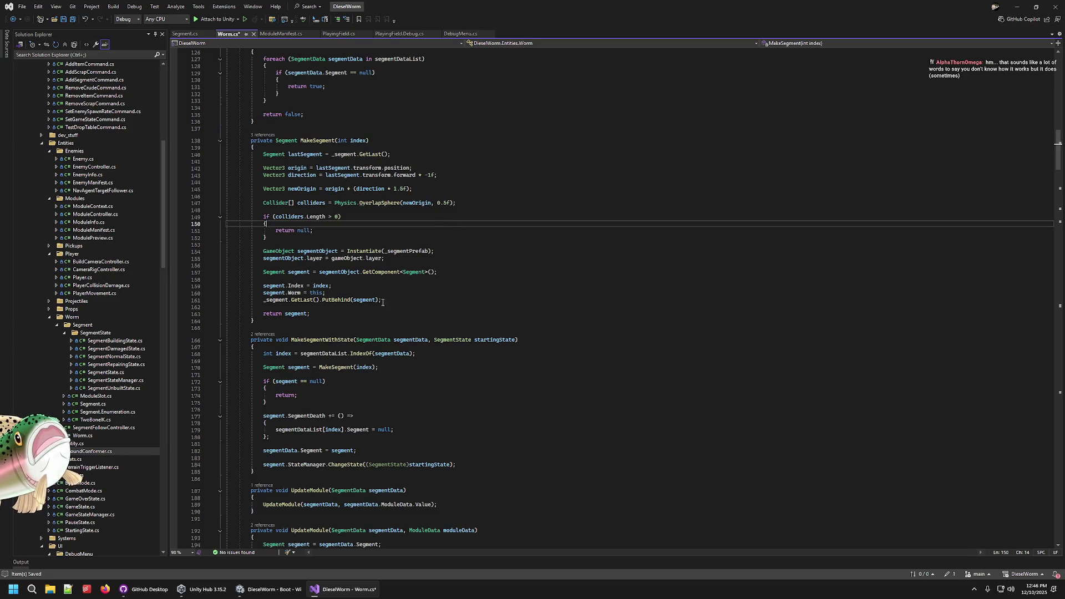
pyautogui.click(377, 388)
pyautogui.click(366, 416)
pyautogui.click(364, 398)
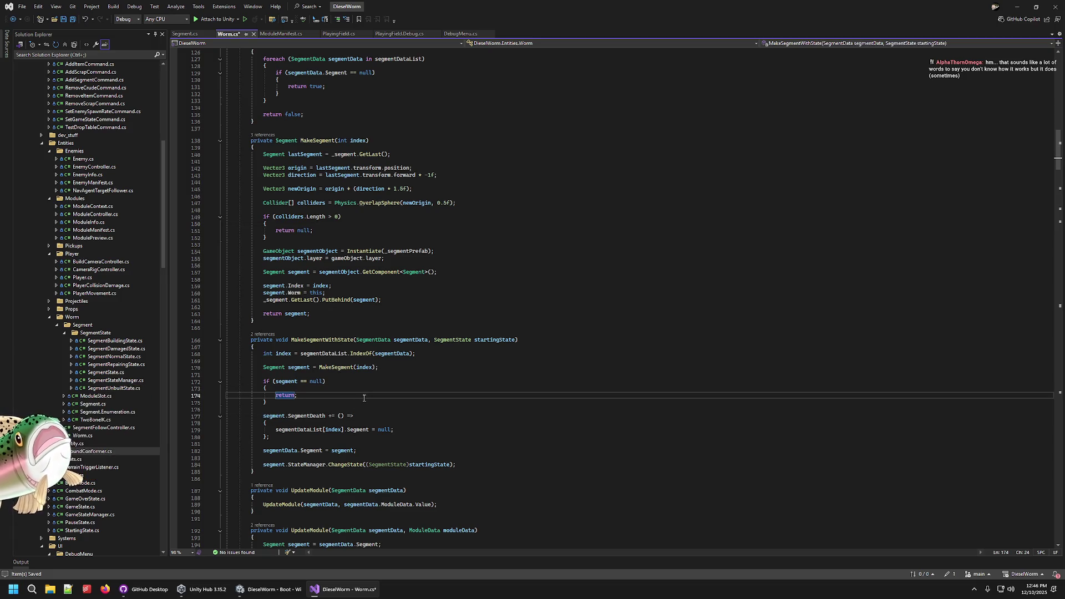
pyautogui.scroll(-1, 333, 250)
pyautogui.hotkey('ctrl', 's')
pyautogui.click(148, 596)
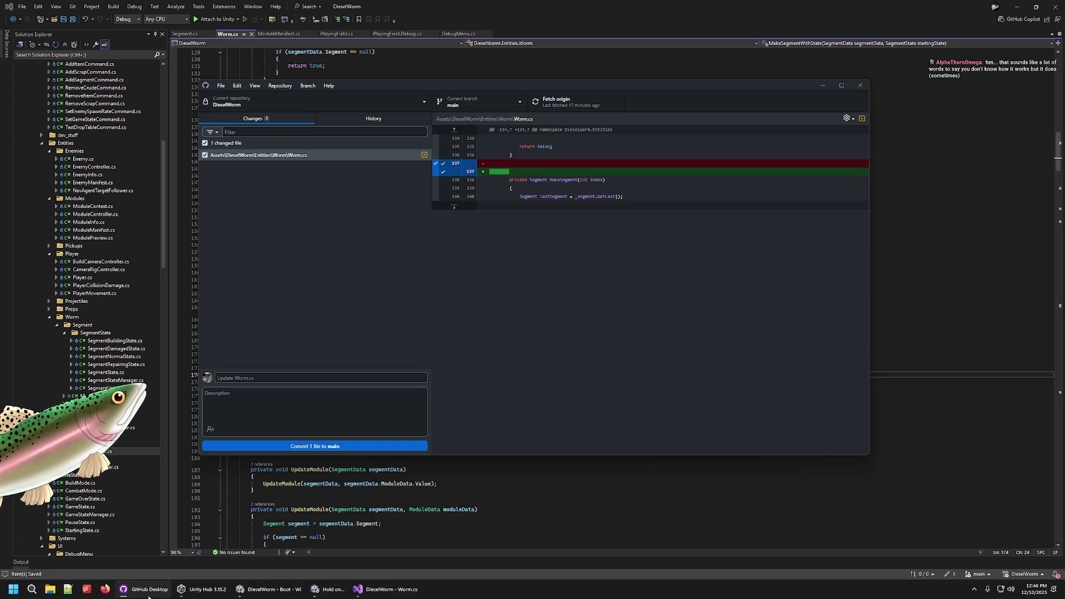
# - Discard the line-137 change to Worm.cs in GitHub Desktop and return to Visual Studio
pyautogui.rightClick(311, 157)
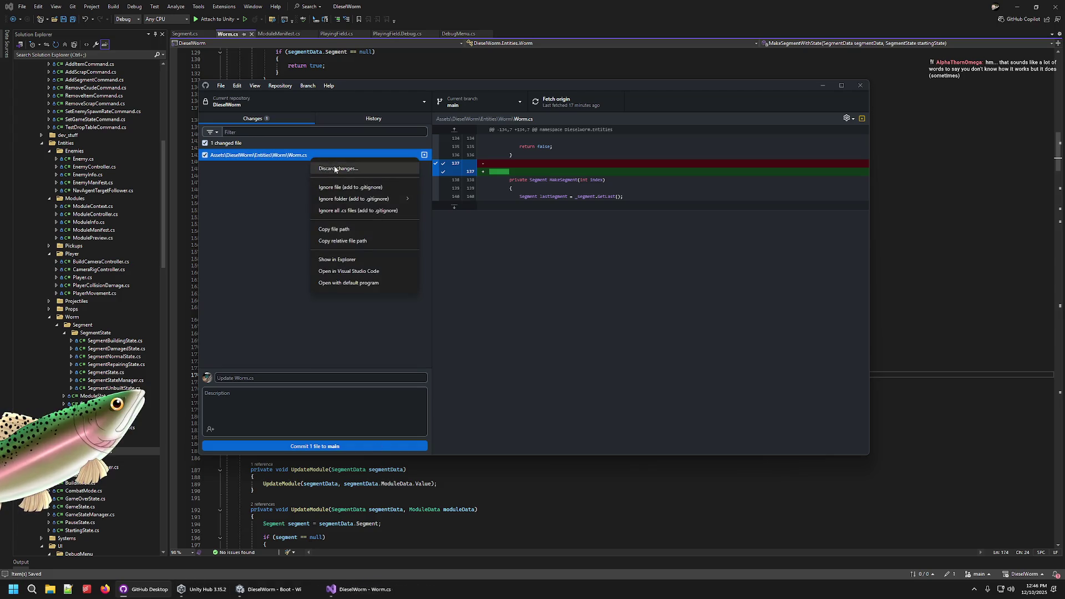
pyautogui.click(333, 166)
pyautogui.click(538, 311)
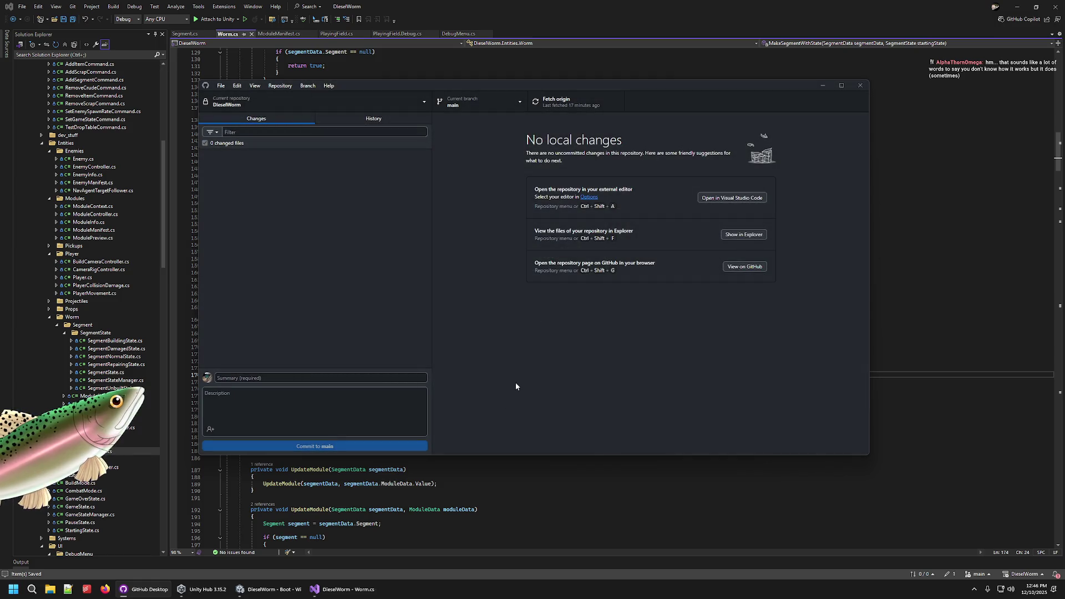
pyautogui.click(519, 2)
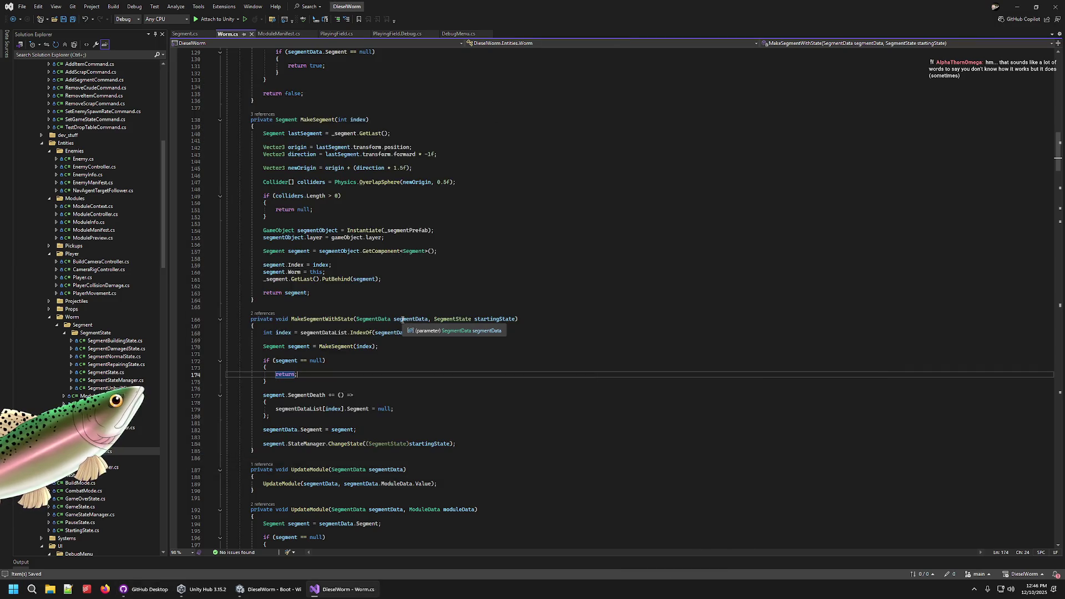
# - Close Segment.cs, Worm.cs and ModuleManifest.cs, view DebugMenu.cs, then return to the Unity editor
pyautogui.click(210, 33)
pyautogui.click(206, 34)
pyautogui.click(228, 34)
pyautogui.click(513, 200)
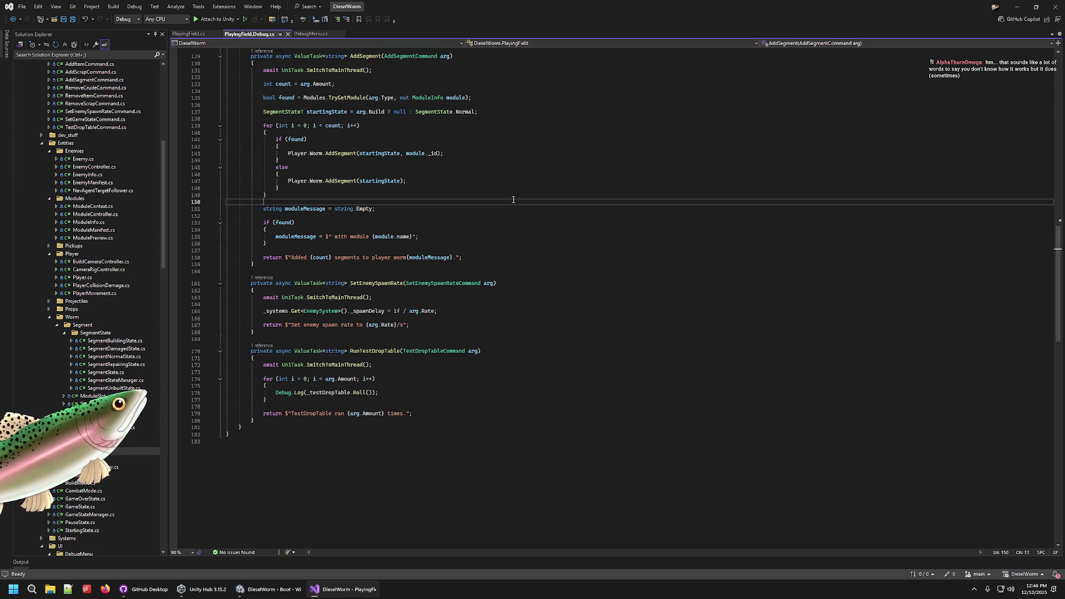
pyautogui.click(306, 33)
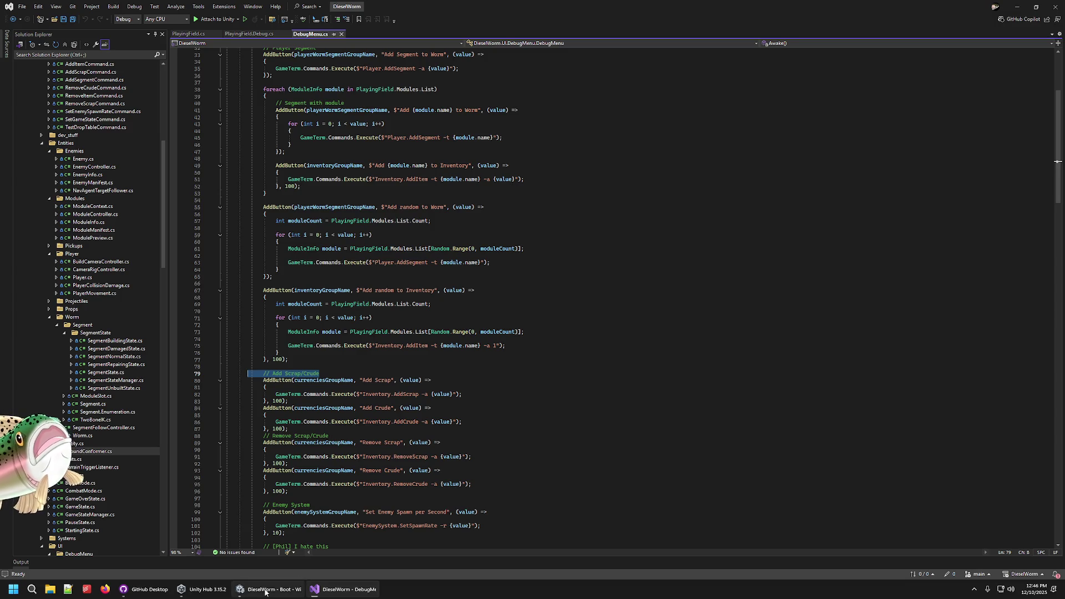
pyautogui.click(278, 580)
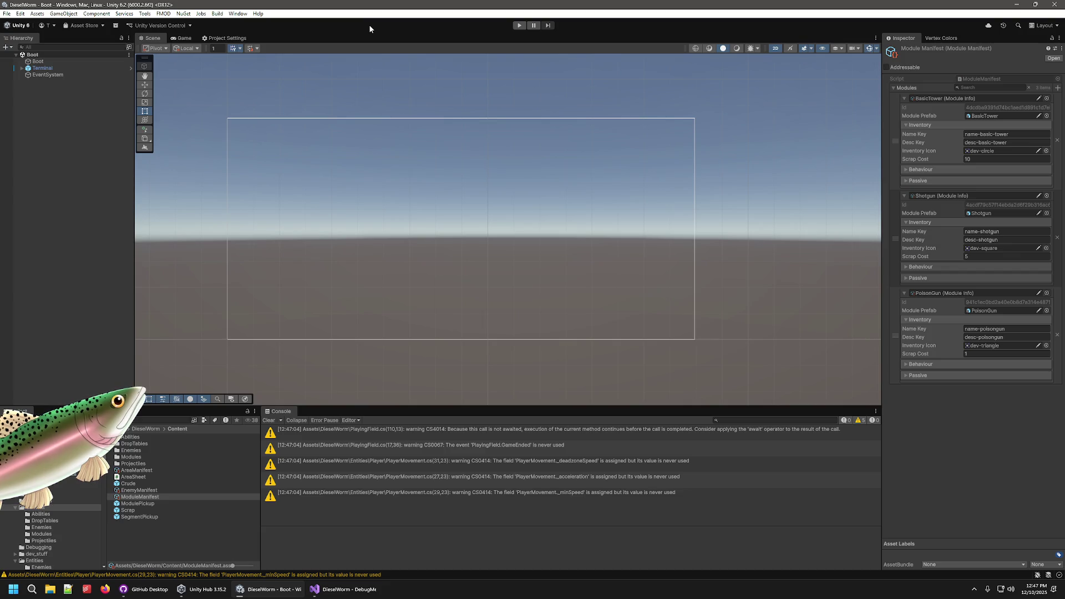
# - Play-test a new PlayingField game, adding two segments from the debug menu, then stop
pyautogui.click(519, 25)
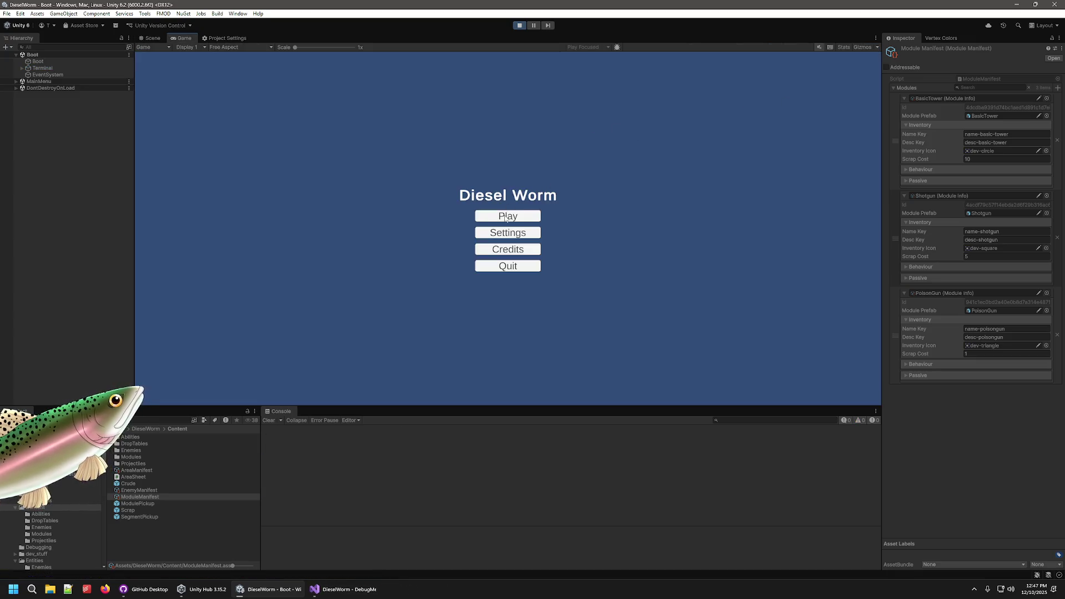
pyautogui.click(506, 218)
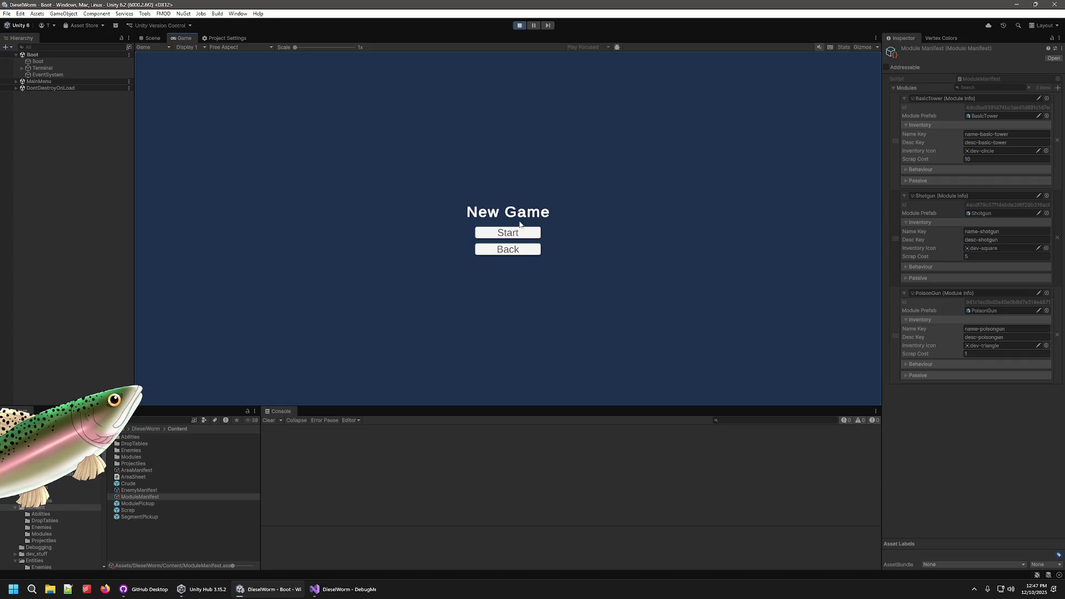
pyautogui.click(507, 228)
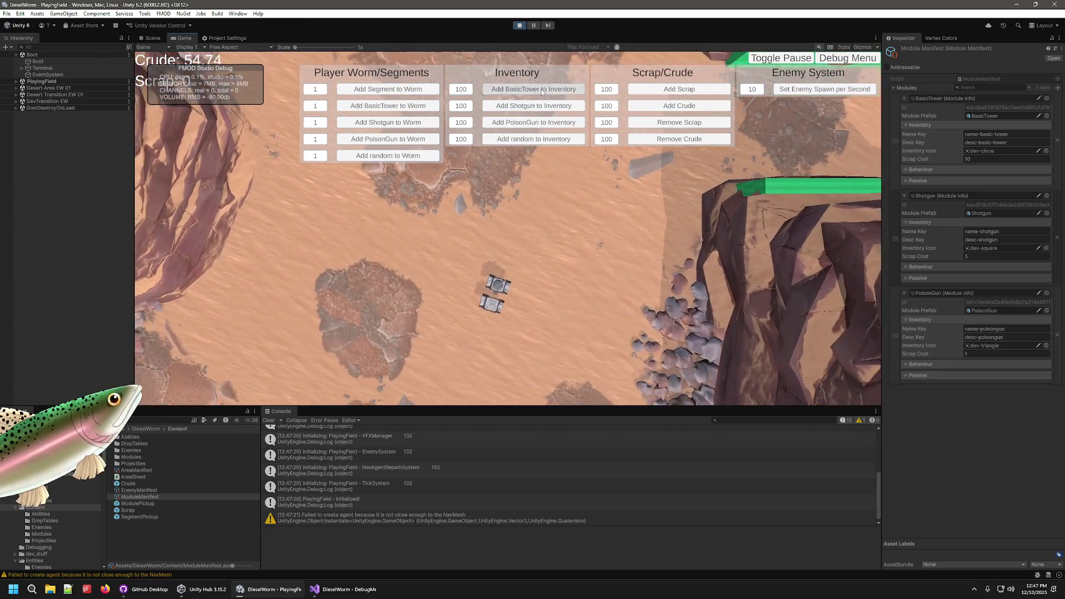
pyautogui.click(414, 91)
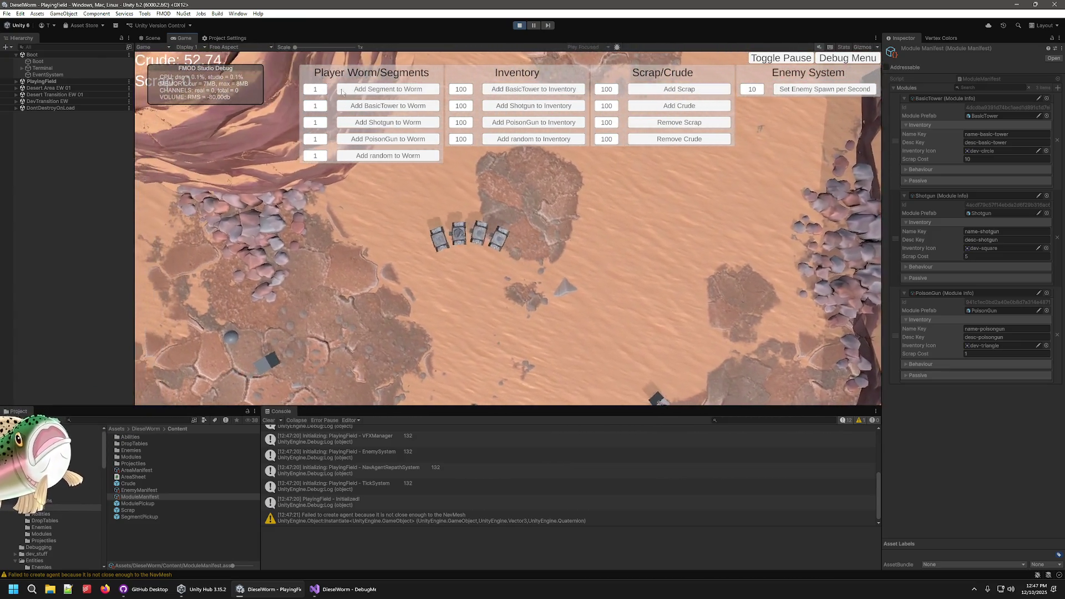
pyautogui.click(383, 91)
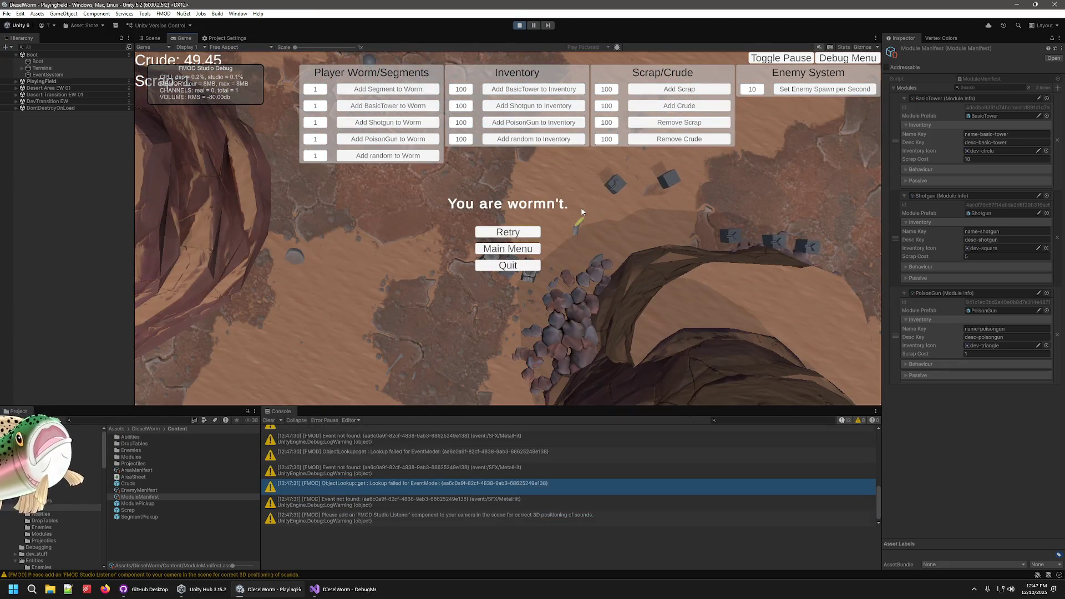
pyautogui.click(520, 25)
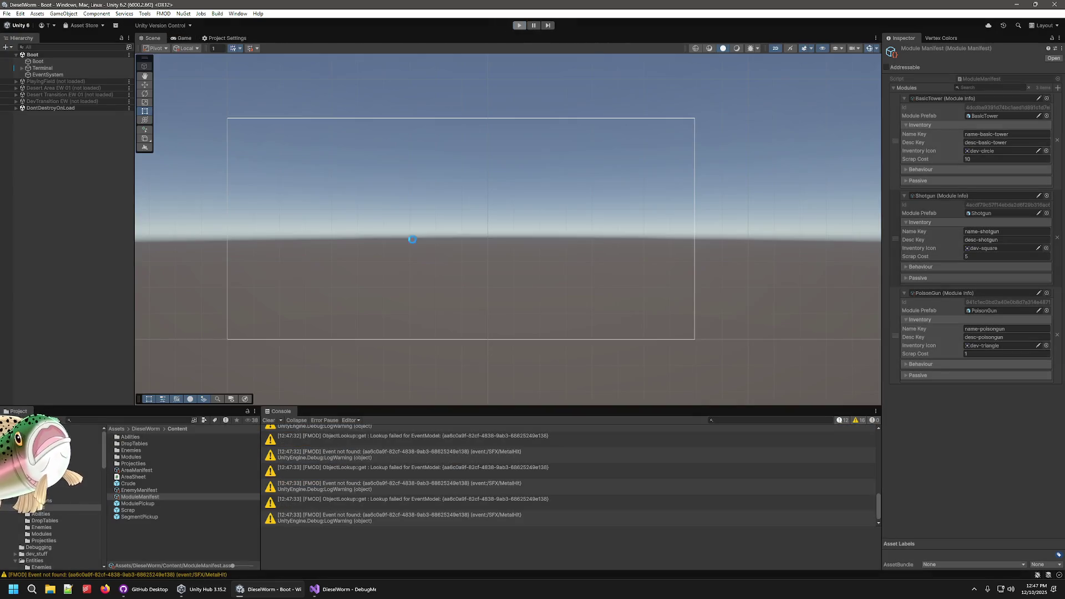
# - Return to Visual Studio and place the caret in the DebugMenu.cs code
pyautogui.click(314, 589)
pyautogui.click(274, 590)
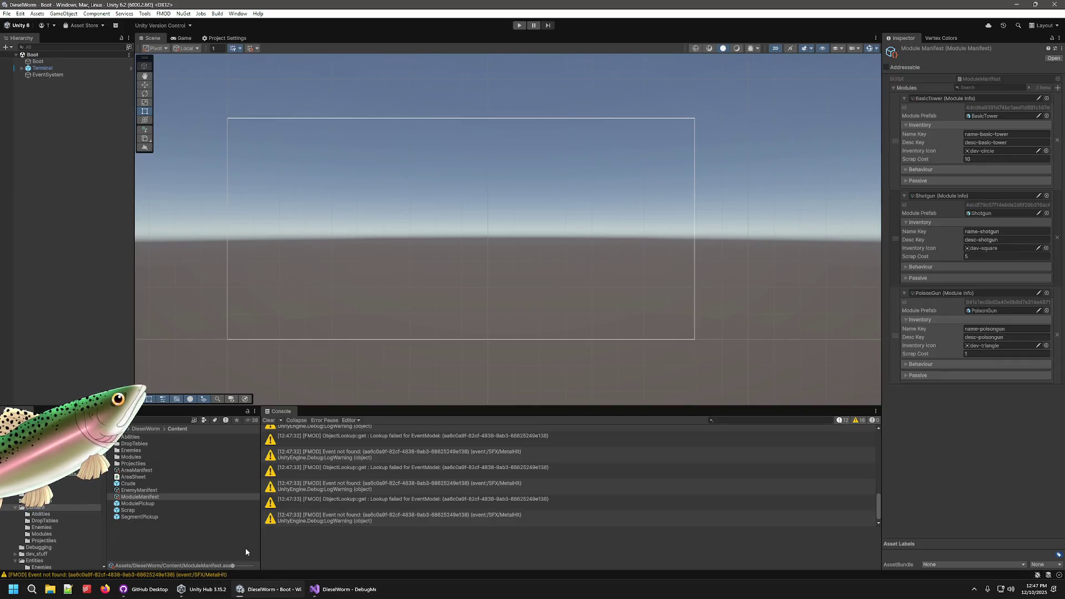
pyautogui.click(330, 595)
pyautogui.click(391, 346)
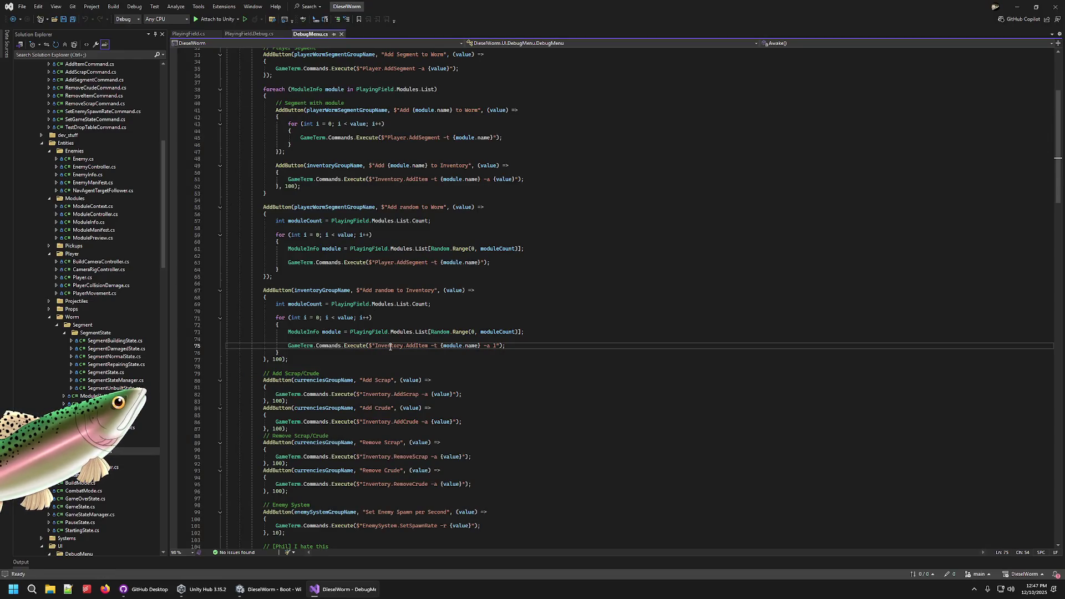
# - Inspect the Player.AddSegment -a {value} command on line 35 of DebugMenu.cs
pyautogui.scroll(10, 408, 342)
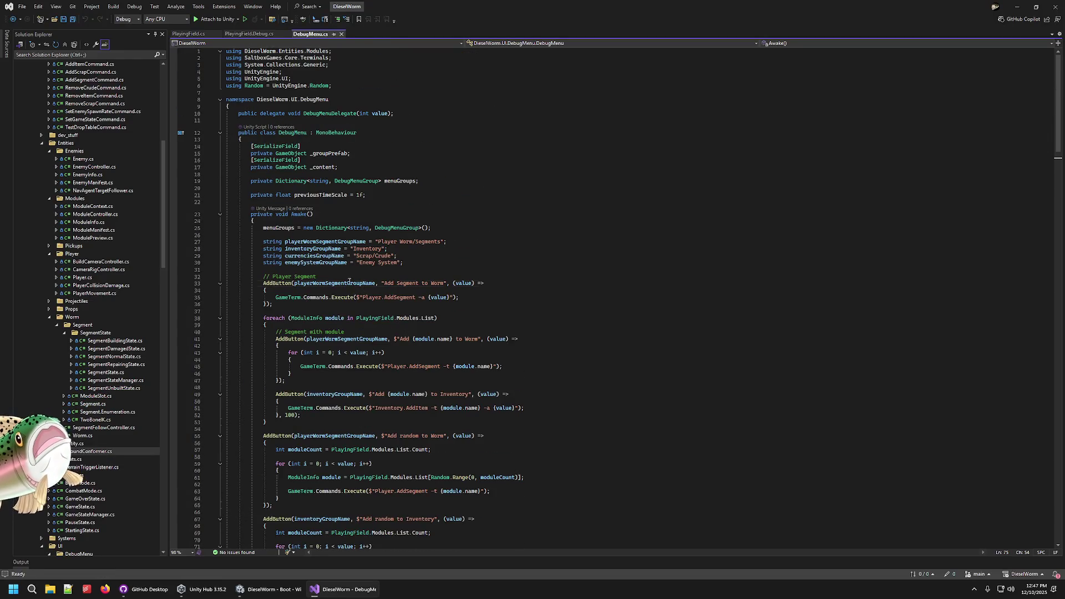
pyautogui.doubleClick(389, 297)
pyautogui.click(445, 297)
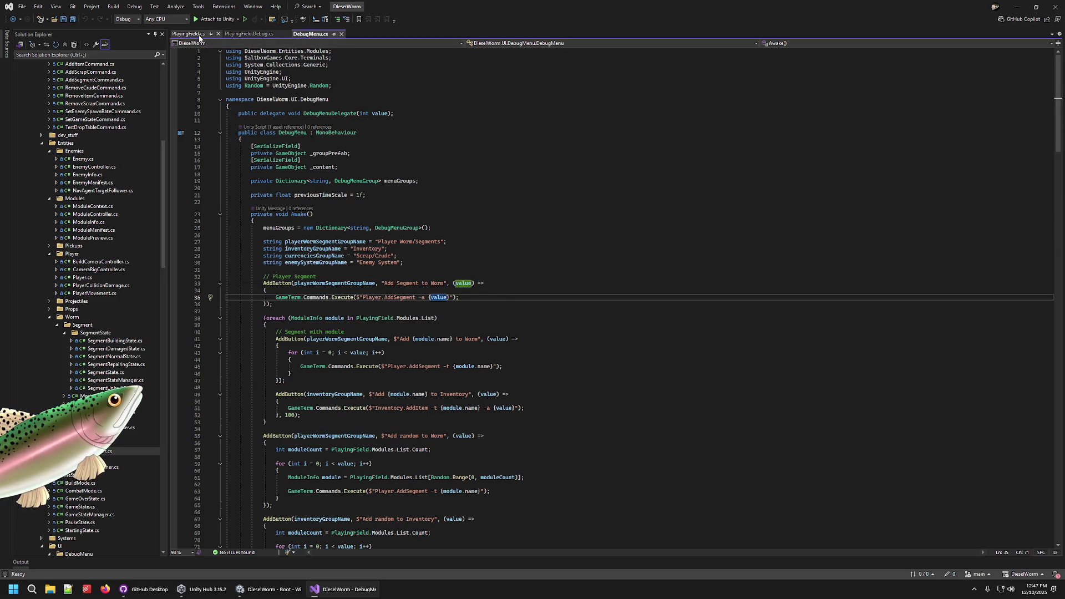
pyautogui.scroll(7, 98, 246)
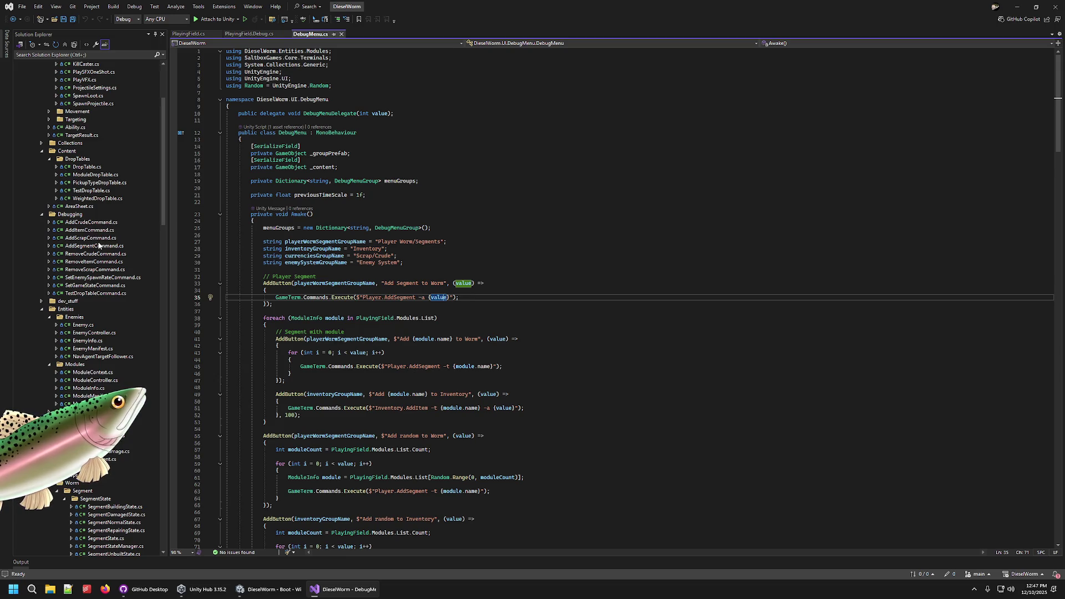
# - Review the options in AddSegmentCommand.cs, then return to DebugMenu.cs
pyautogui.click(93, 248)
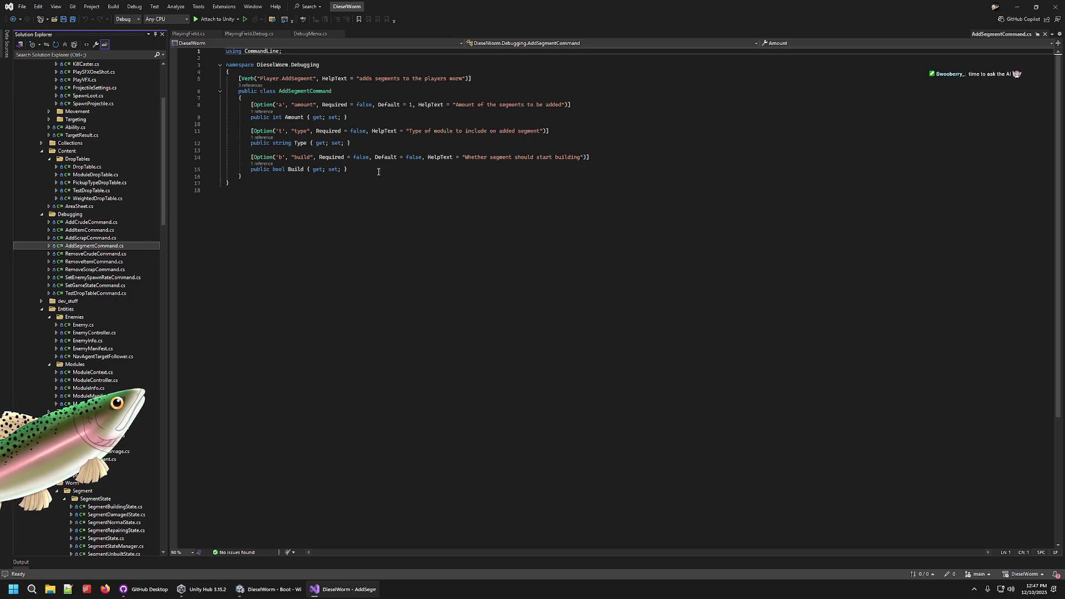
pyautogui.click(355, 171)
pyautogui.click(361, 143)
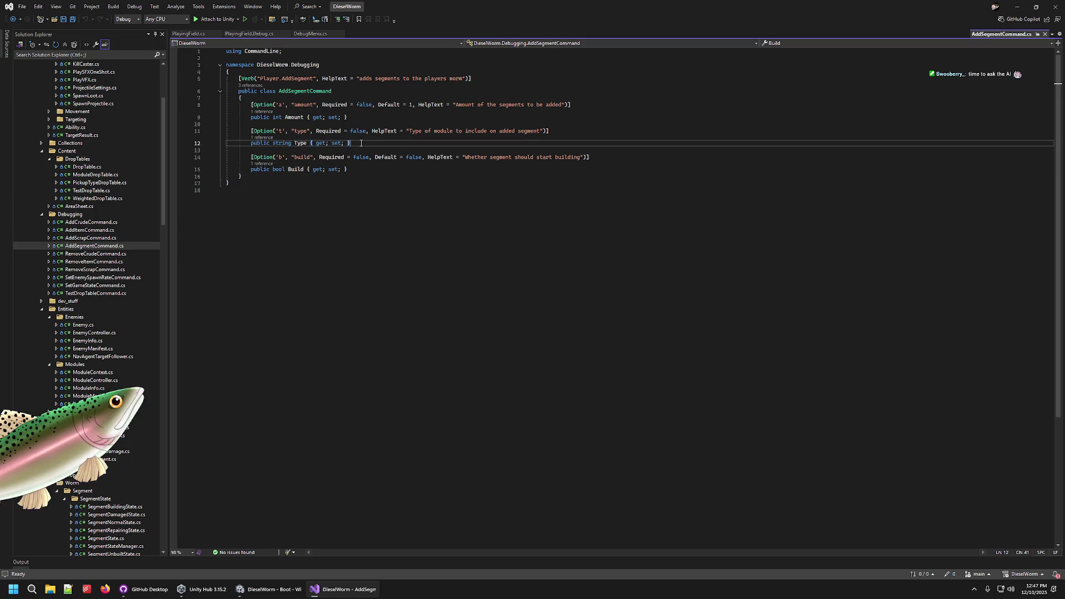
pyautogui.click(365, 130)
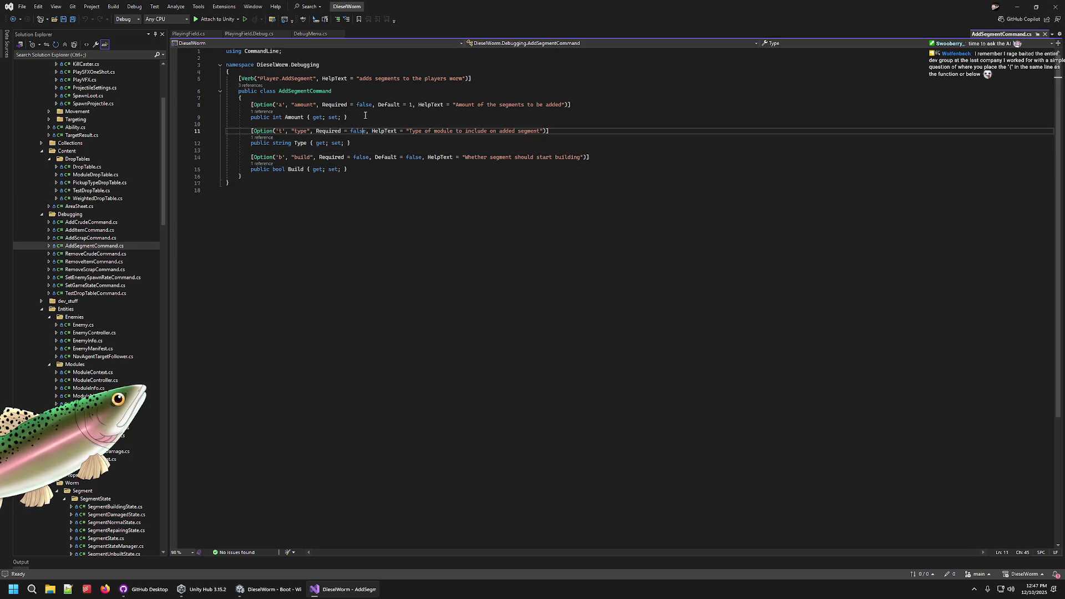
pyautogui.click(366, 124)
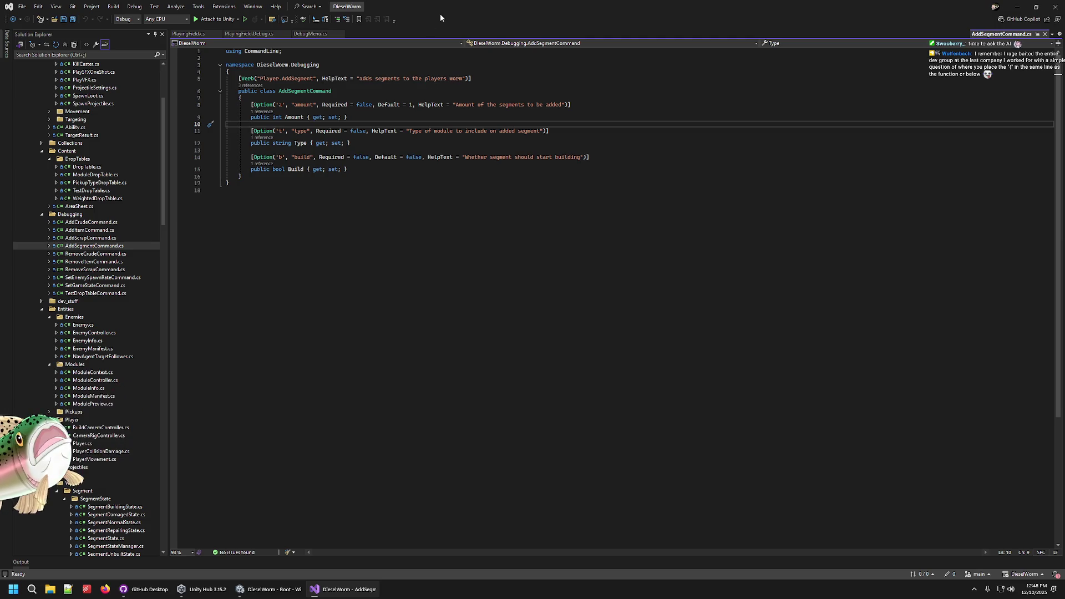
pyautogui.click(308, 34)
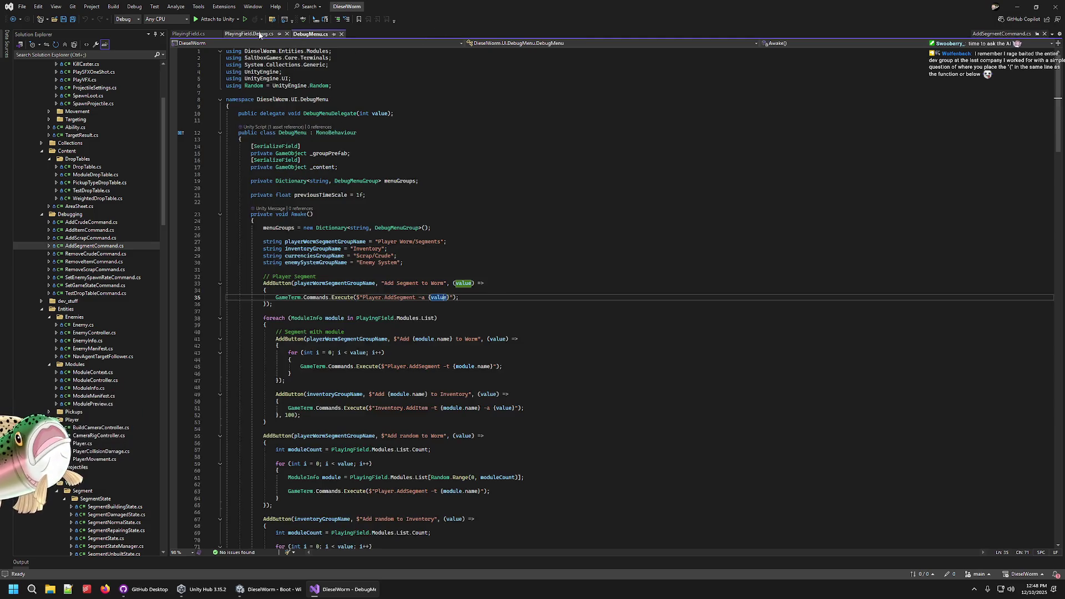
pyautogui.click(260, 34)
pyautogui.click(253, 290)
pyautogui.press('BackSpace')
pyautogui.press('BackSpace')
pyautogui.press('BackSpace')
pyautogui.hotkey('ctrl', 'z')
pyautogui.hotkey('ctrl', 'z')
pyautogui.press('Down')
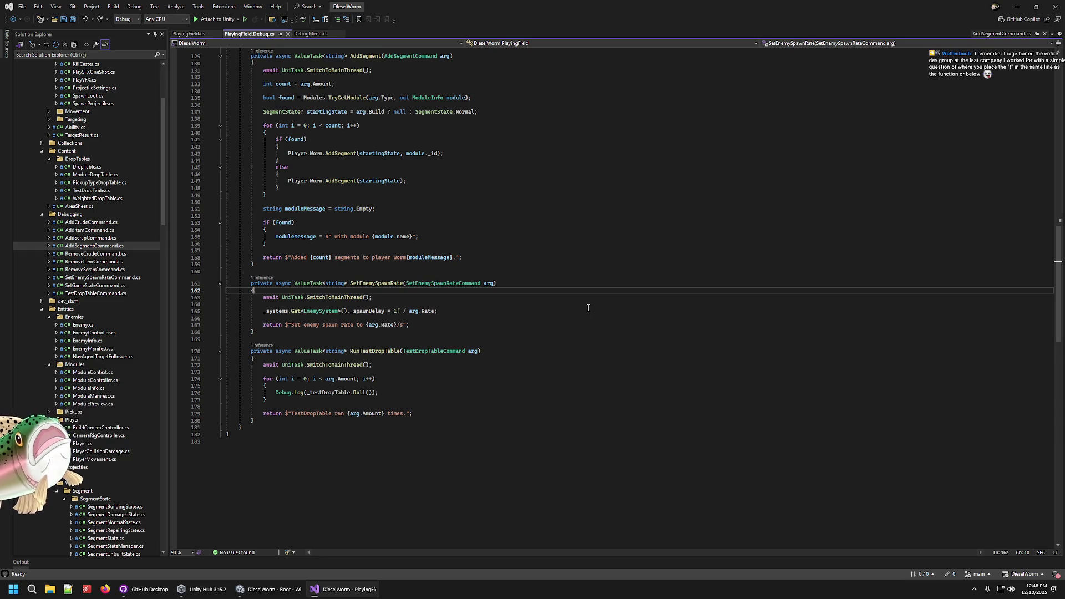
pyautogui.scroll(15, 559, 276)
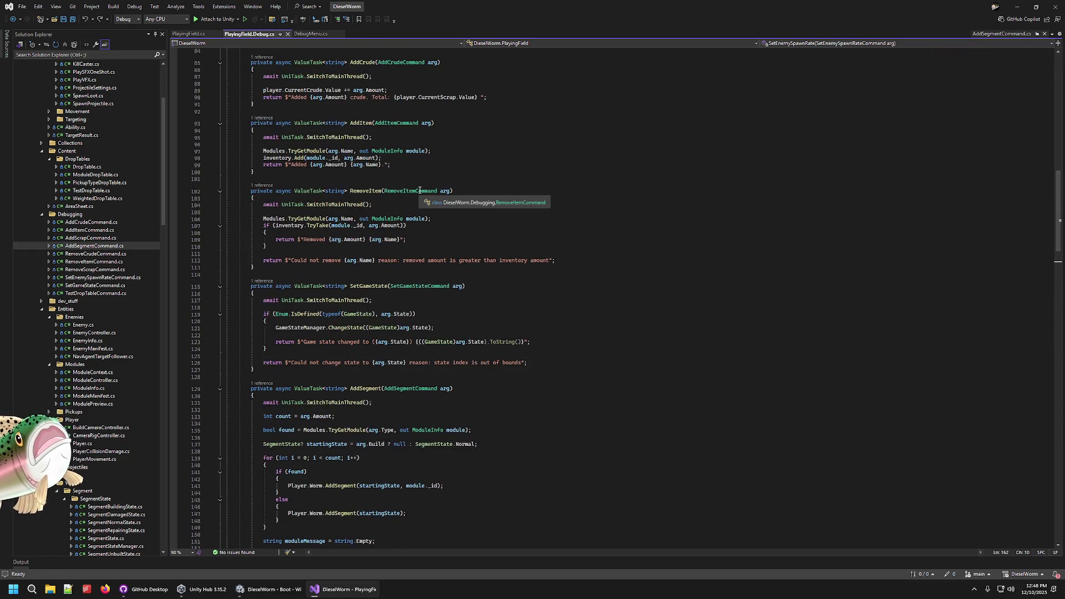
pyautogui.click(310, 34)
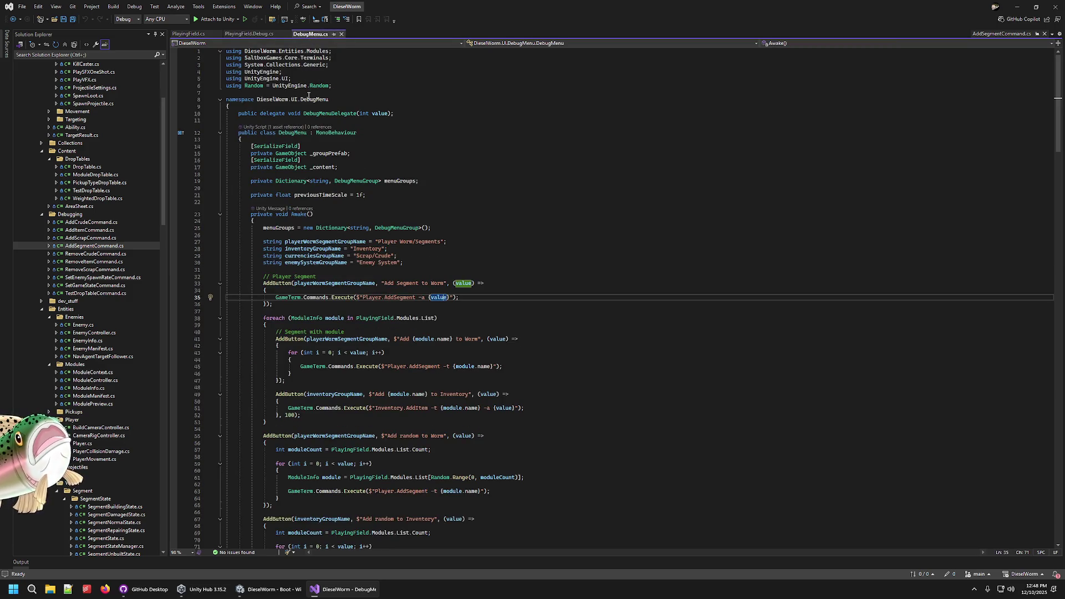
pyautogui.click(473, 300)
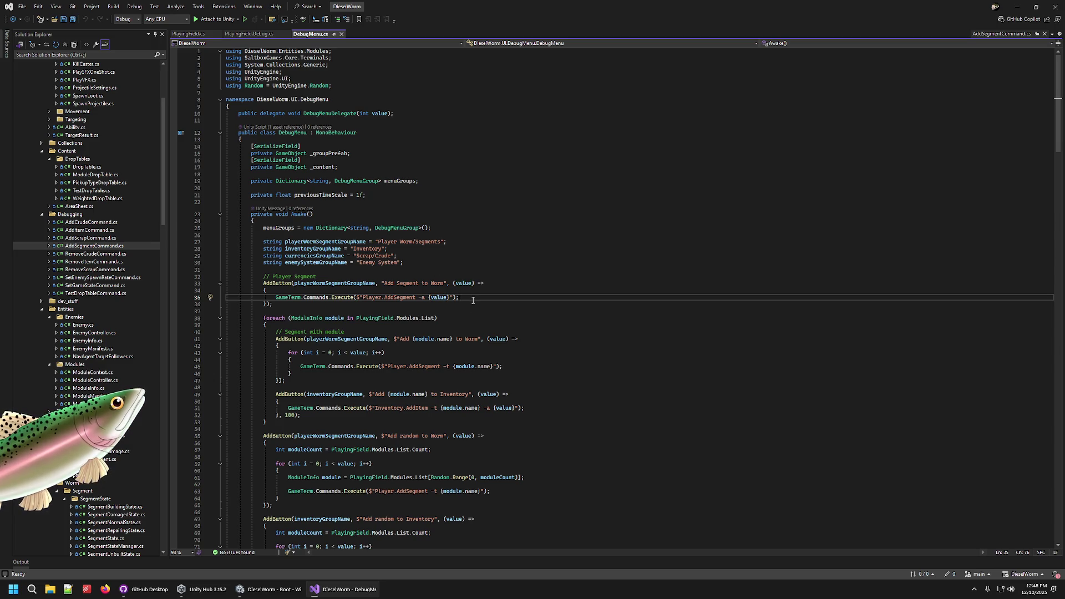
pyautogui.click(483, 281)
pyautogui.press('Down')
pyautogui.press('Down')
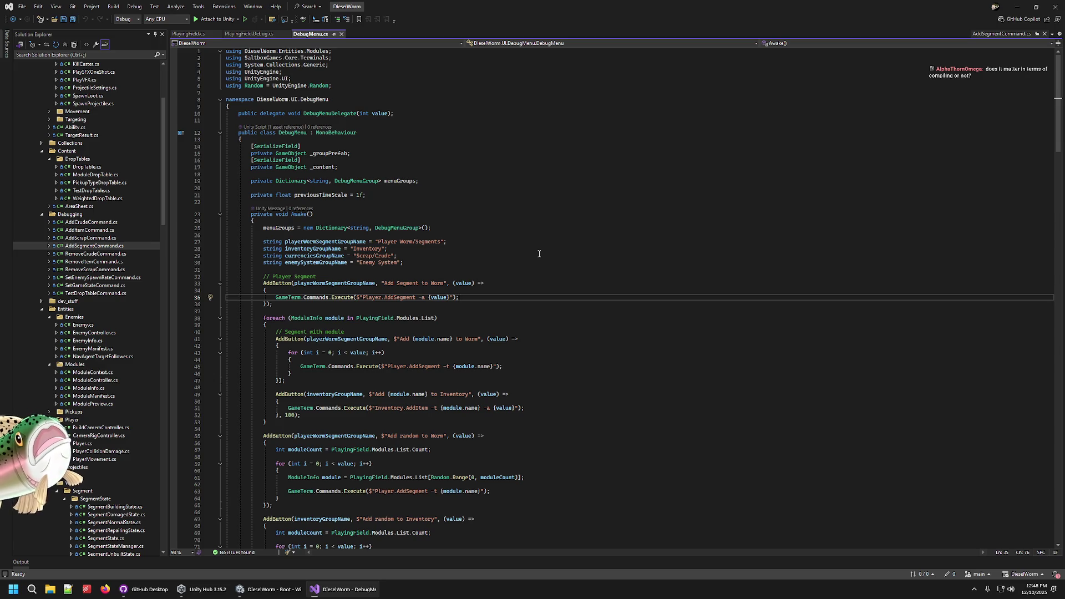
pyautogui.press('Up')
pyautogui.press('Up')
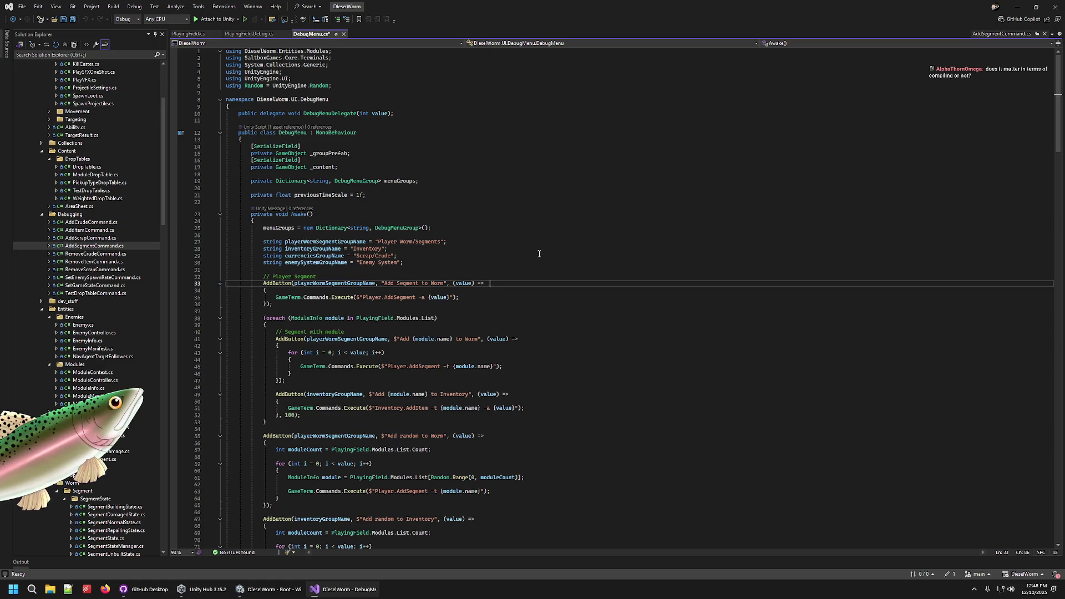
pyautogui.press('Return')
pyautogui.press('Return')
pyautogui.press('Return')
pyautogui.press('Return')
pyautogui.press('Return')
pyautogui.press('Return')
pyautogui.moveTo(698, 122); pyautogui.dragTo(677, 136)
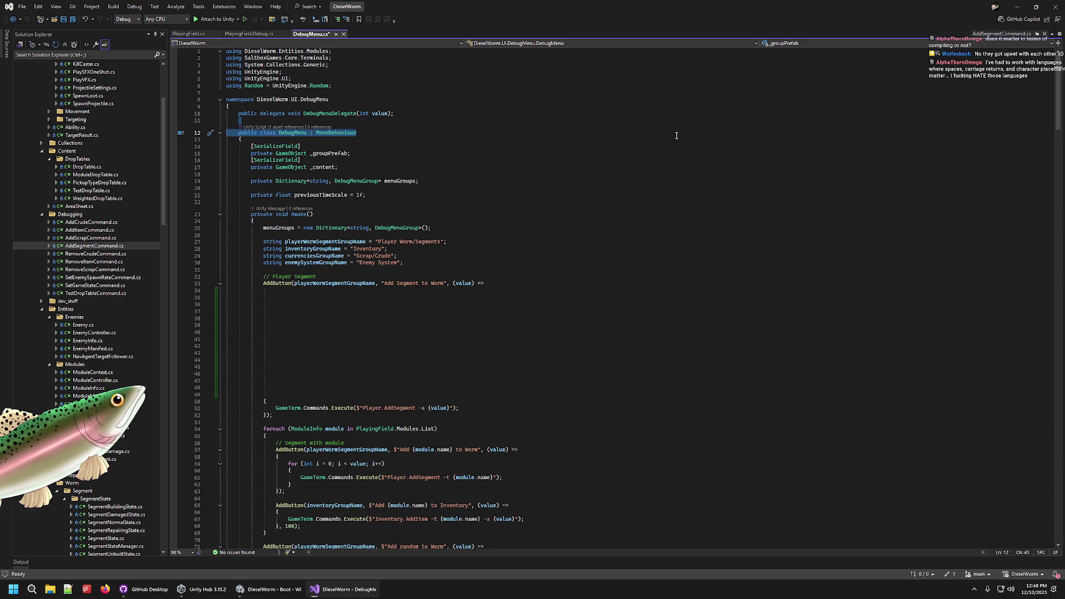
pyautogui.hotkey('ctrl', 'z')
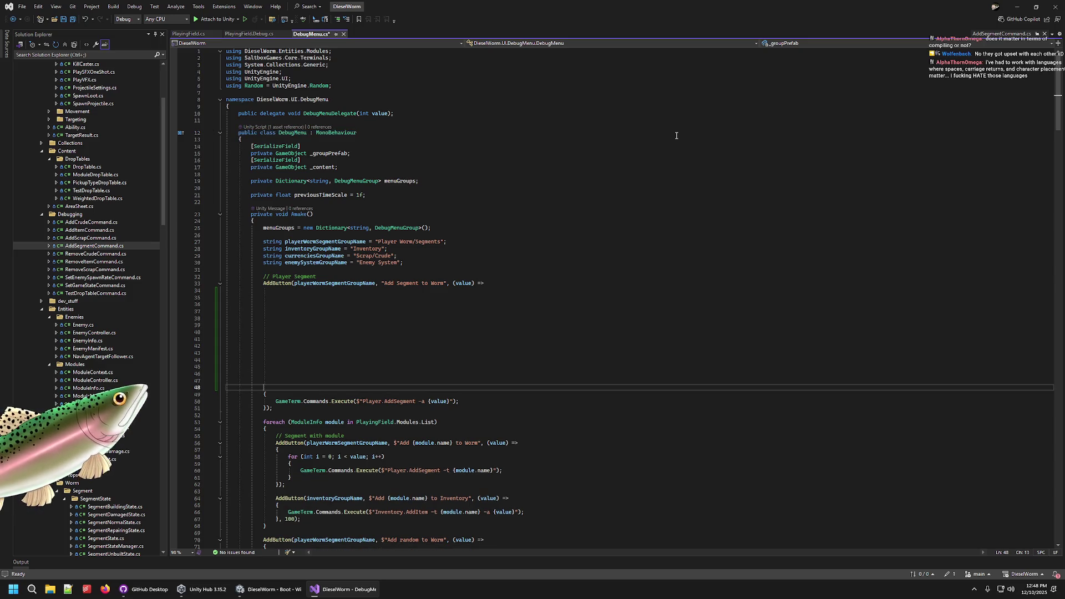
pyautogui.press('BackSpace')
pyautogui.press('BackSpace')
pyautogui.press('BackSpace')
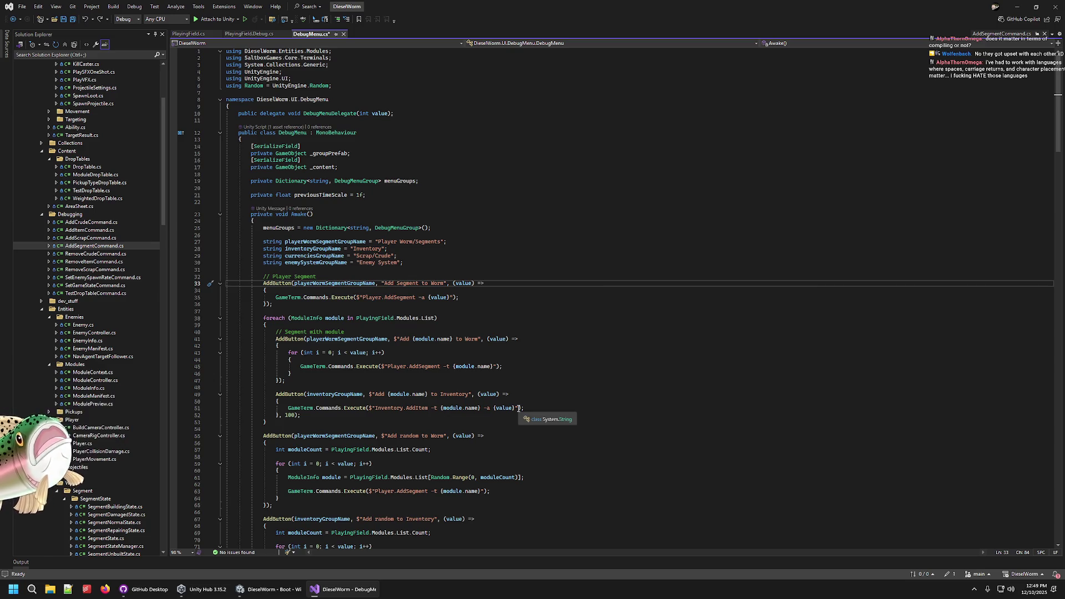
pyautogui.click(454, 283)
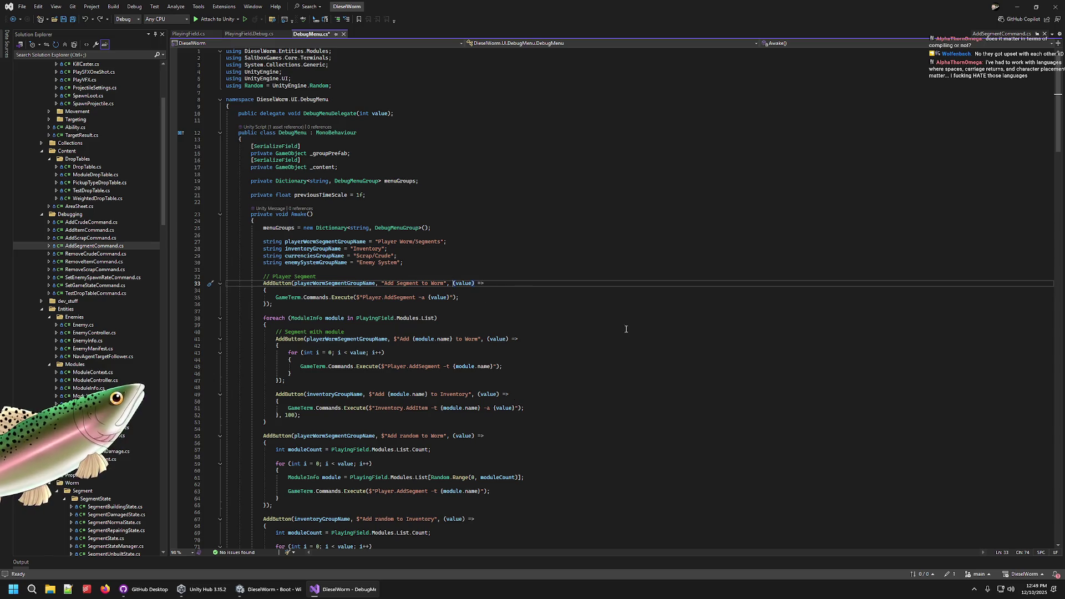
pyautogui.press('Down')
pyautogui.press('Down')
pyautogui.press('Down')
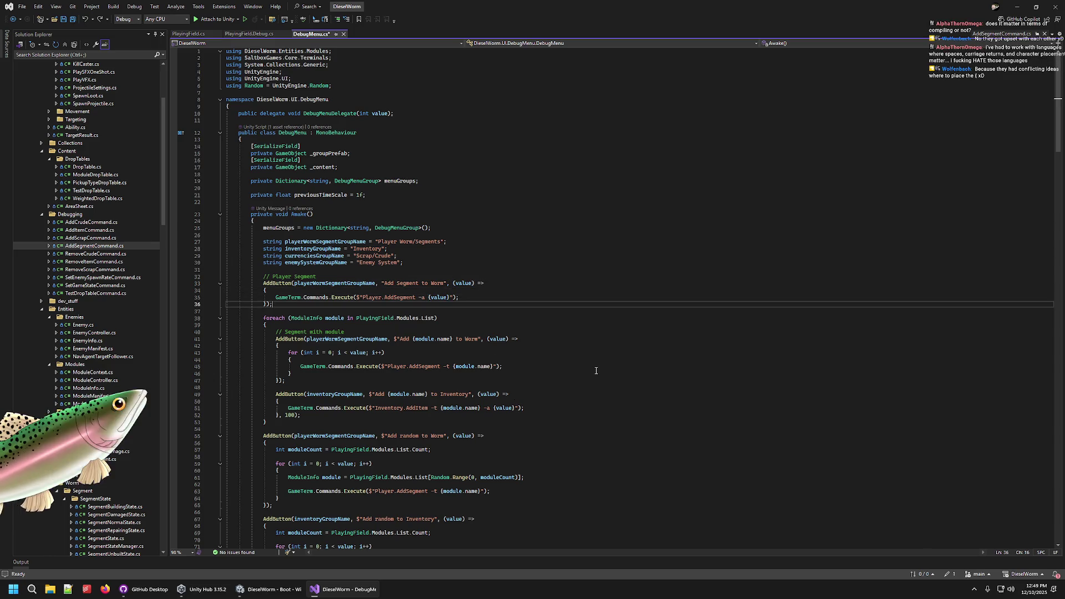
pyautogui.hotkey('ctrl', 'Home')
pyautogui.press('End')
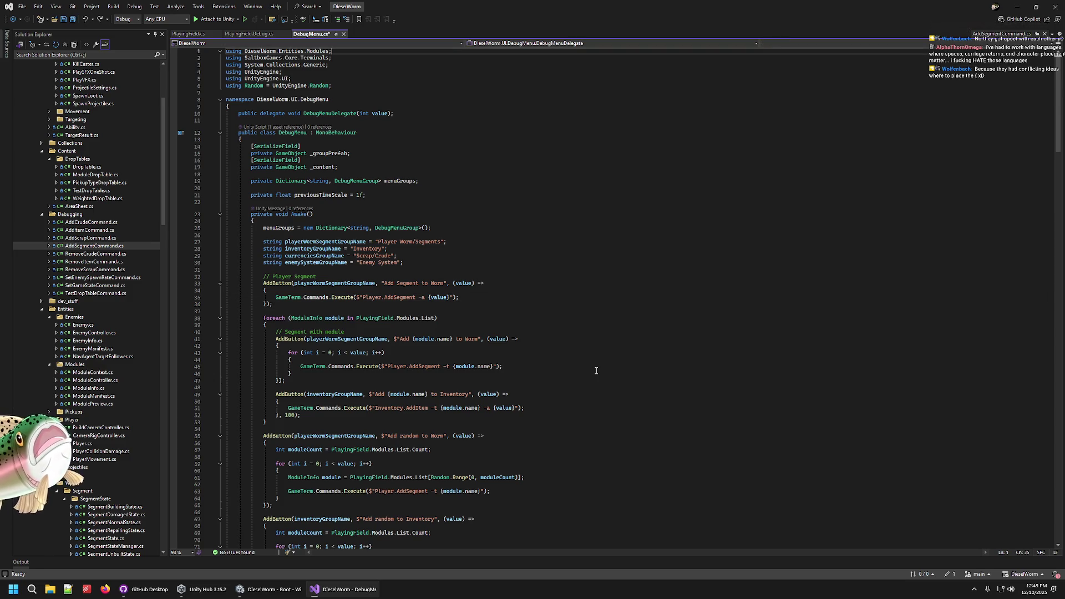
pyautogui.press('Down')
pyautogui.press('Down')
pyautogui.press('Down')
pyautogui.press('Down')
pyautogui.press('Down')
pyautogui.press('Down')
pyautogui.press('Down')
pyautogui.press('Down')
pyautogui.press('Up')
pyautogui.press('Up')
pyautogui.press('Up')
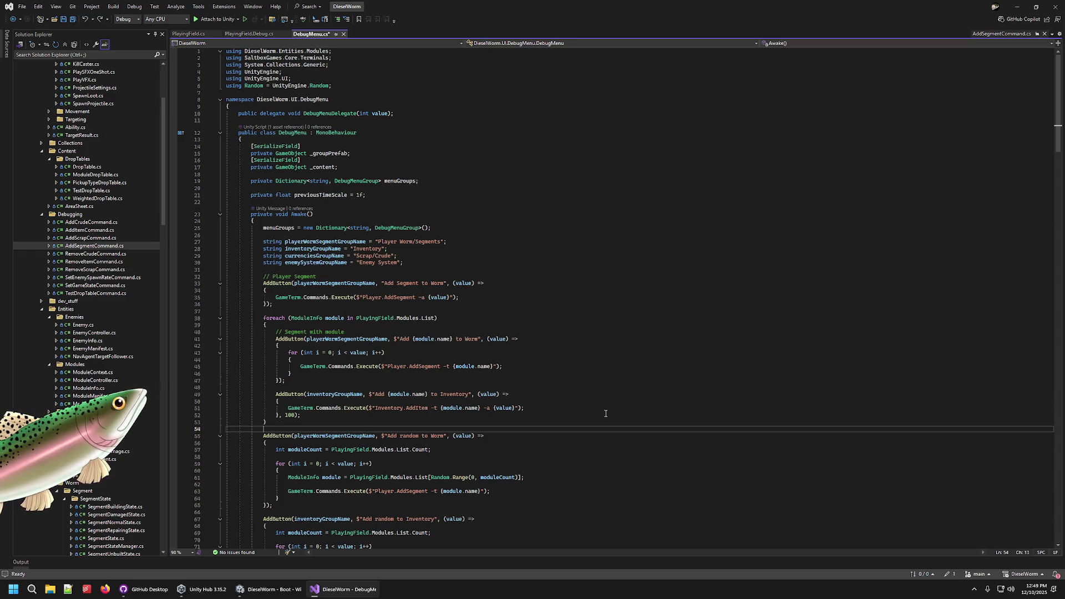
# - Move the opening braces of the Add-to-Worm lambda and its for loop onto their own lines
pyautogui.click(602, 339)
pyautogui.click(600, 346)
pyautogui.press('Down')
pyautogui.press('Down')
pyautogui.press('Down')
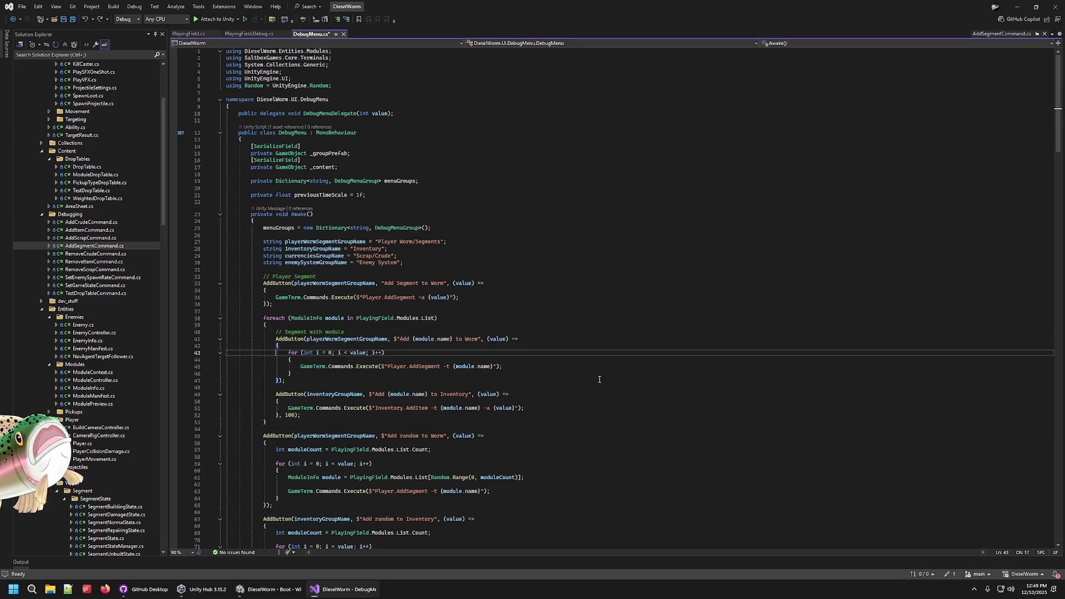
pyautogui.press('Up')
pyautogui.press('Up')
pyautogui.hotkey('shift', 'Home')
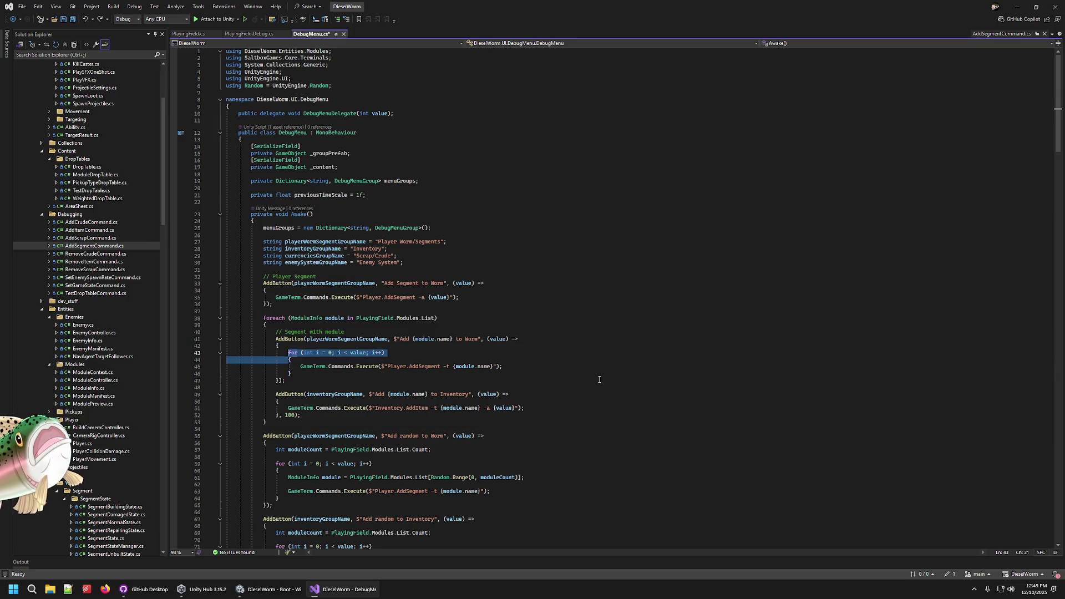
pyautogui.press('BackSpace')
pyautogui.press('BackSpace')
pyautogui.press('Up')
pyautogui.hotkey('shift', 'Home')
pyautogui.press('BackSpace')
pyautogui.press('BackSpace')
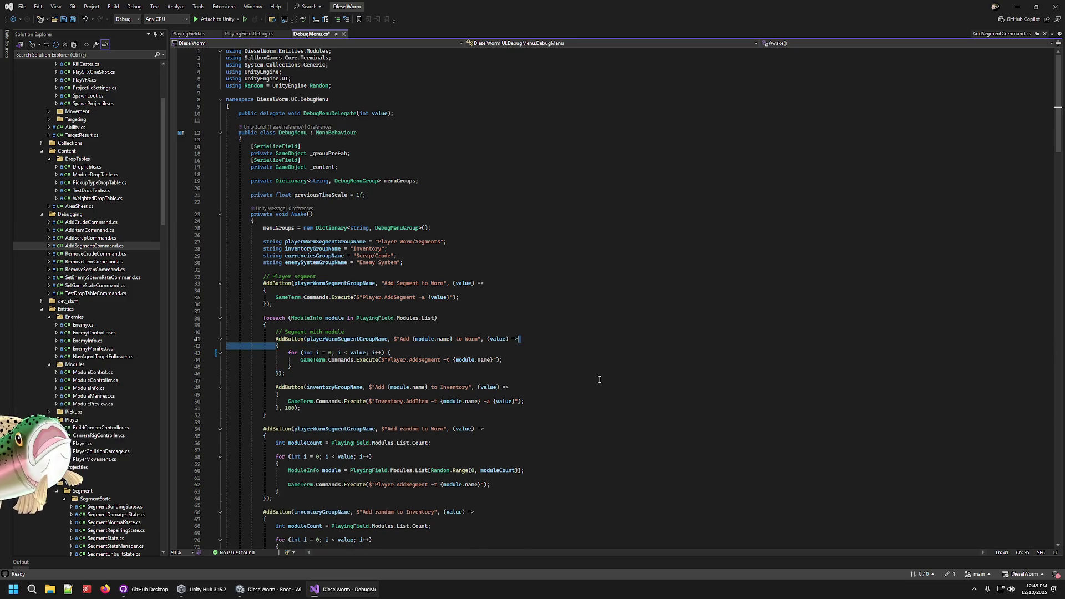
pyautogui.press('Down')
pyautogui.press('Down')
pyautogui.press('Down')
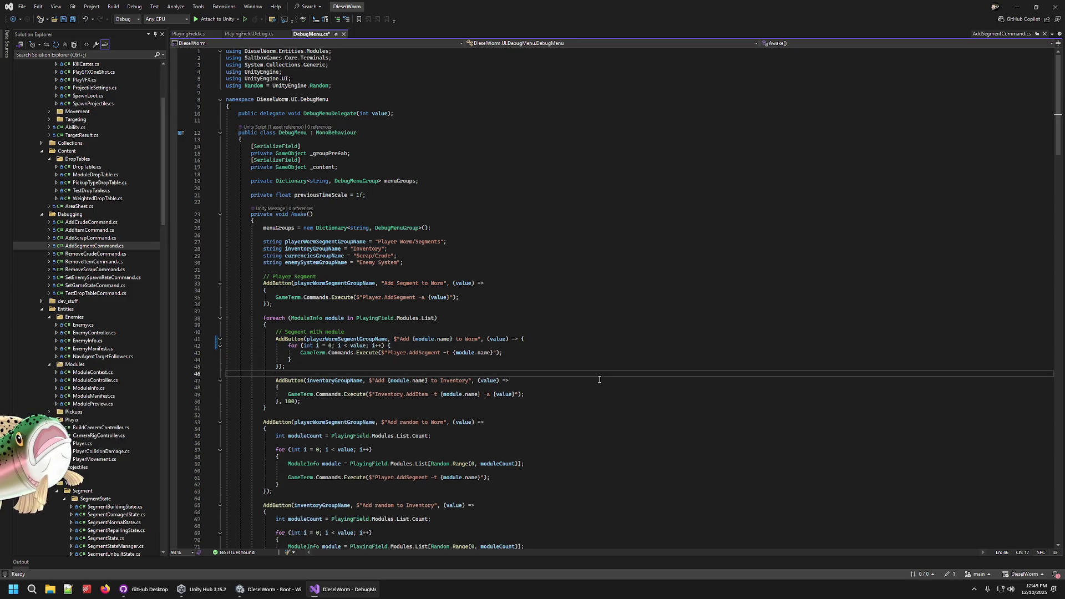
pyautogui.press('Up')
pyautogui.press('Up')
pyautogui.press('Up')
pyautogui.press('End')
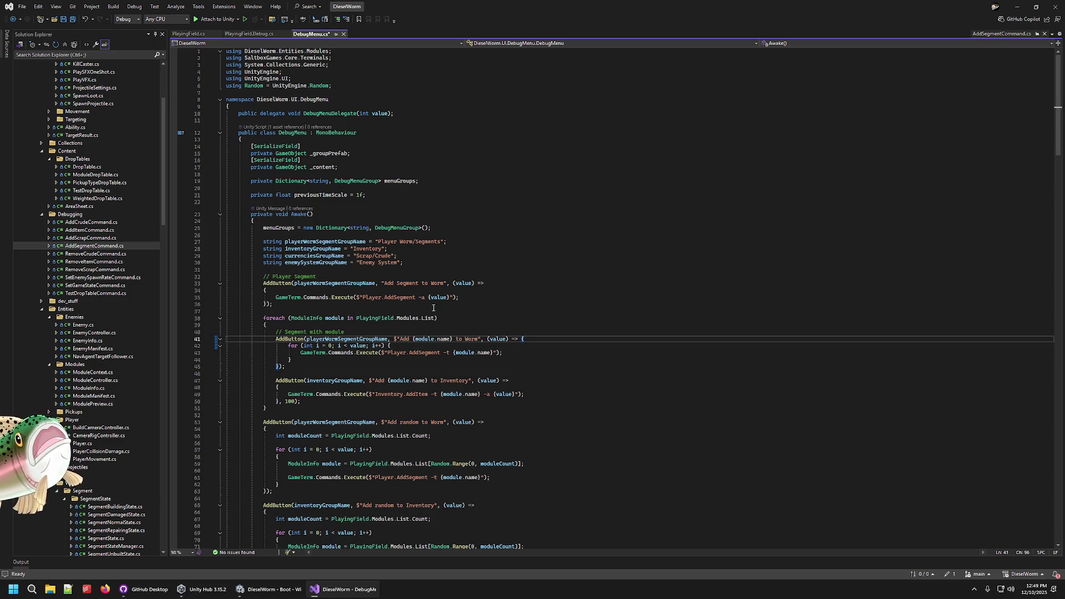
pyautogui.press('Return')
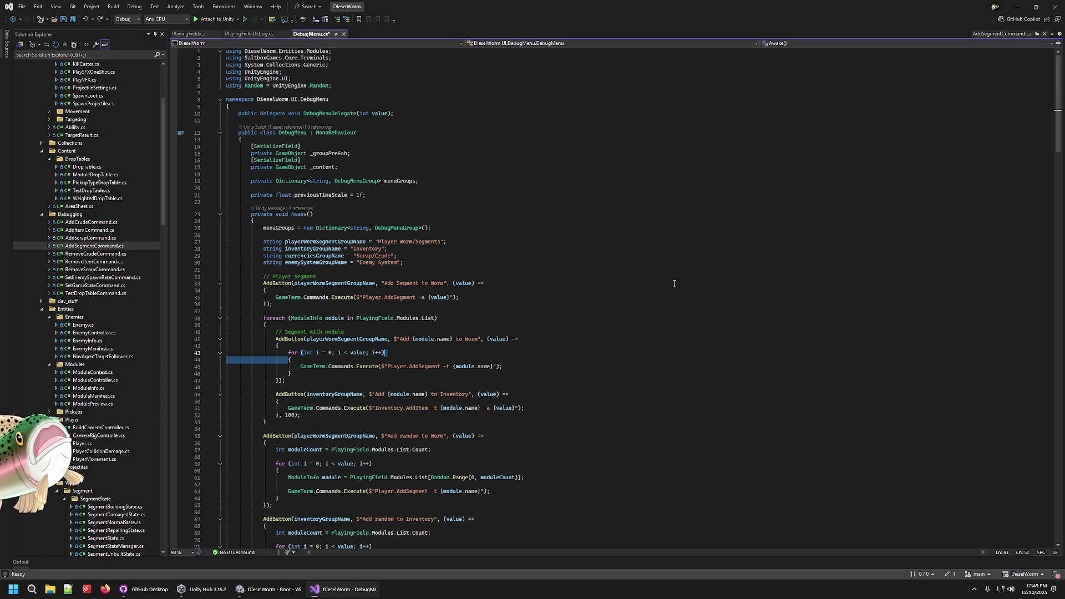
# - Review the group-name declarations and Awake code in DebugMenu.cs, then switch to Unity
pyautogui.click(286, 241)
pyautogui.moveTo(286, 241)
pyautogui.mouseDown()
pyautogui.moveTo(355, 257)
pyautogui.moveTo(388, 242)
pyautogui.mouseUp()
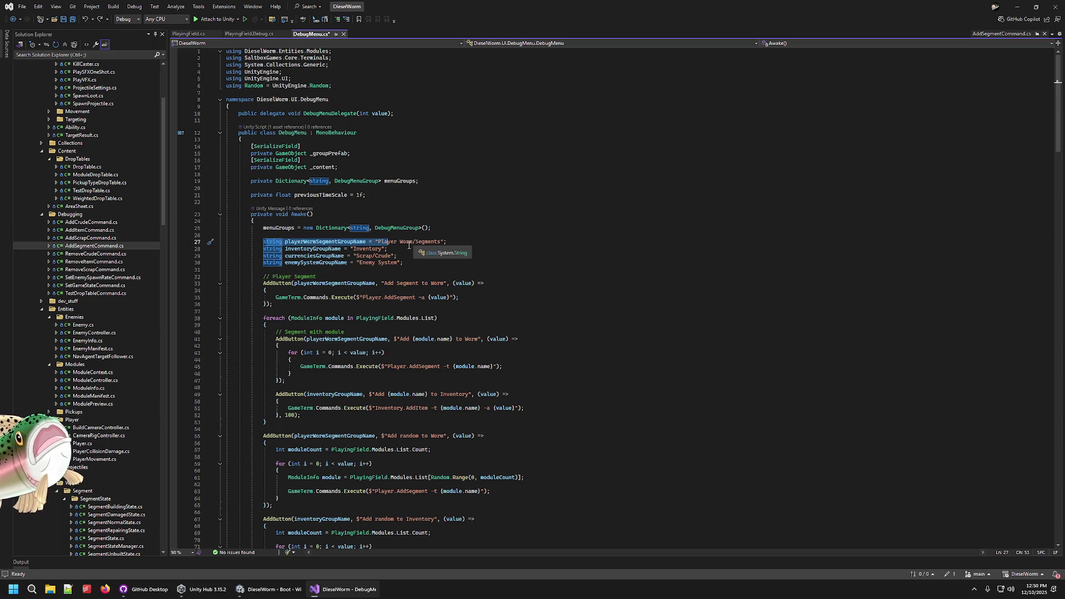
pyautogui.click(454, 244)
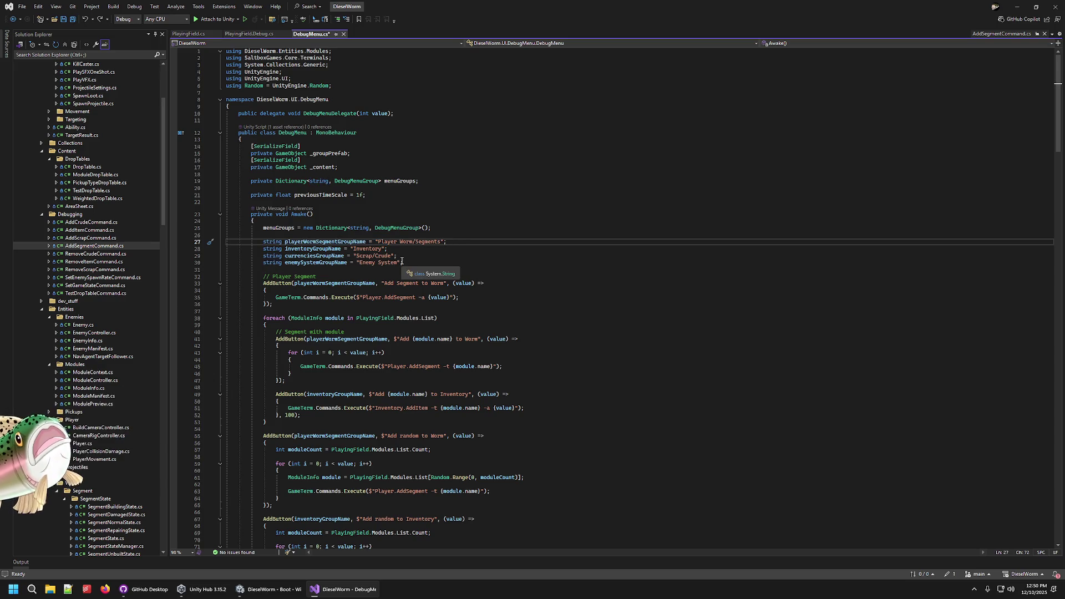
pyautogui.click(265, 242)
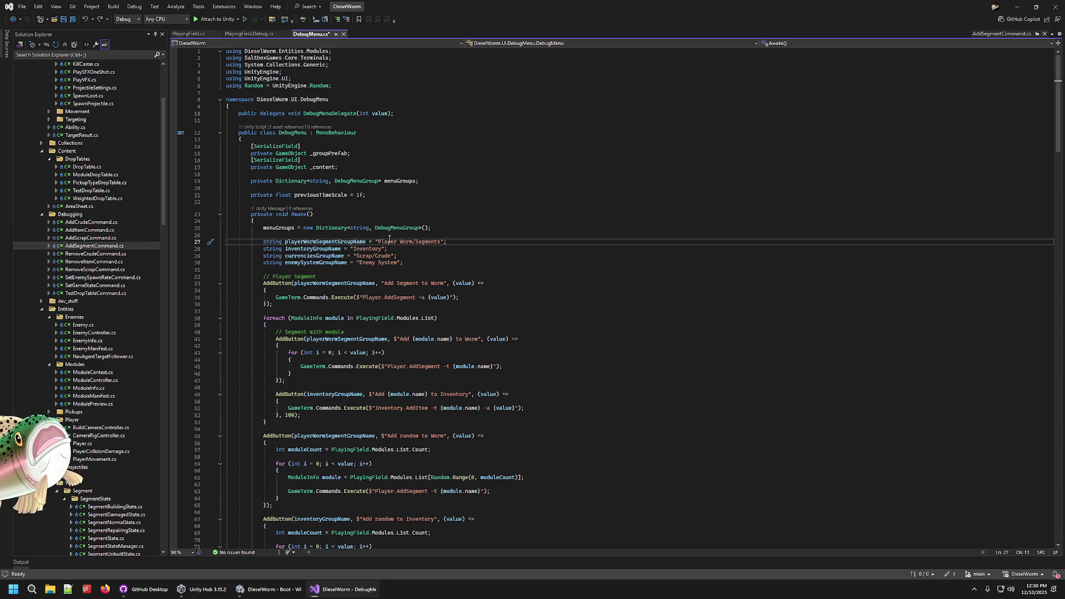
pyautogui.moveTo(258, 256); pyautogui.dragTo(348, 256)
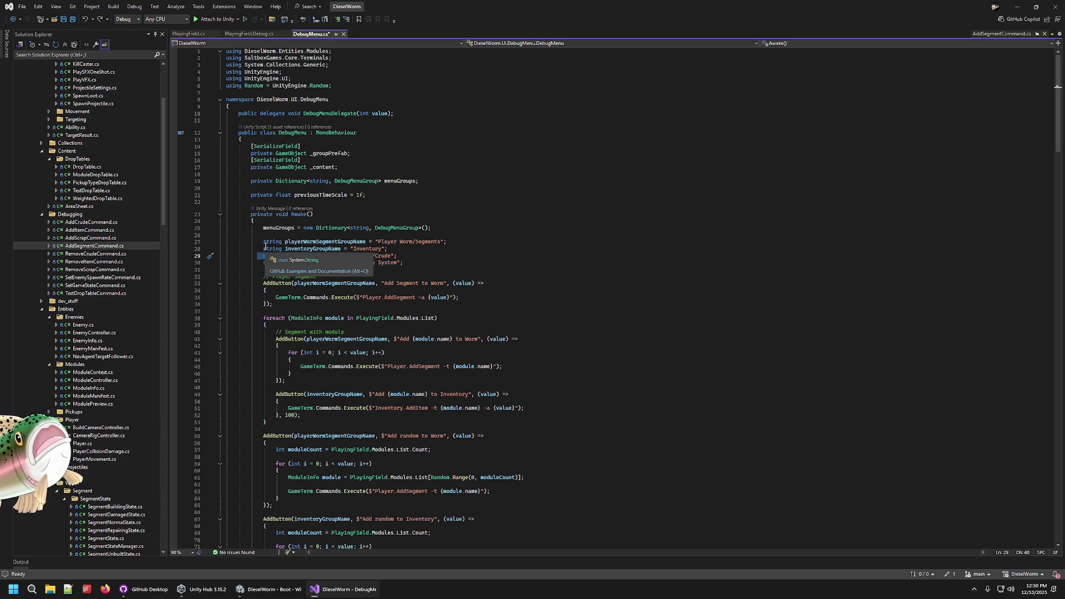
pyautogui.click(429, 255)
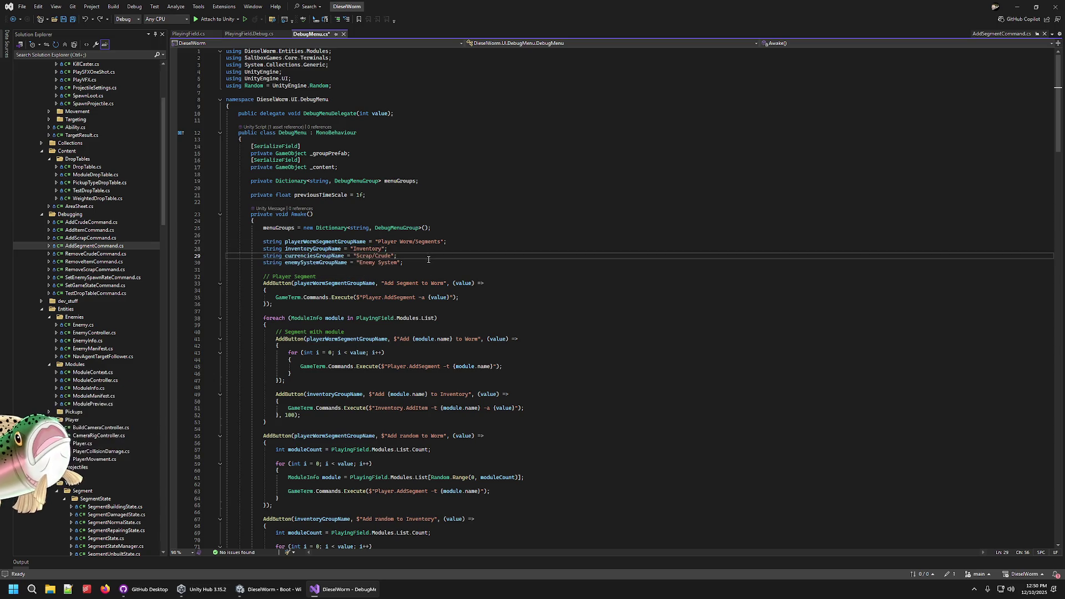
pyautogui.click(330, 283)
pyautogui.click(481, 299)
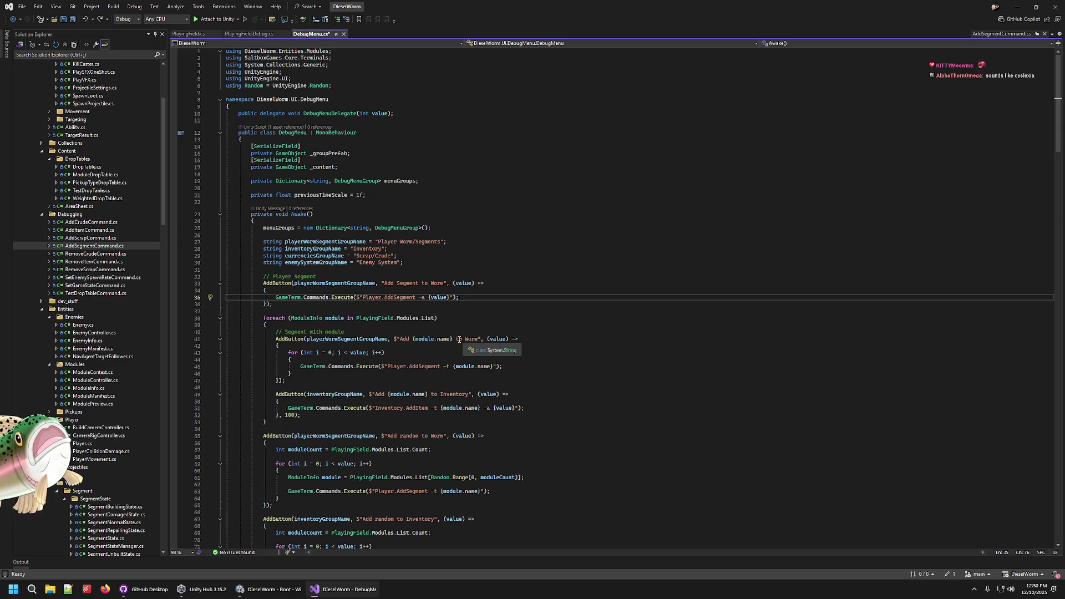
pyautogui.click(476, 319)
pyautogui.click(472, 329)
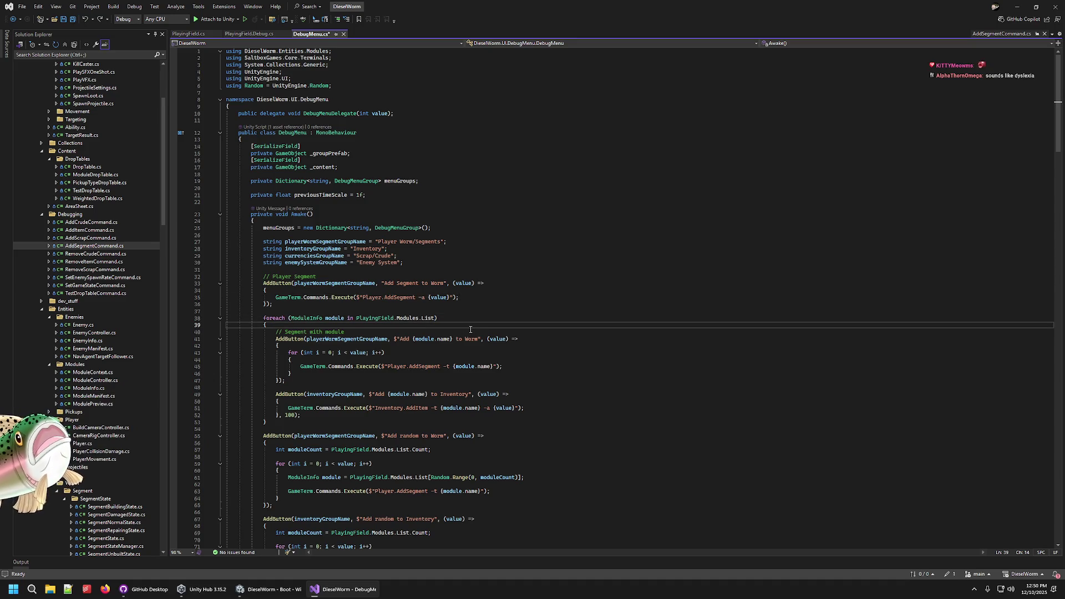
pyautogui.click(374, 339)
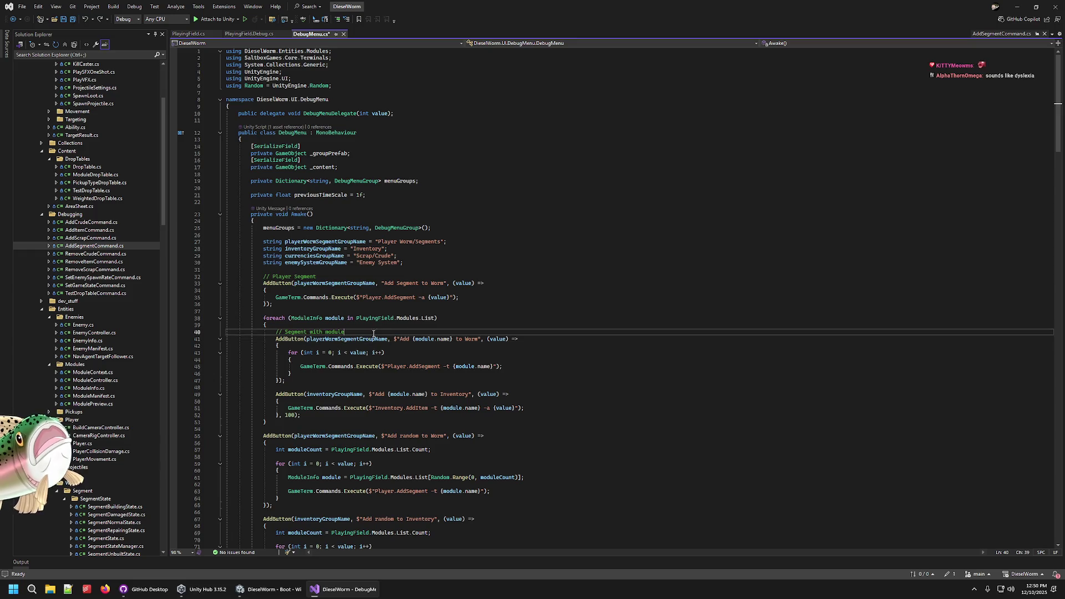
pyautogui.click(464, 347)
pyautogui.press('Down')
pyautogui.press('Down')
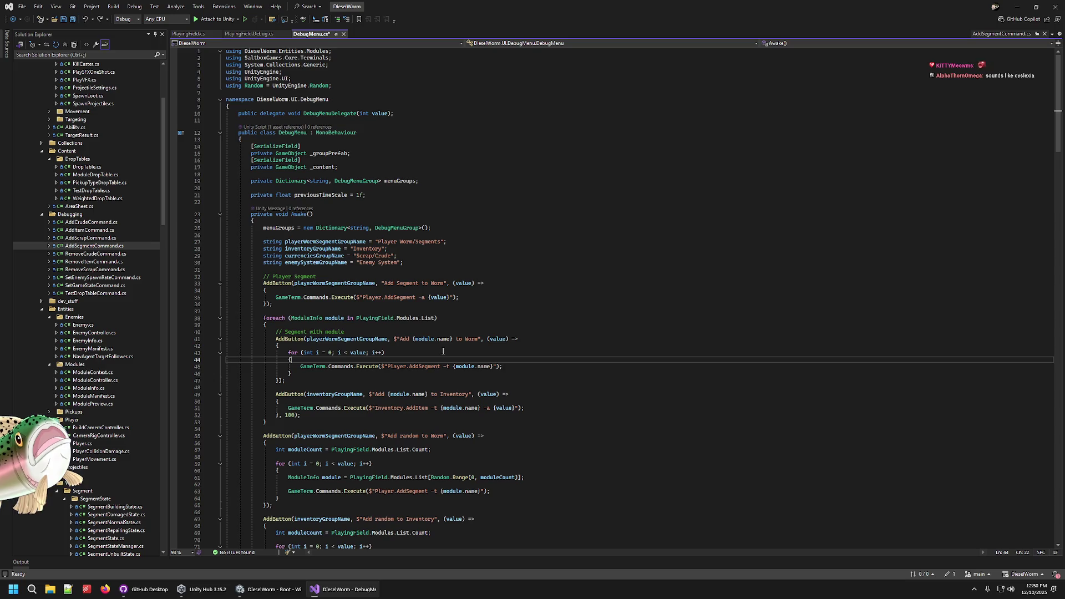
pyautogui.click(302, 382)
pyautogui.scroll(-3, 364, 423)
pyautogui.scroll(-6, 364, 424)
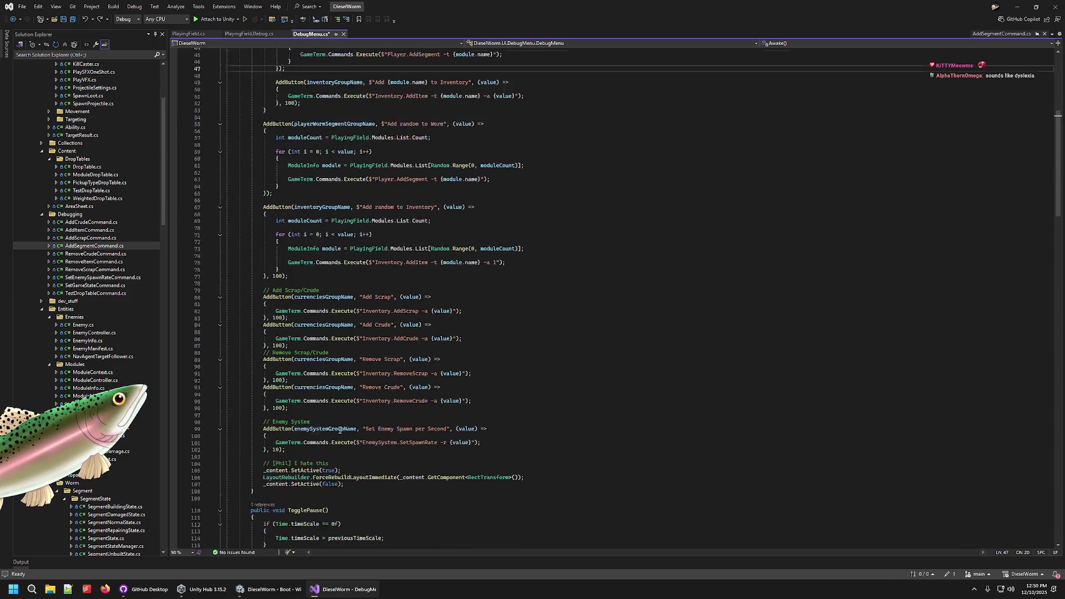
pyautogui.click(282, 588)
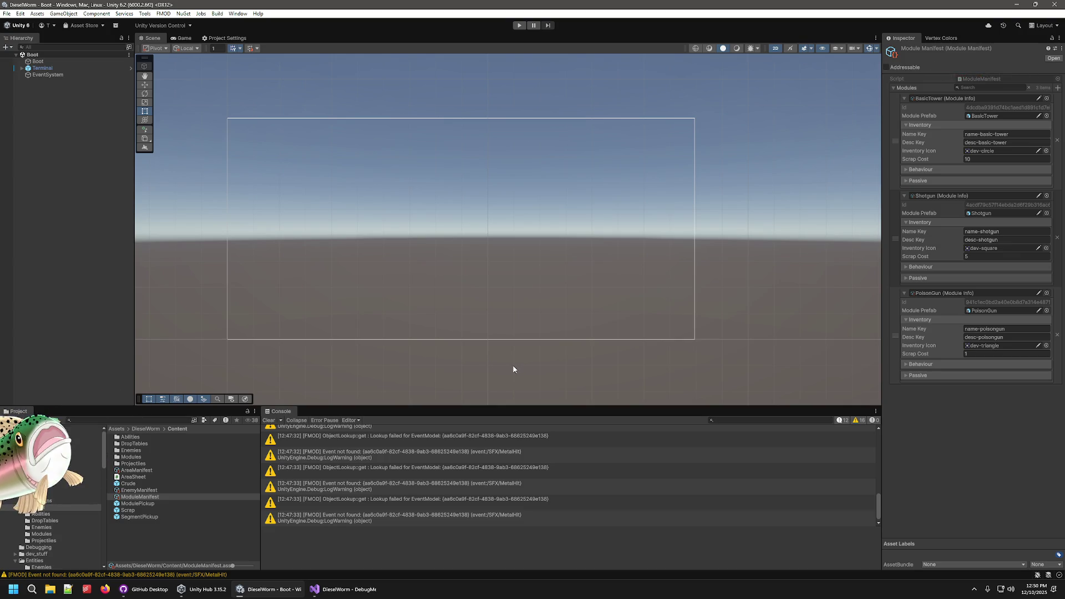
# - Glance back at line 45 of DebugMenu.cs in Visual Studio, then return to Unity
pyautogui.click(355, 589)
pyautogui.scroll(11, 542, 359)
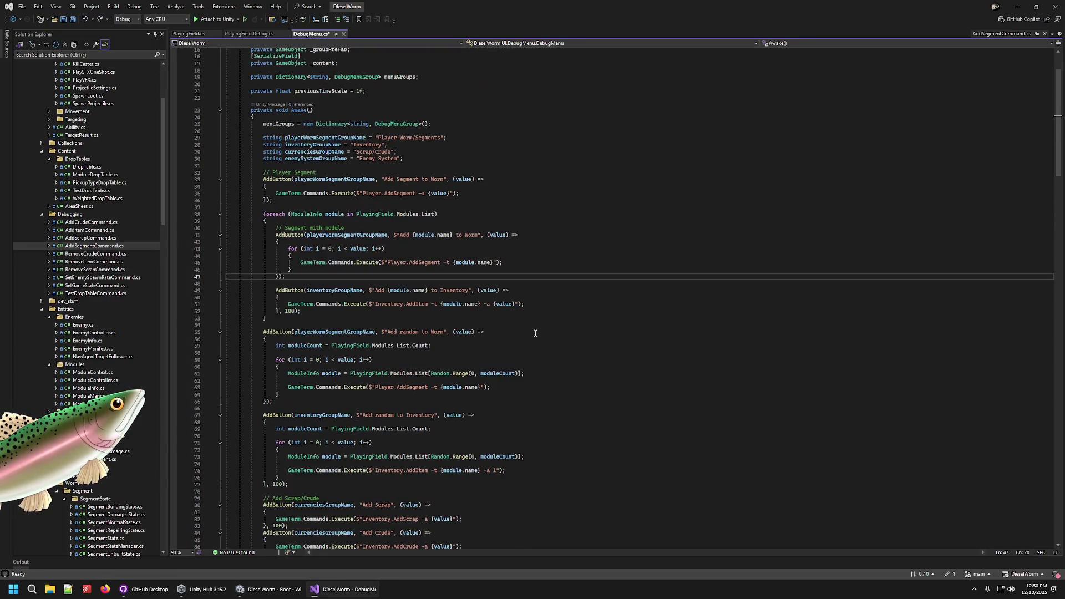
pyautogui.click(579, 271)
pyautogui.click(578, 263)
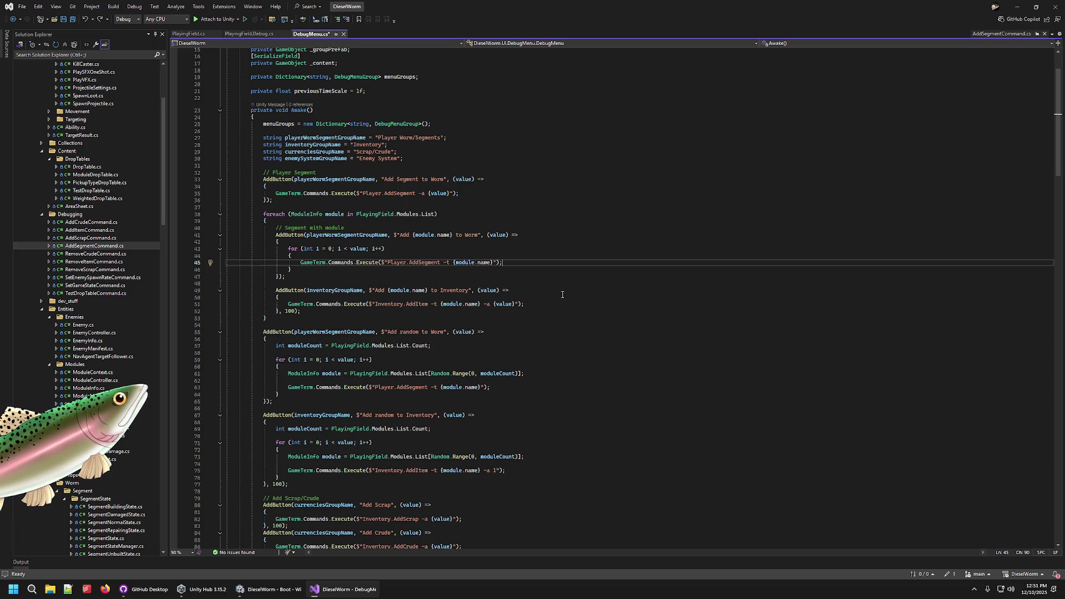
pyautogui.click(269, 589)
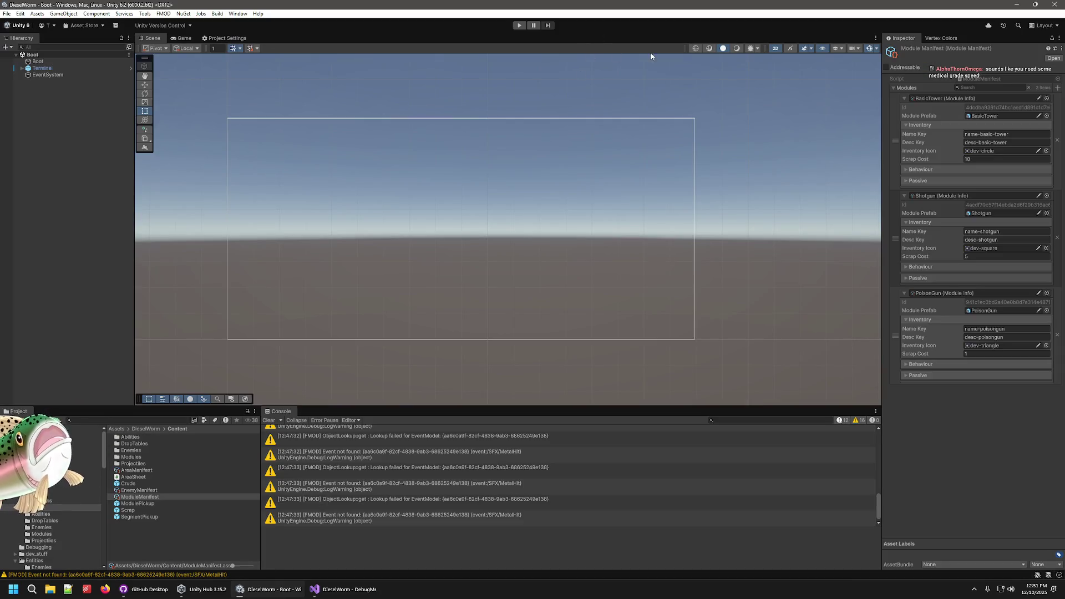
# - Run the game, start a new PlayingField game, and open the debug menu with F1
pyautogui.click(520, 26)
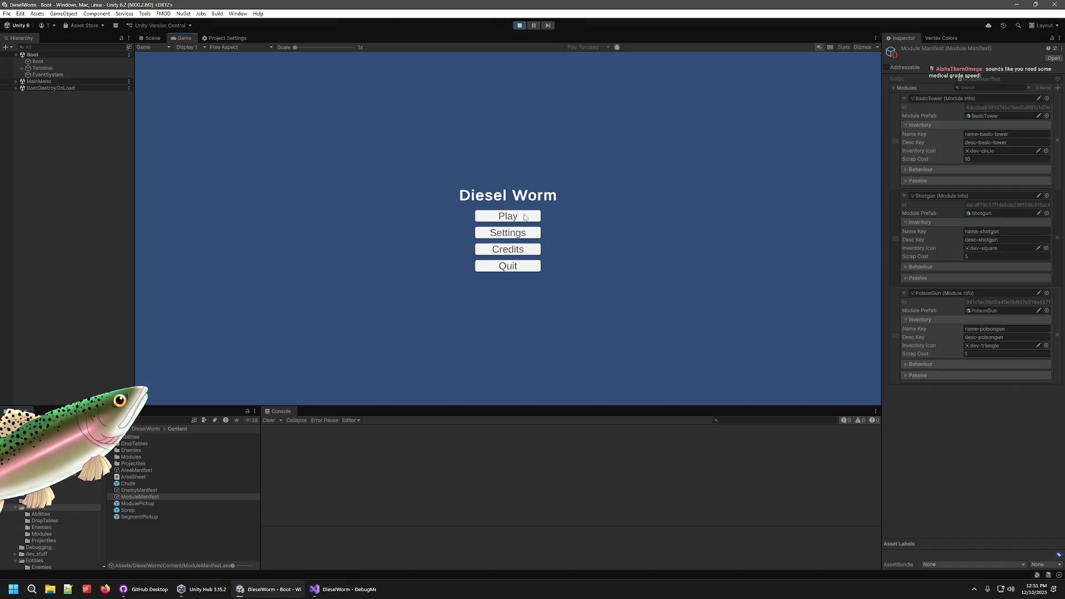
pyautogui.click(506, 217)
pyautogui.click(504, 234)
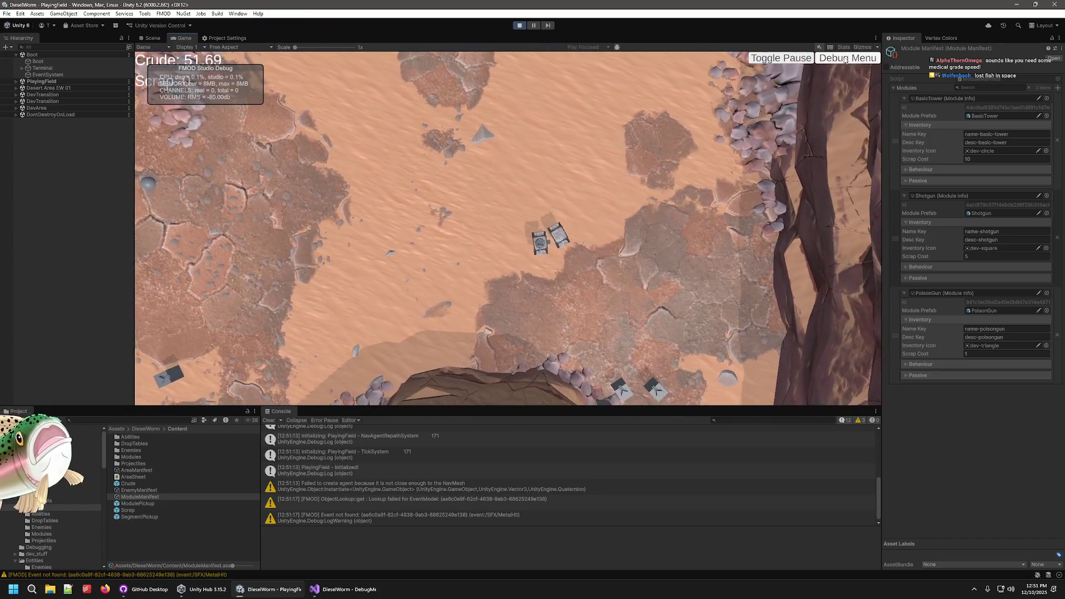
pyautogui.press('F1')
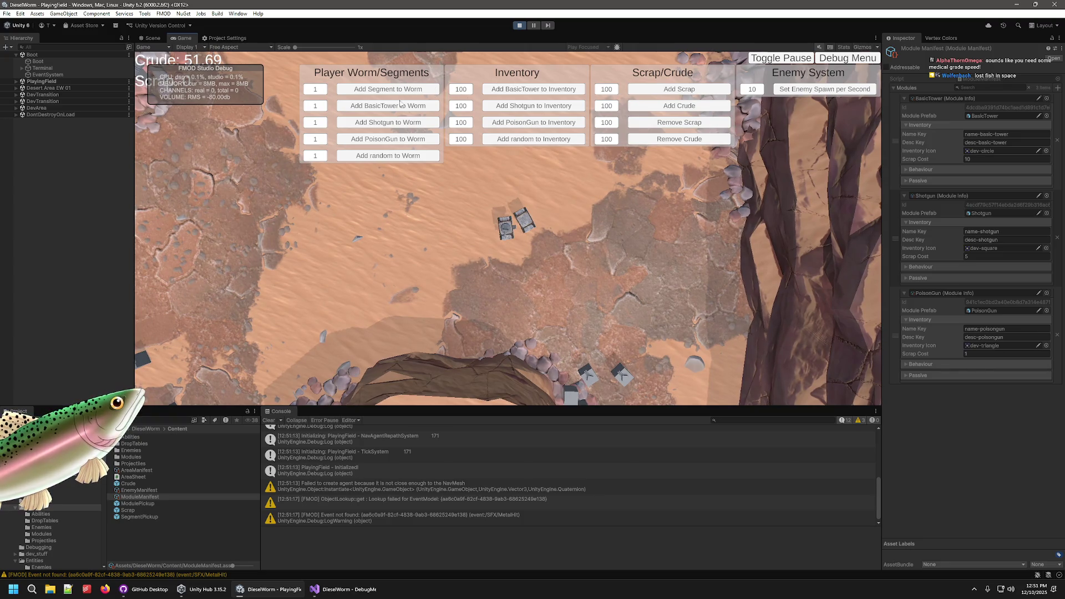
# - Add a BasicTower to the worm, then repeatedly add extra segments from the debug panel
pyautogui.click(389, 105)
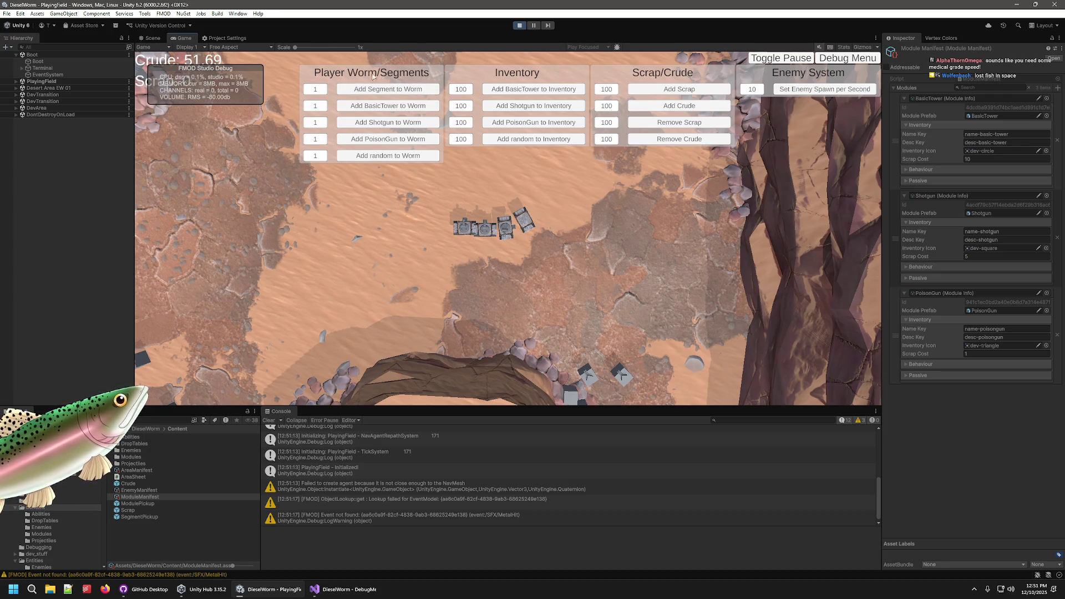
pyautogui.click(373, 96)
pyautogui.click(373, 93)
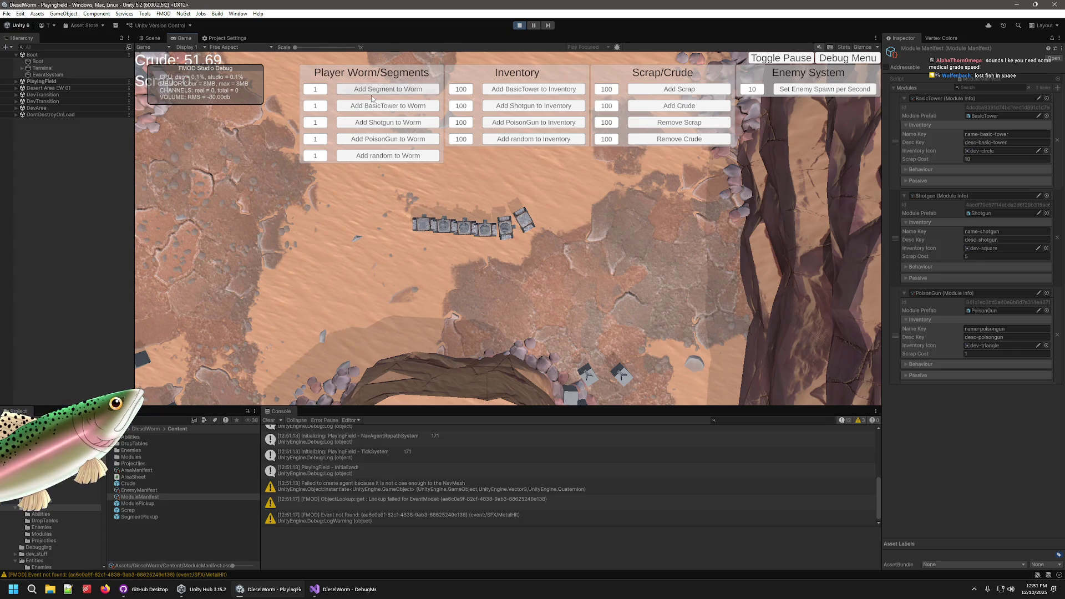
pyautogui.click(375, 91)
pyautogui.click(375, 91)
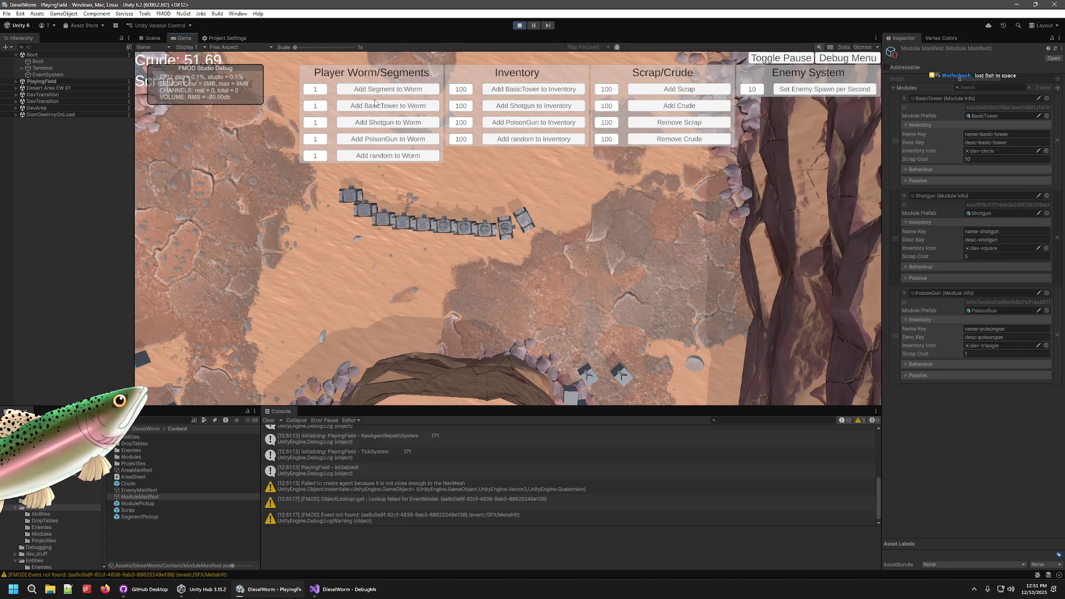
pyautogui.click(376, 93)
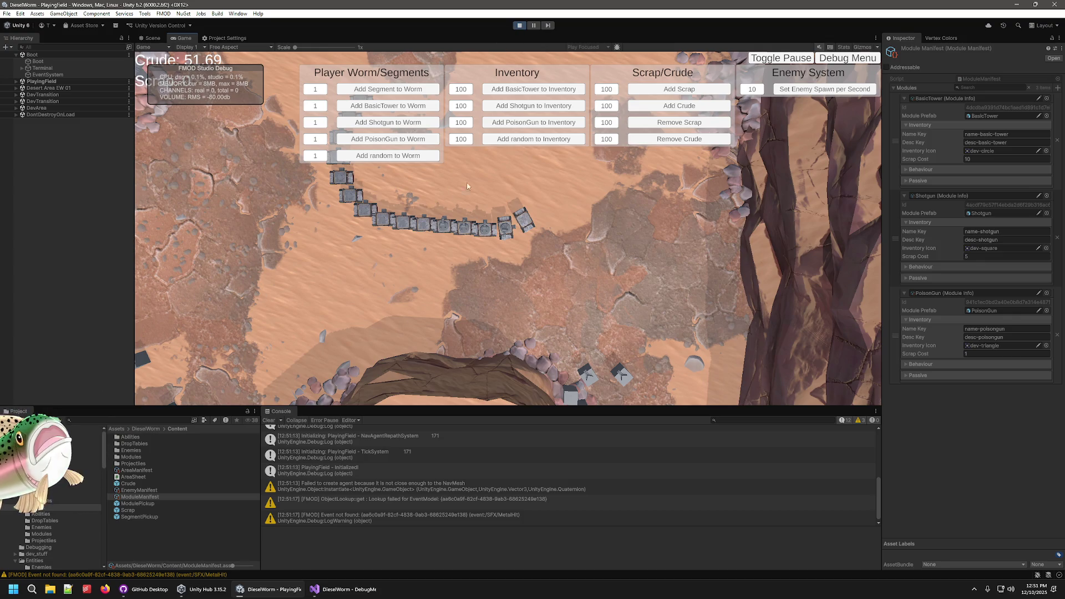
pyautogui.click(381, 97)
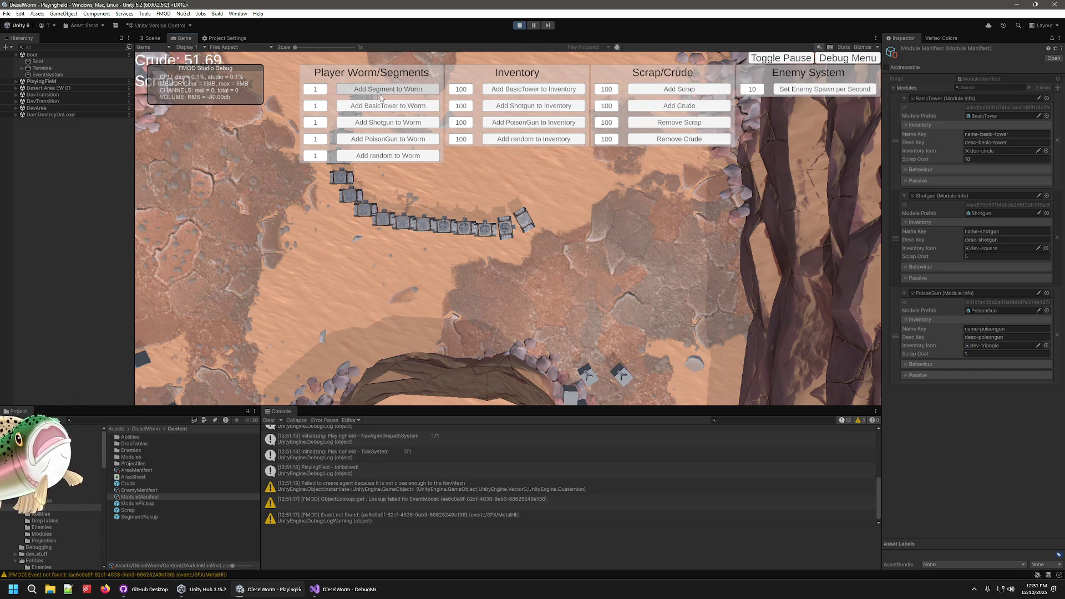
pyautogui.click(383, 96)
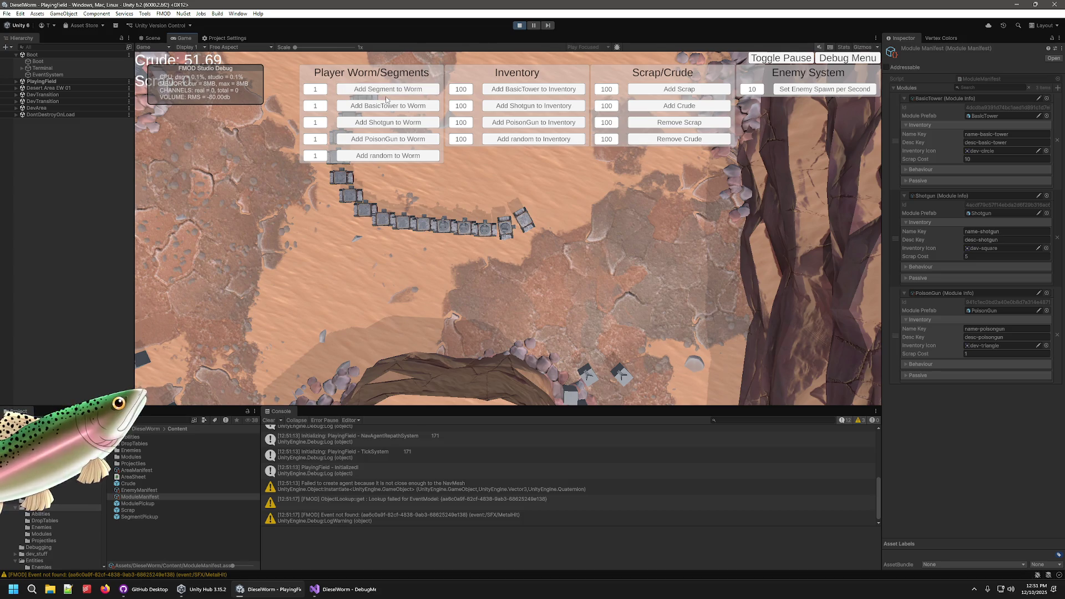
pyautogui.click(389, 97)
pyautogui.click(383, 98)
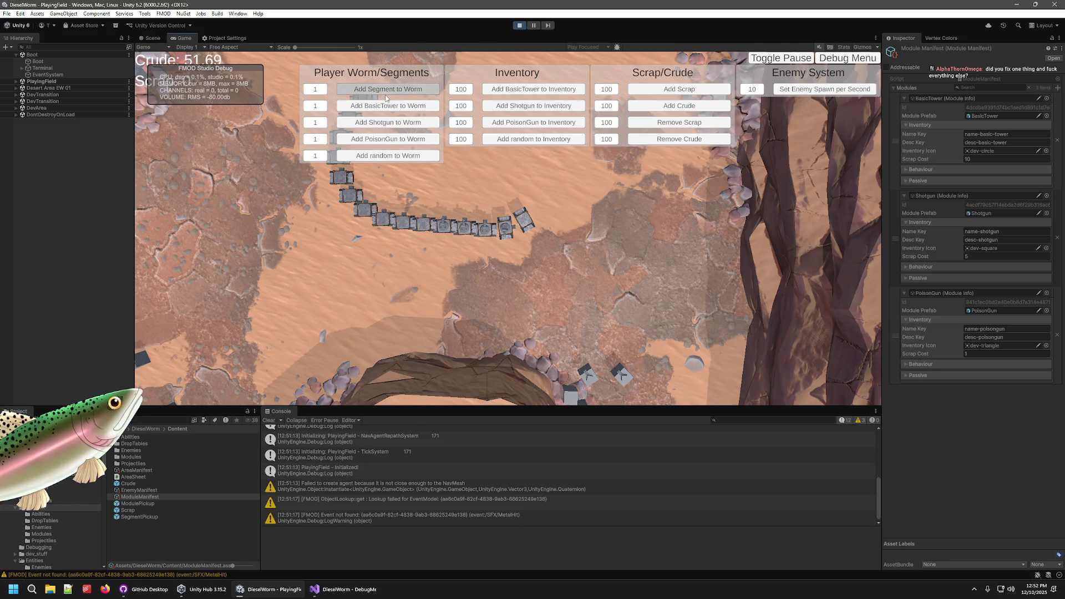
pyautogui.click(345, 97)
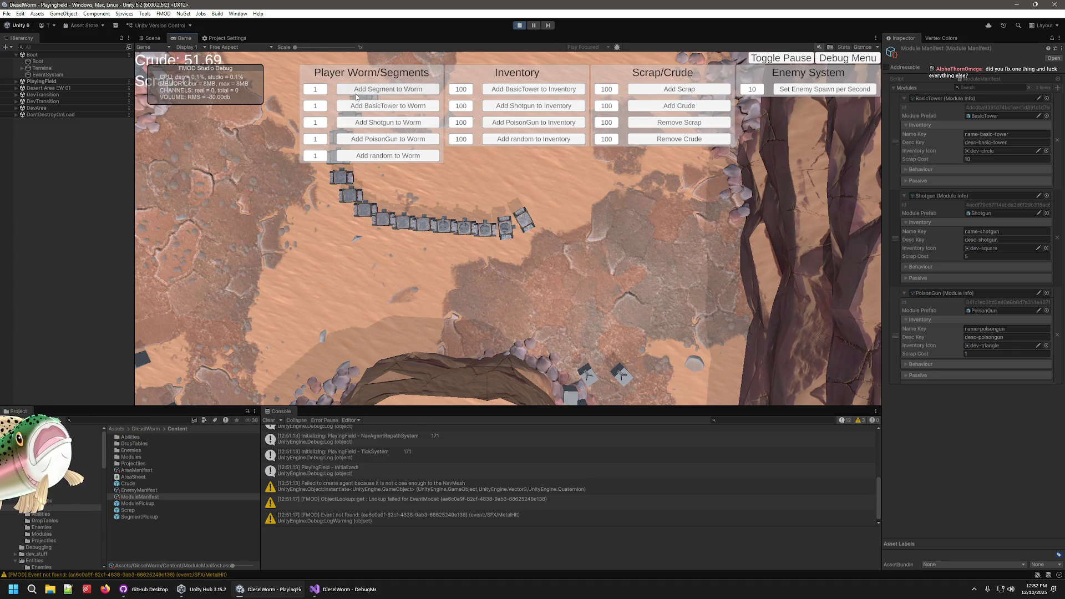
pyautogui.click(389, 97)
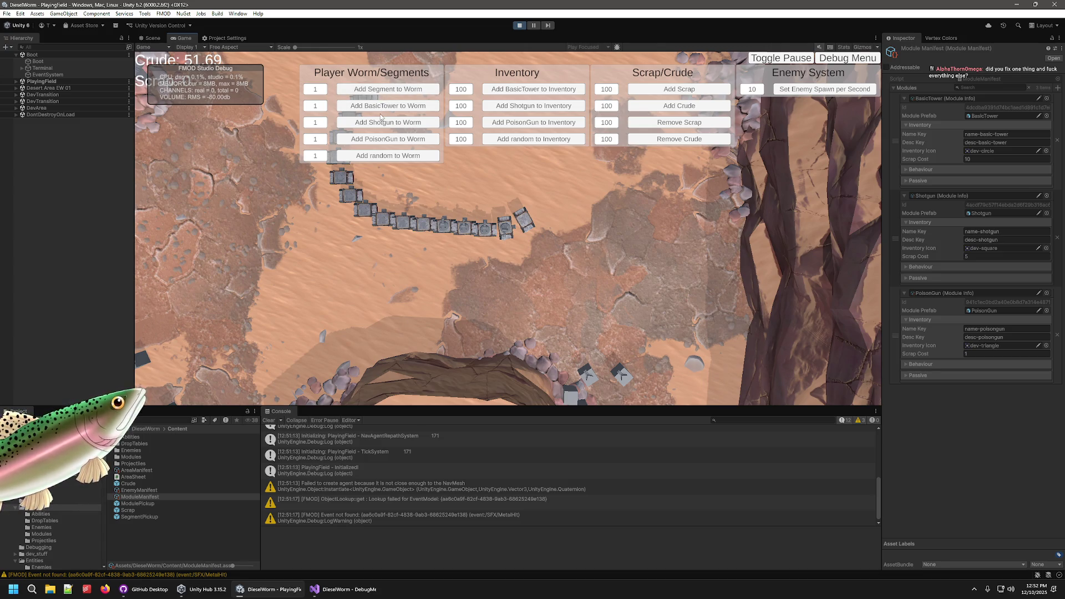
# - Stop the game and open the DebugMenu prefab for editing
pyautogui.click(519, 25)
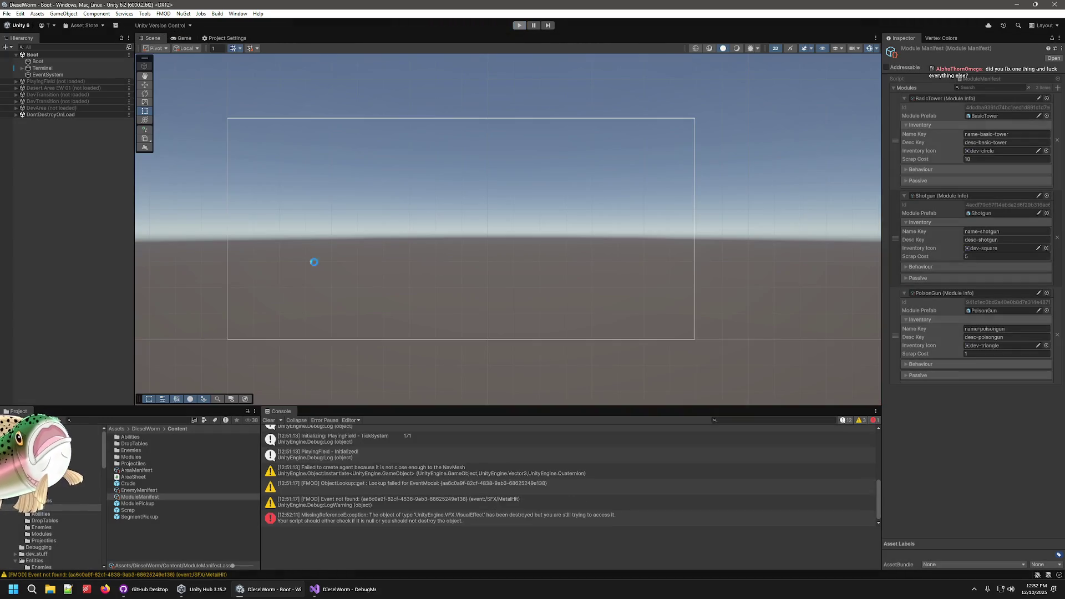
pyautogui.scroll(-5, 50, 524)
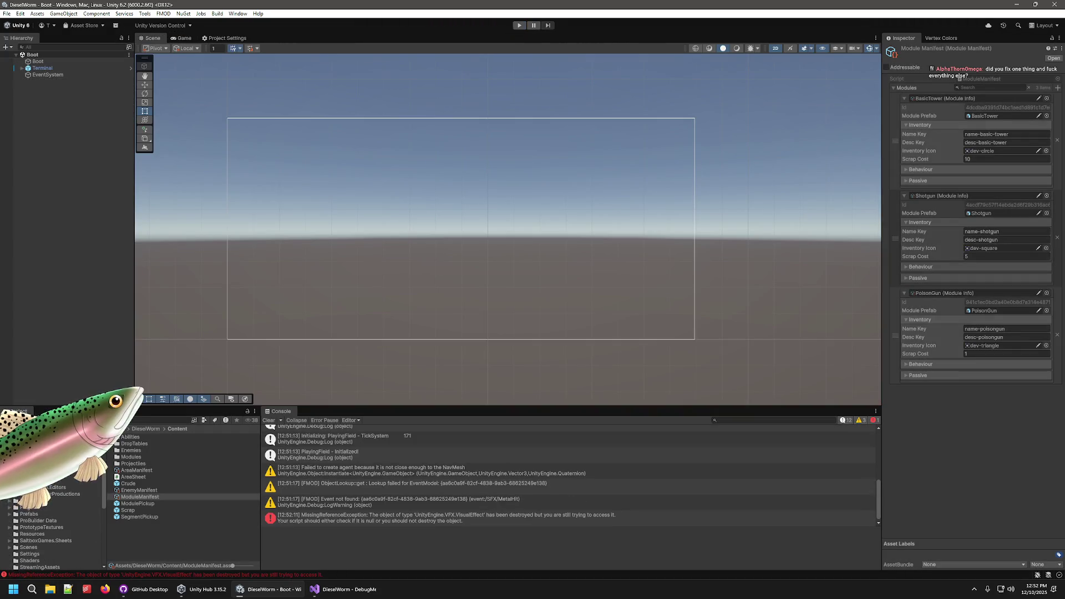
pyautogui.doubleClick(135, 450)
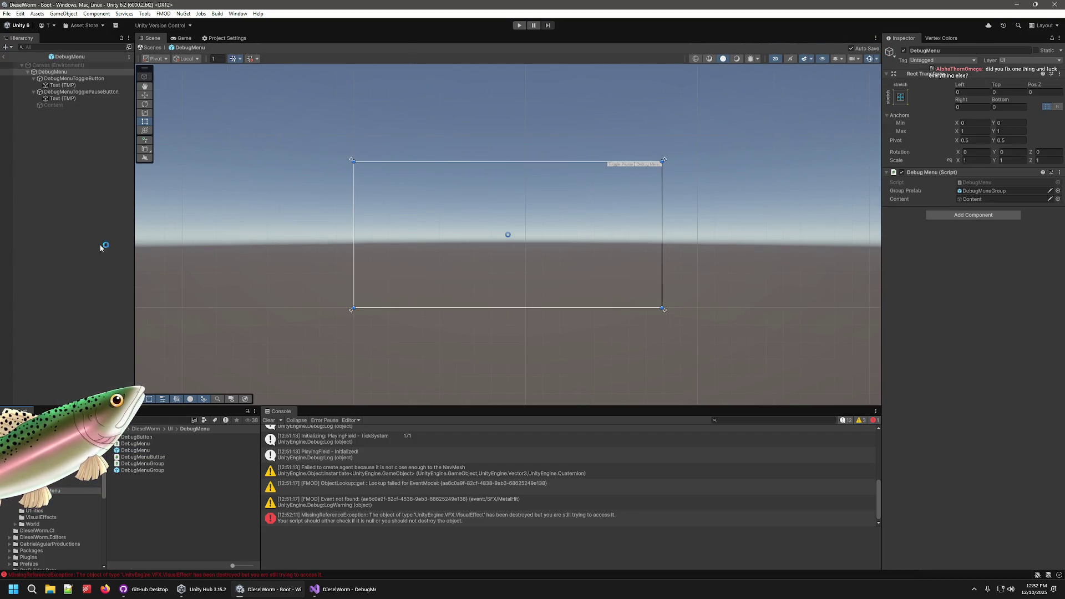
# - Inspect the DebugButton prefab's Input and Button children, then exit Prefab Mode and run the game
pyautogui.doubleClick(143, 438)
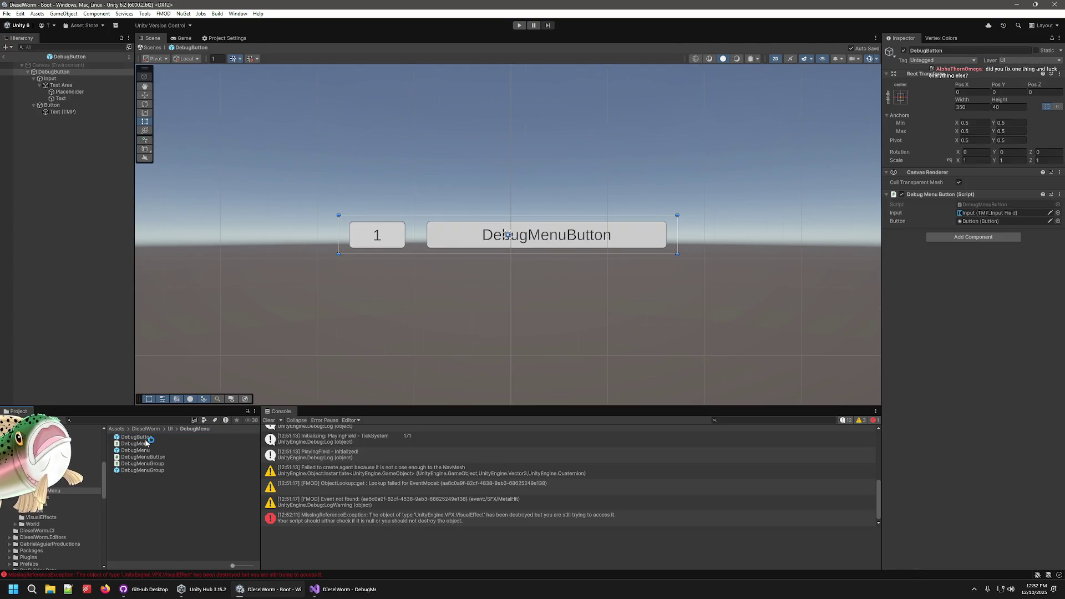
pyautogui.click(55, 79)
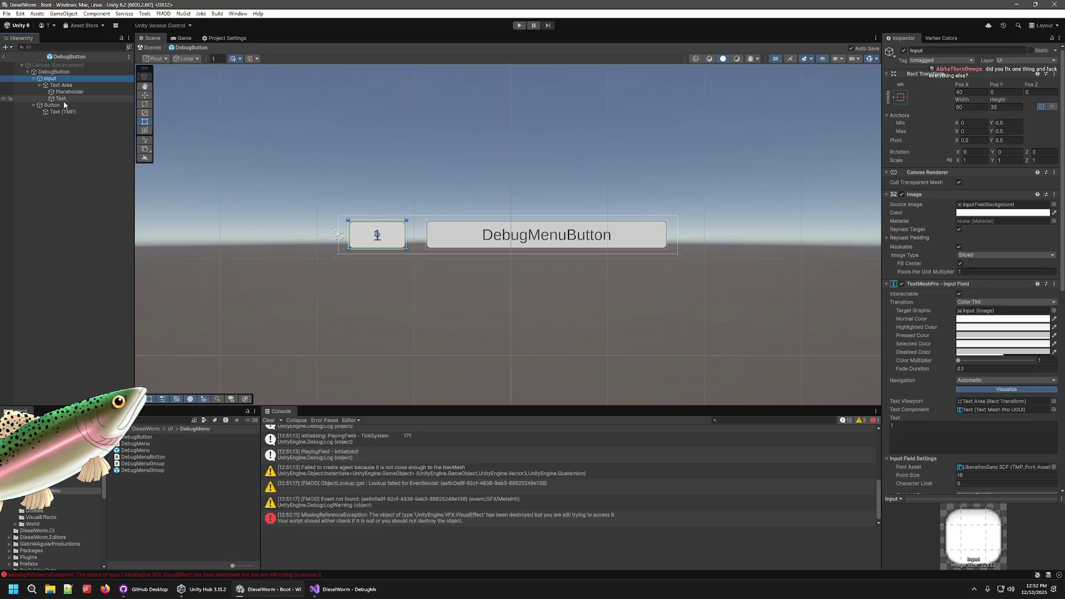
pyautogui.click(62, 107)
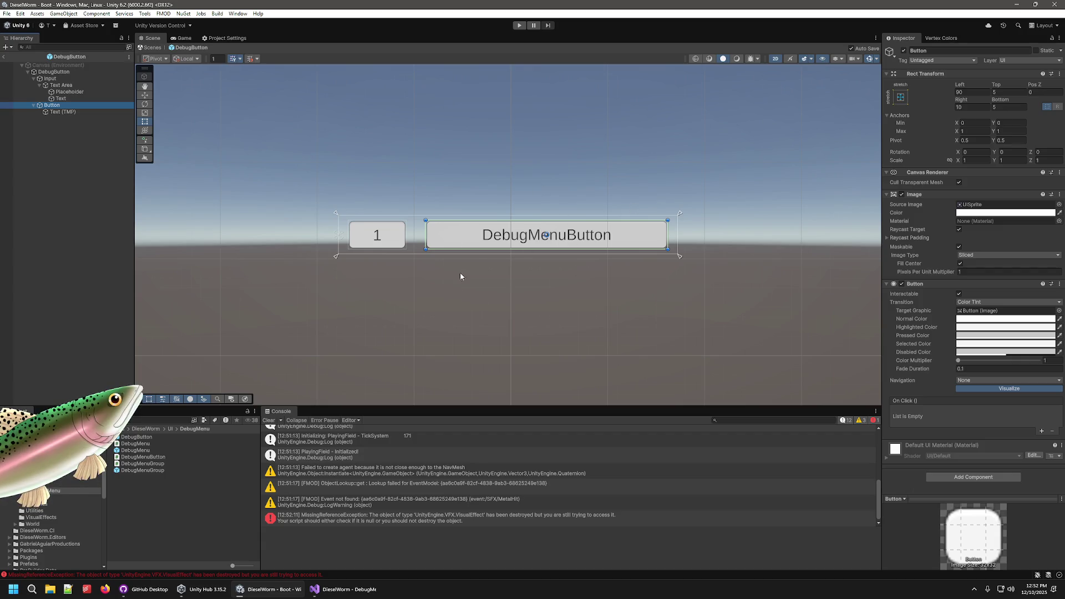
pyautogui.click(67, 73)
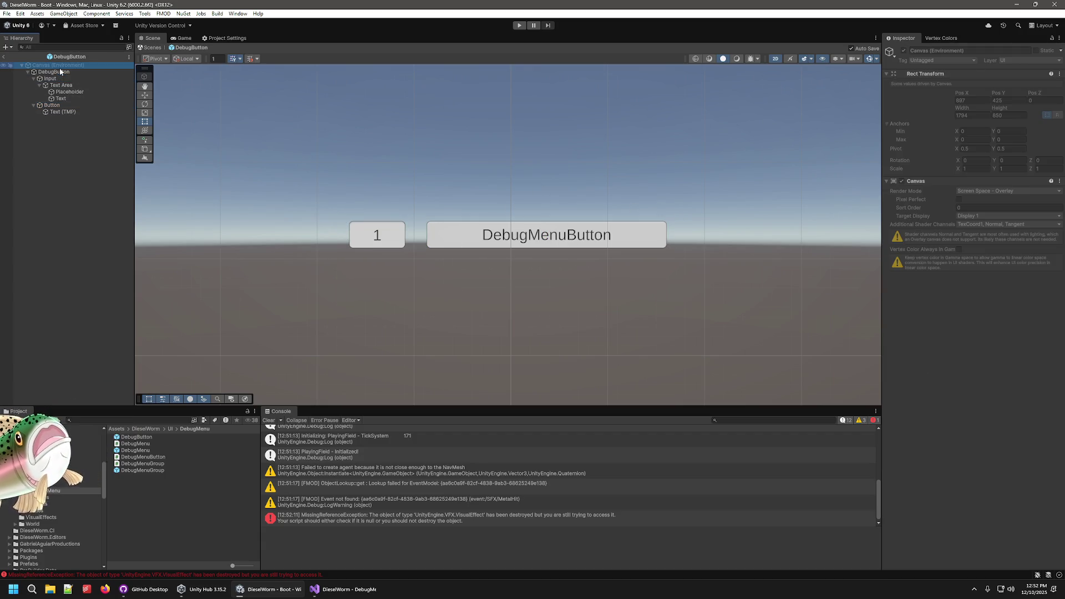
pyautogui.click(6, 58)
pyautogui.click(519, 27)
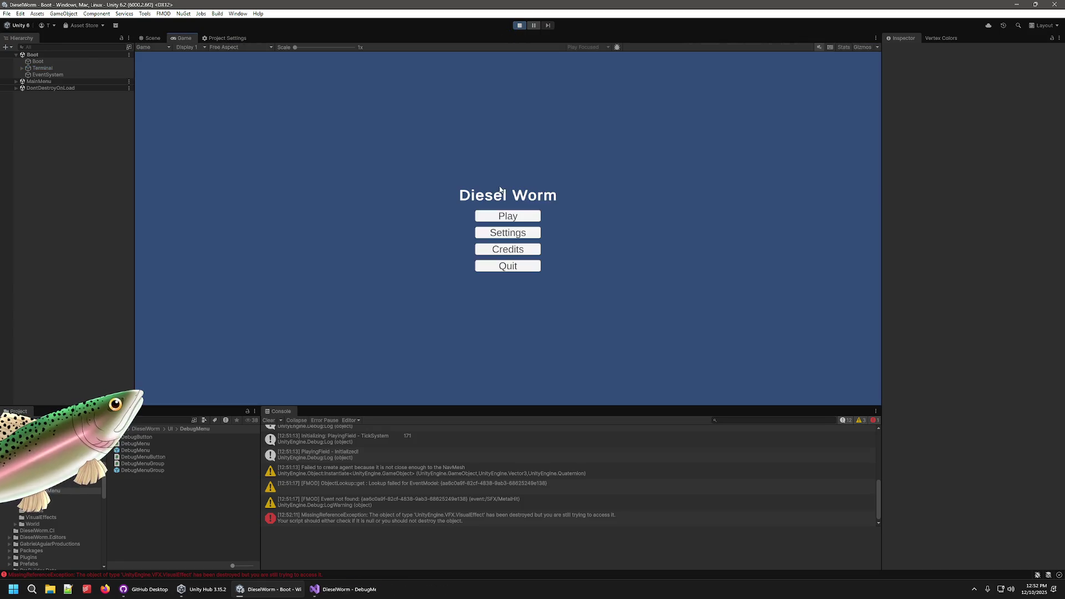
# - Start a new game, open the debug panel, and select Resources under PlayingField > Canvas
pyautogui.click(502, 215)
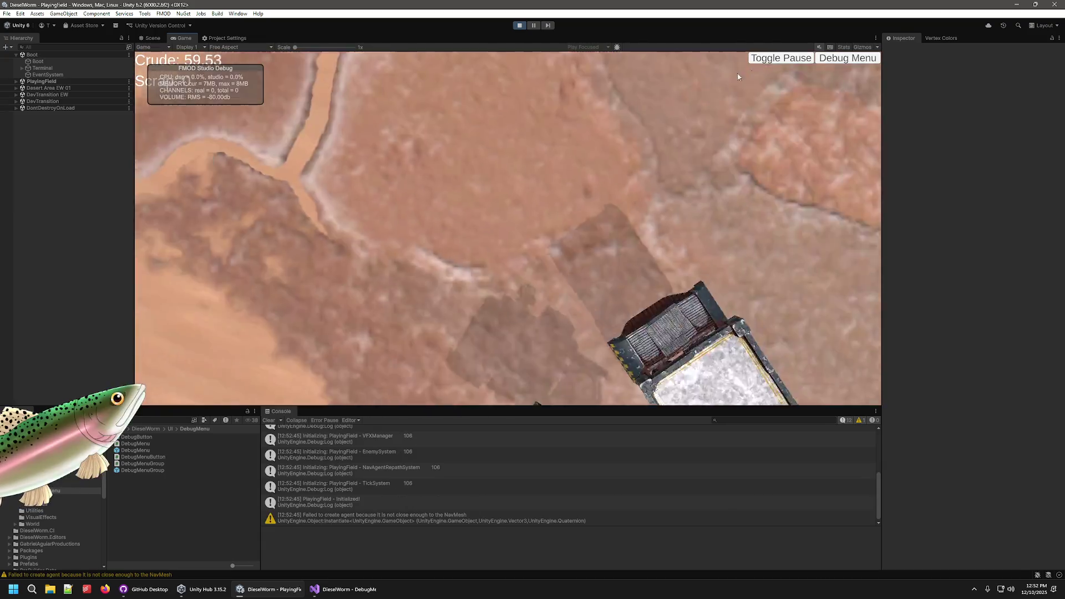
pyautogui.click(819, 59)
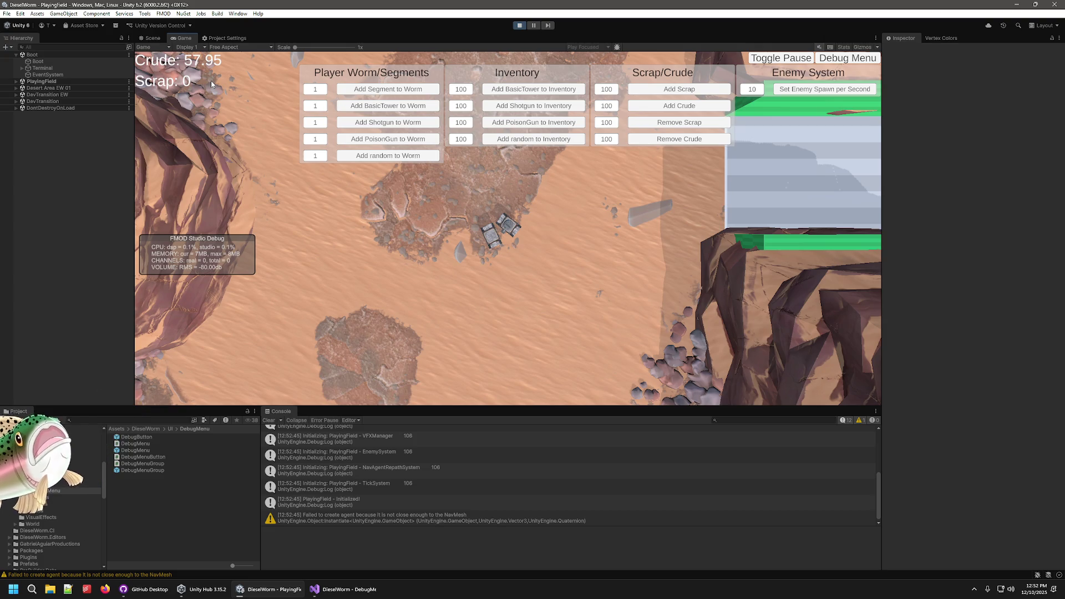
pyautogui.click(16, 81)
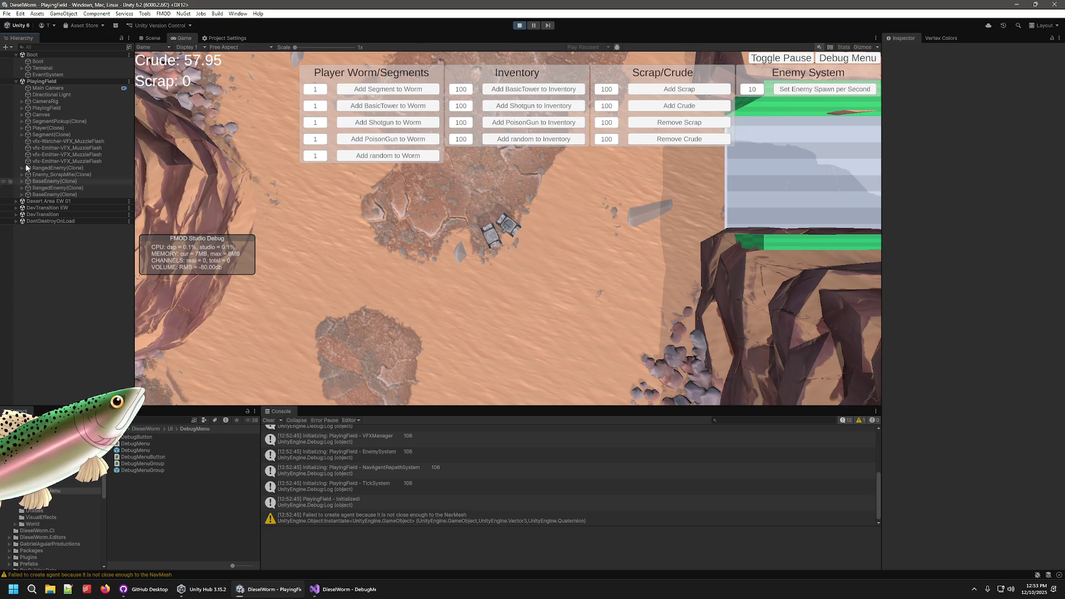
pyautogui.click(22, 114)
pyautogui.click(52, 121)
pyautogui.click(55, 127)
pyautogui.click(51, 135)
pyautogui.click(50, 148)
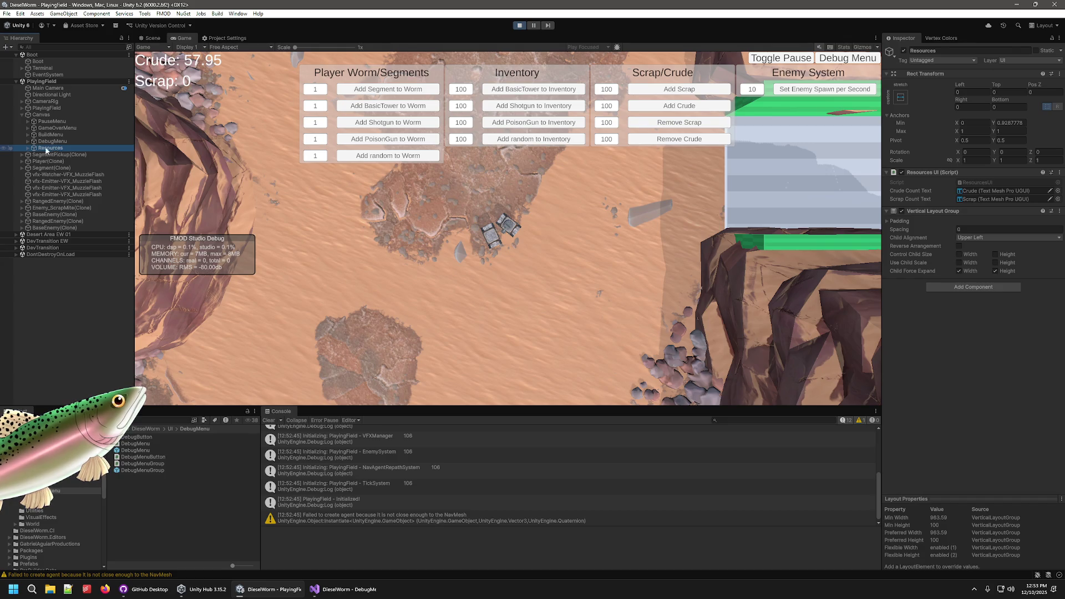
# - Compare the Scene and Game views with Gizmos toggled, ending on the Scene view
pyautogui.click(150, 38)
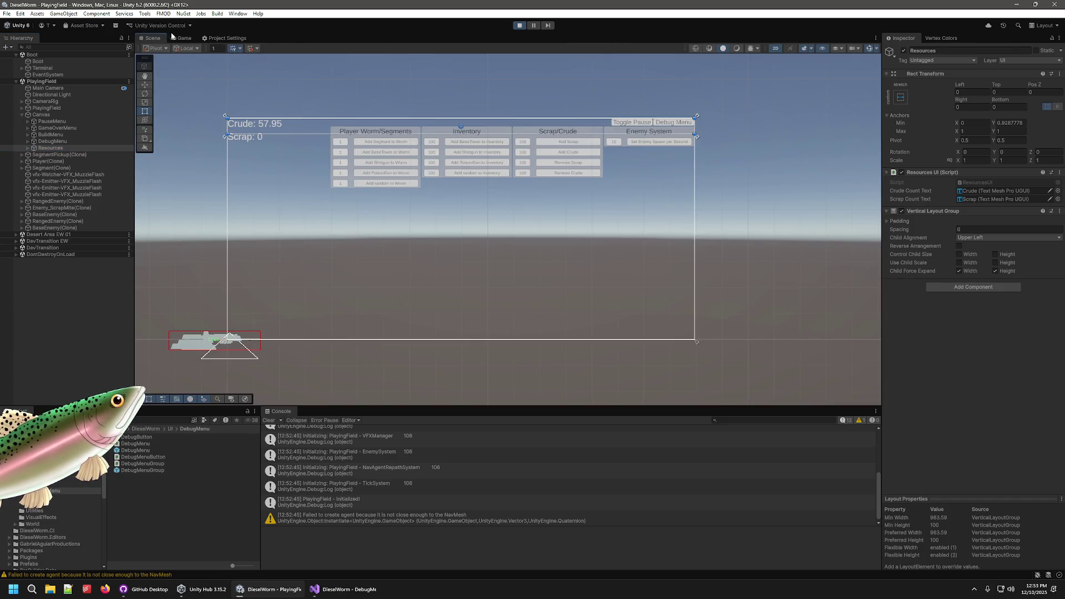
pyautogui.click(184, 39)
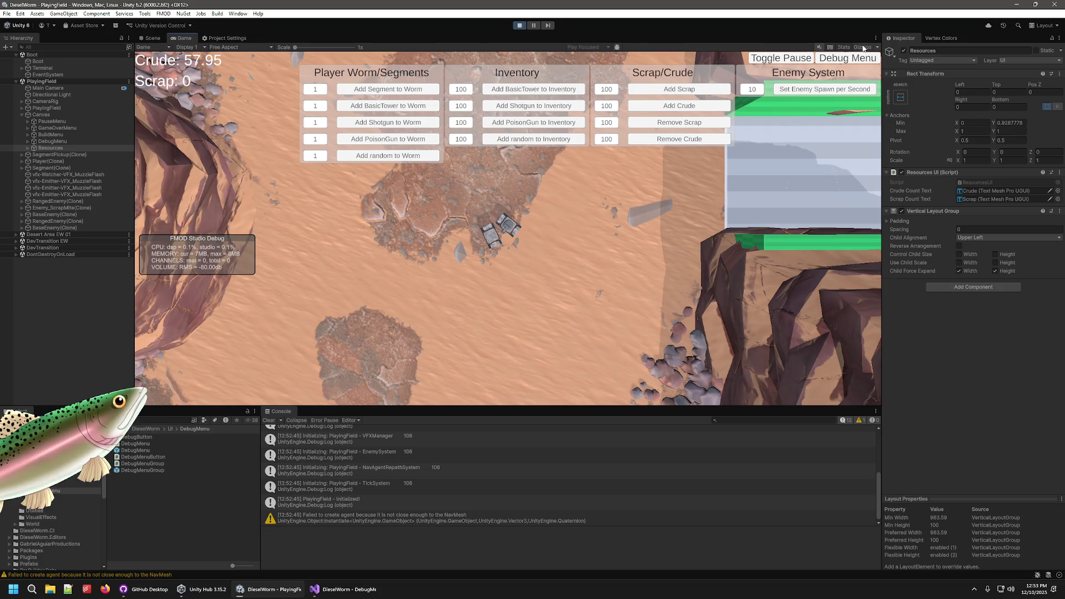
pyautogui.click(862, 47)
pyautogui.click(863, 47)
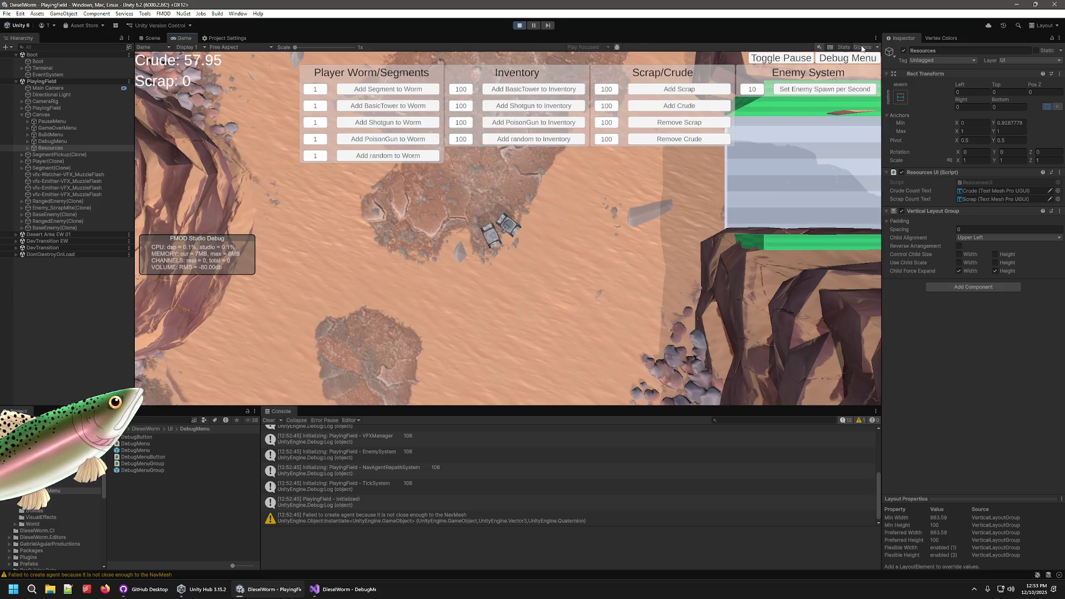
pyautogui.click(151, 39)
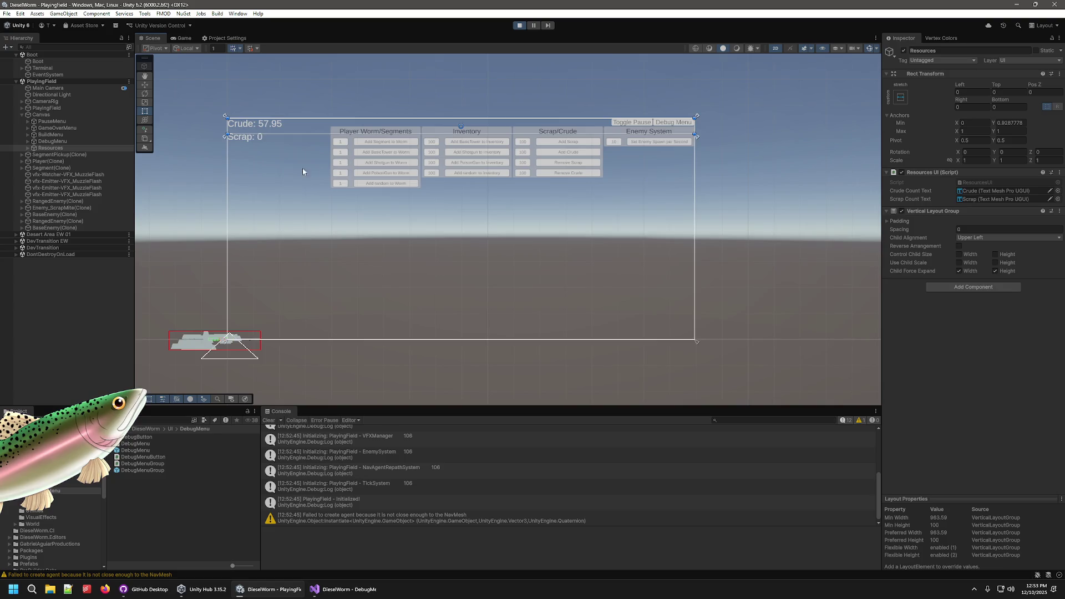
# - Select the Scrap text under Resources, resume the paused game, then stop Play mode
pyautogui.scroll(3, 303, 171)
pyautogui.click(27, 148)
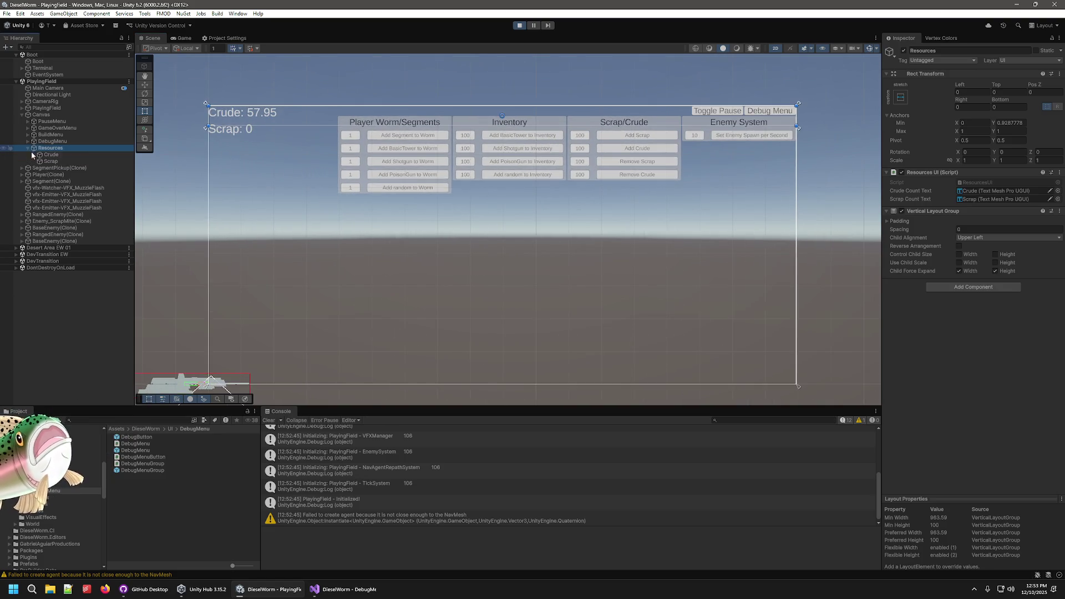
pyautogui.click(83, 161)
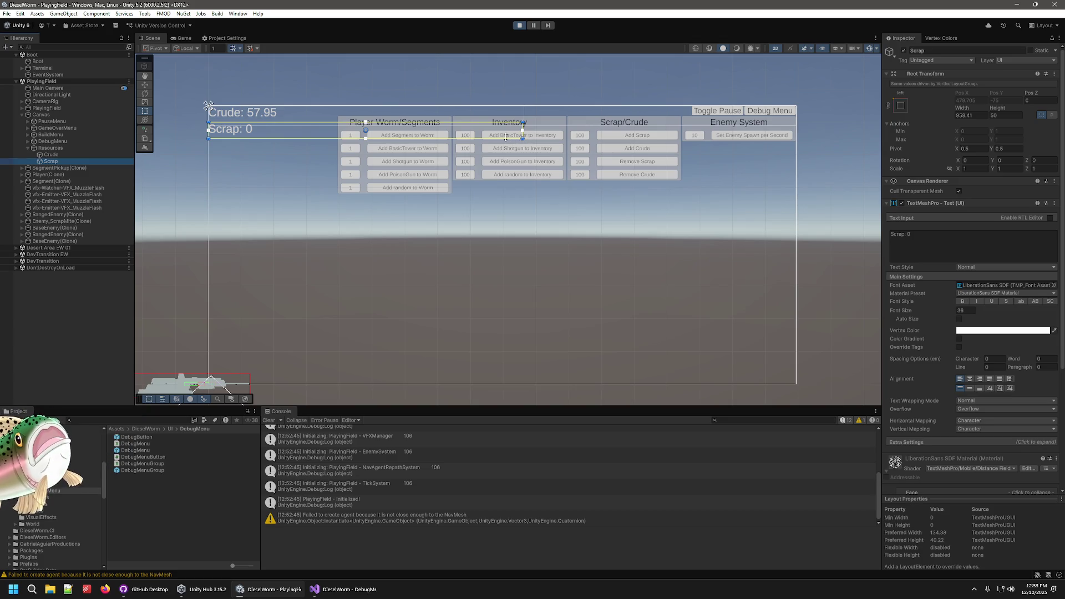
pyautogui.hotkey('ctrl', '2')
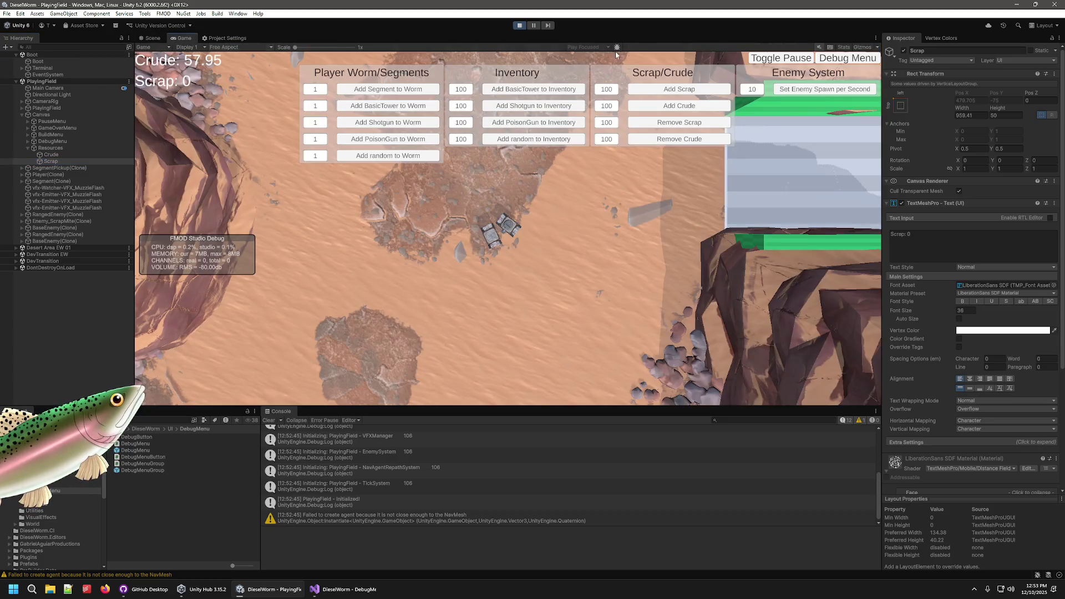
pyautogui.click(779, 59)
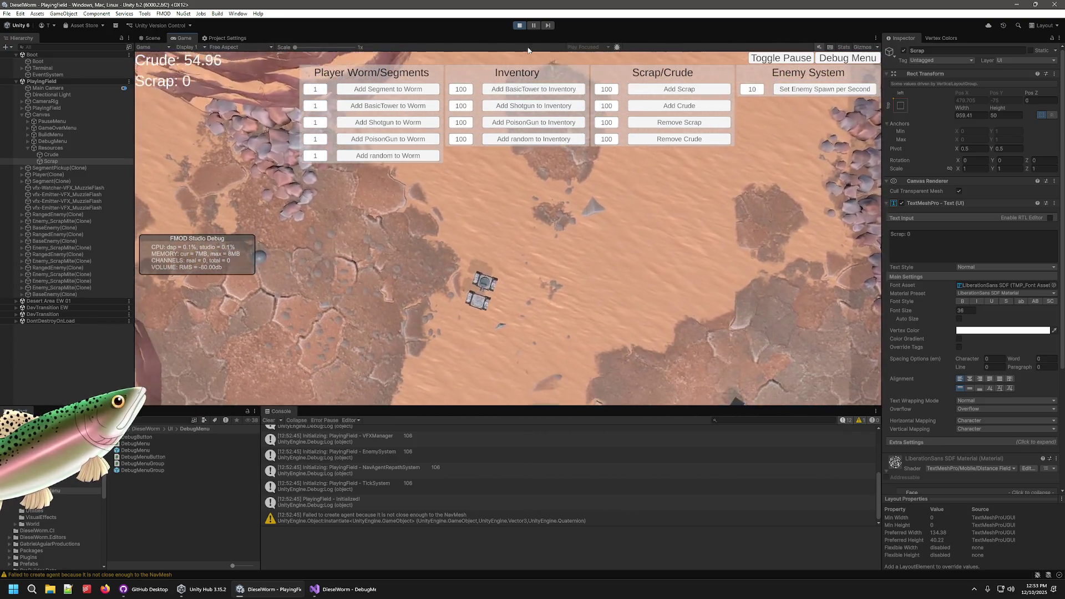
pyautogui.click(522, 26)
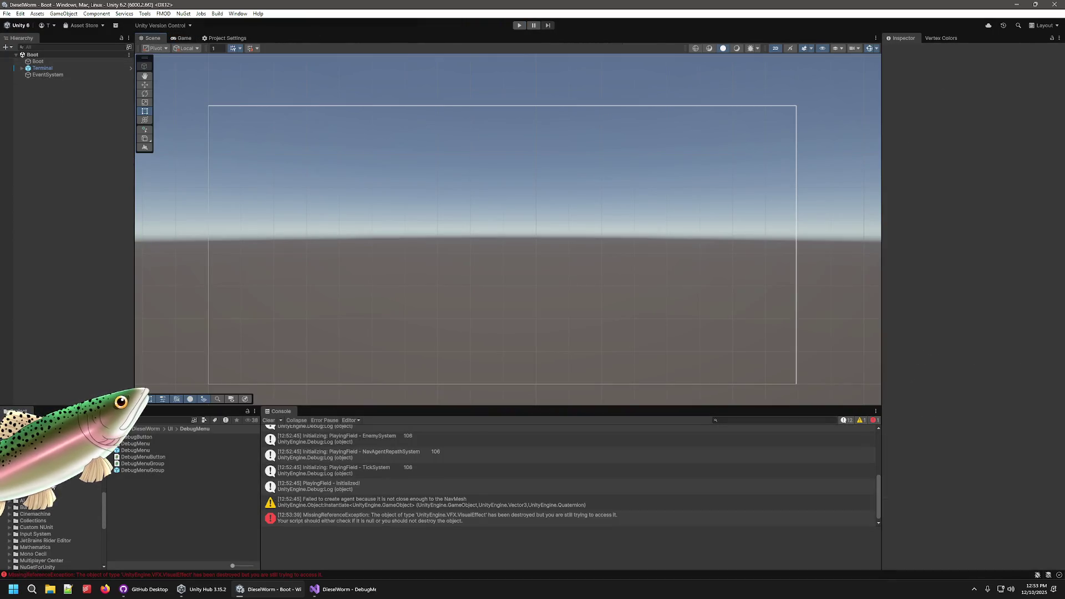
# - Load the PlayingField scene from Assets/Scenes into the Hierarchy
pyautogui.scroll(2, 50, 500)
pyautogui.click(38, 496)
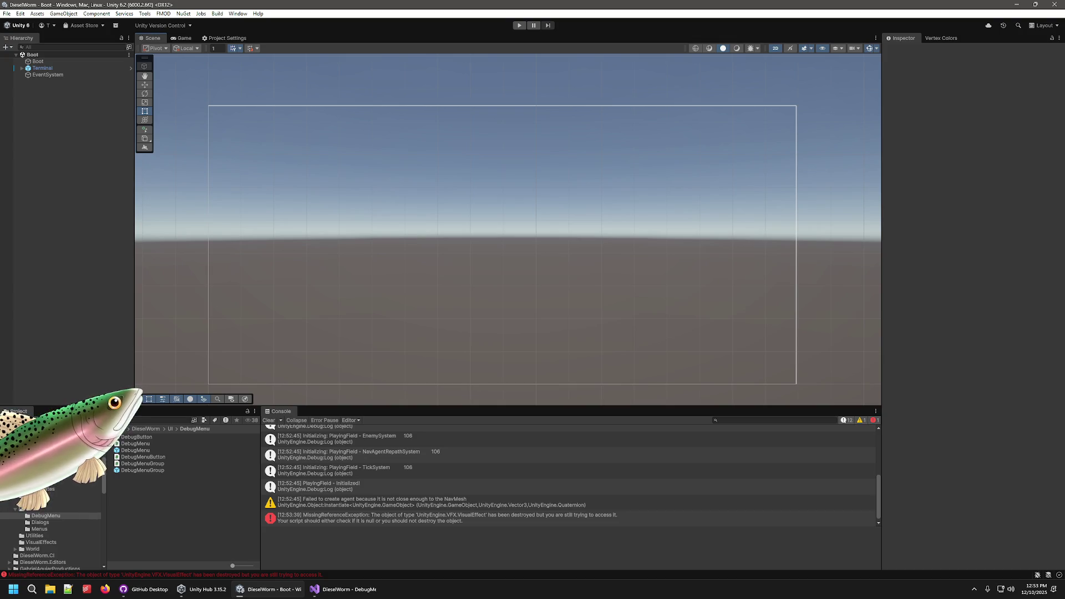
pyautogui.moveTo(135, 457); pyautogui.dragTo(63, 307)
# - Set the Width of both the Scrap and Crude resource texts to 250
pyautogui.click(22, 114)
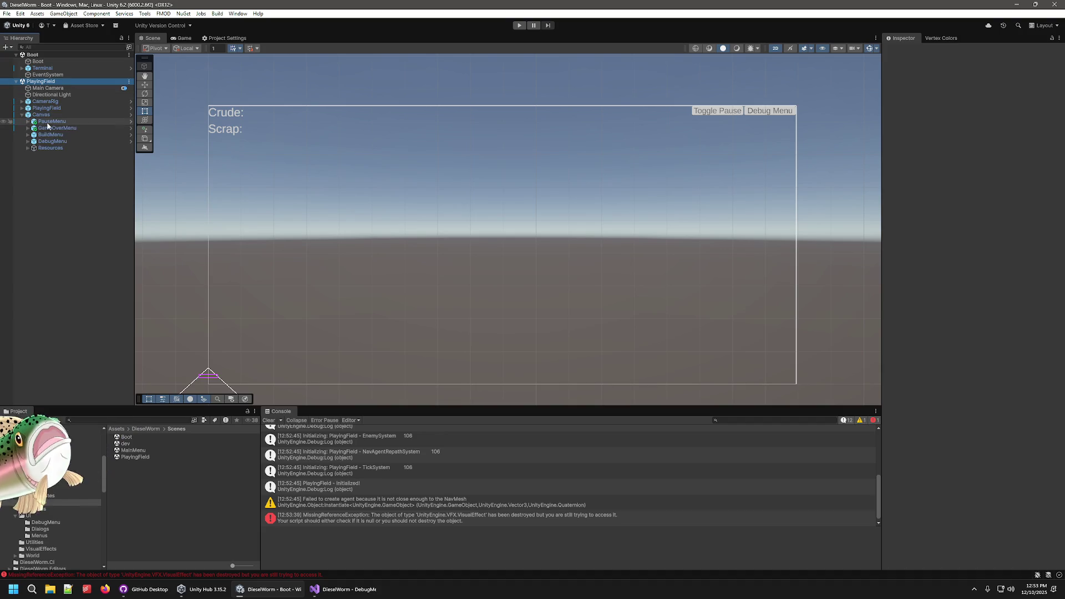
pyautogui.click(223, 130)
pyautogui.click(25, 148)
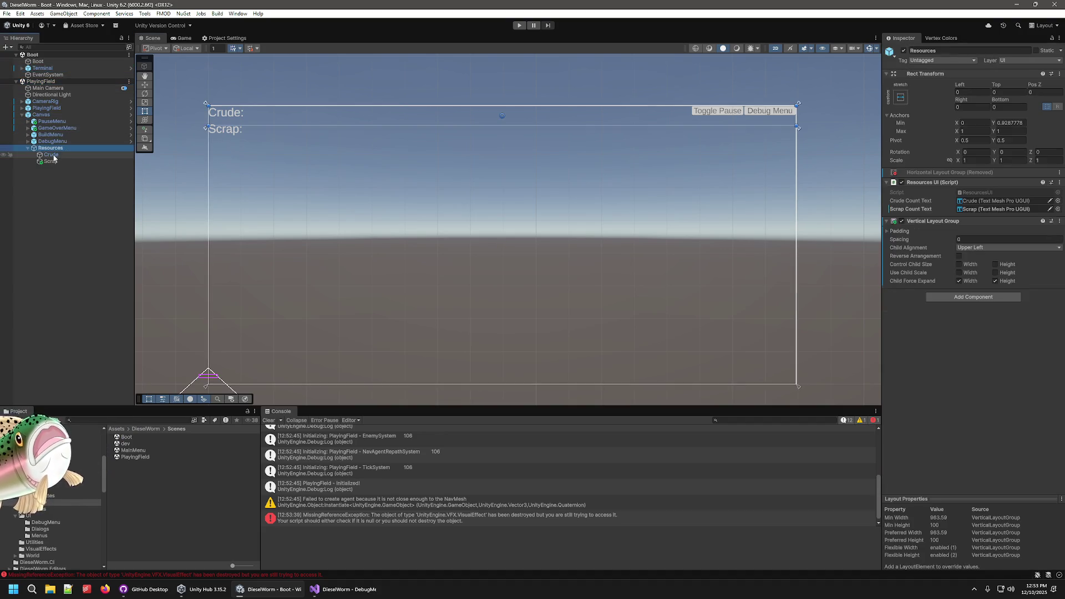
pyautogui.click(51, 155)
pyautogui.click(51, 161)
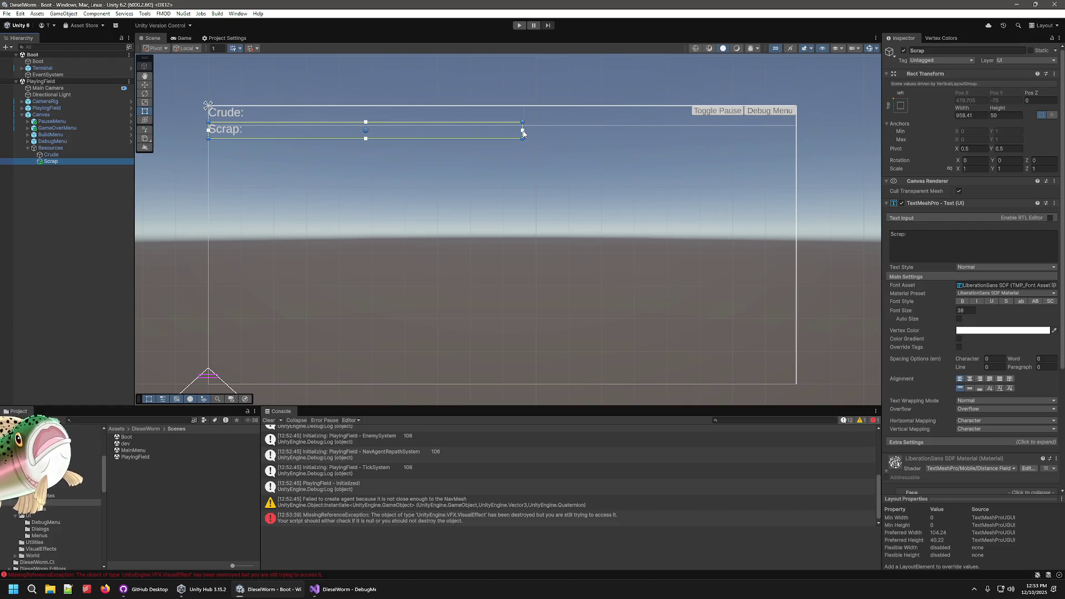
pyautogui.moveTo(523, 132)
pyautogui.mouseDown()
pyautogui.moveTo(302, 133)
pyautogui.moveTo(352, 131)
pyautogui.moveTo(329, 143)
pyautogui.mouseUp()
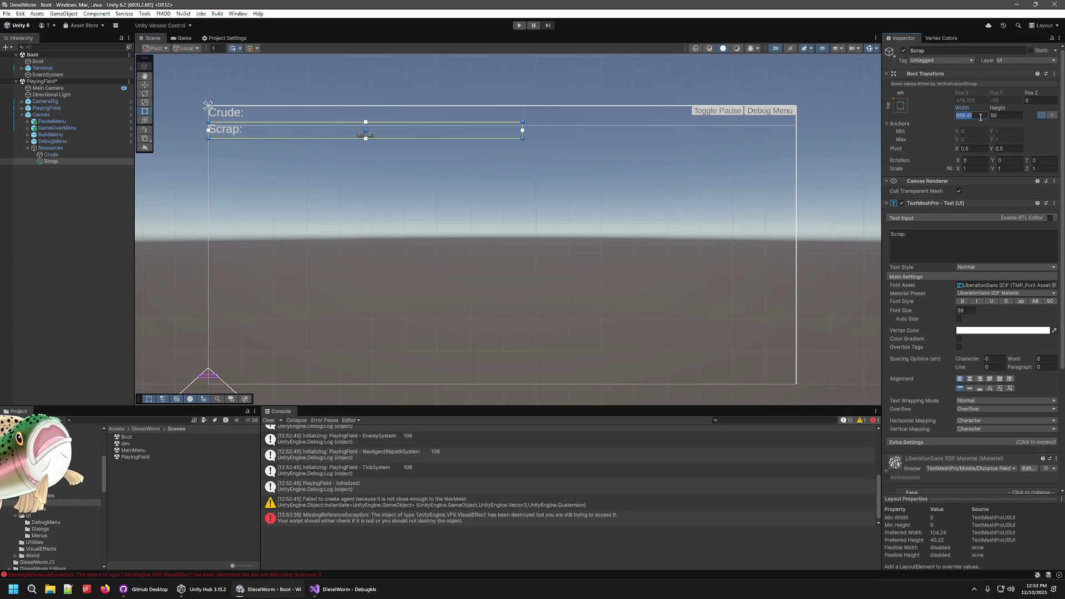
pyautogui.click(83, 160)
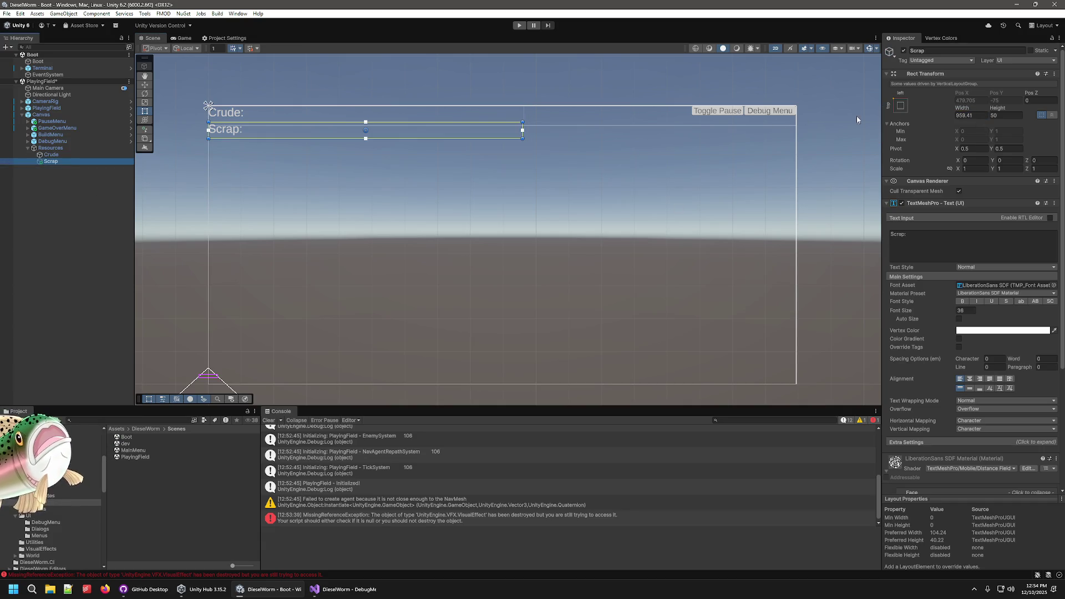
pyautogui.write('50')
pyautogui.press('BackSpace')
pyautogui.press('BackSpace')
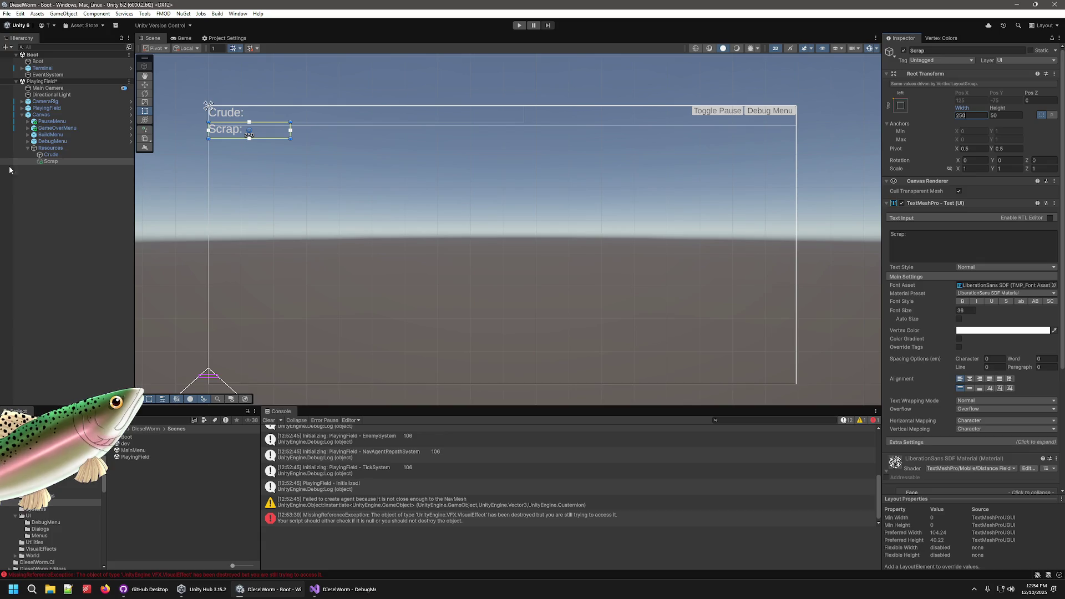
pyautogui.click(52, 155)
pyautogui.write('250')
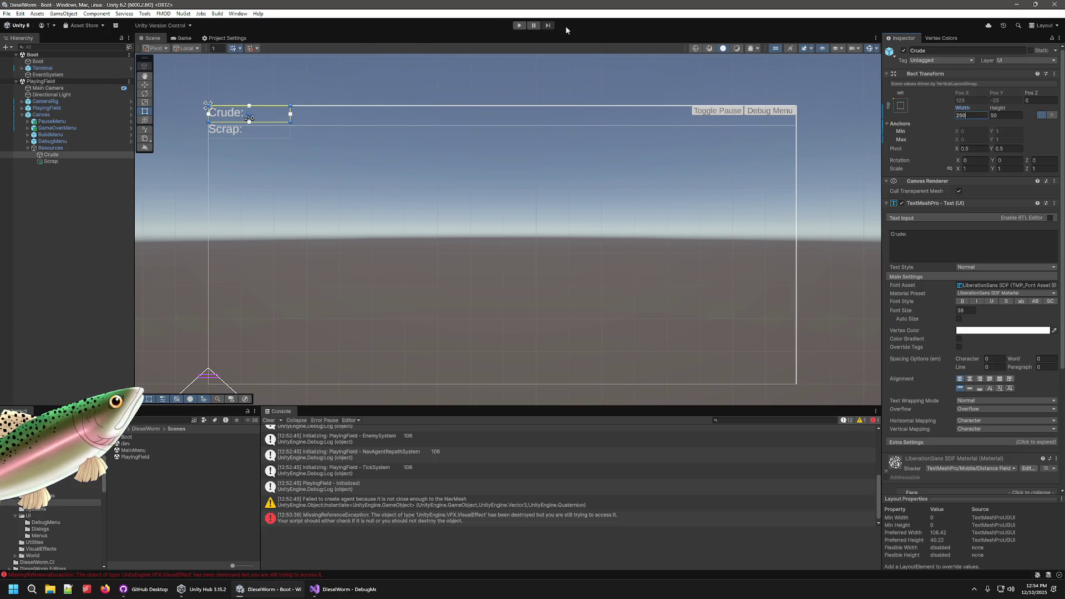
# - Play-test the narrower resource texts with the debug panel open, then stop the game
pyautogui.click(520, 25)
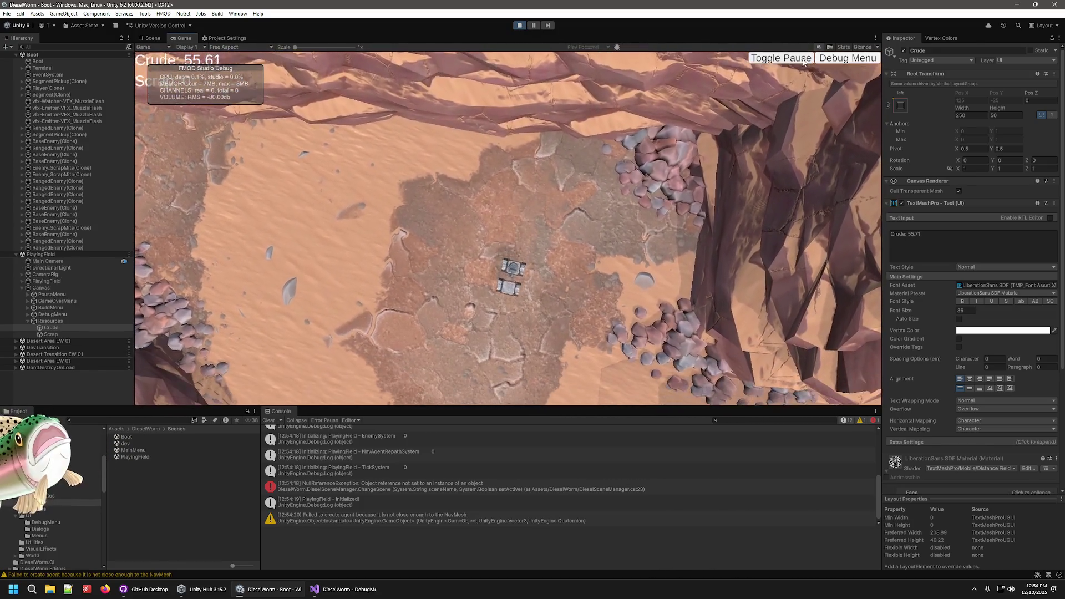
pyautogui.click(838, 59)
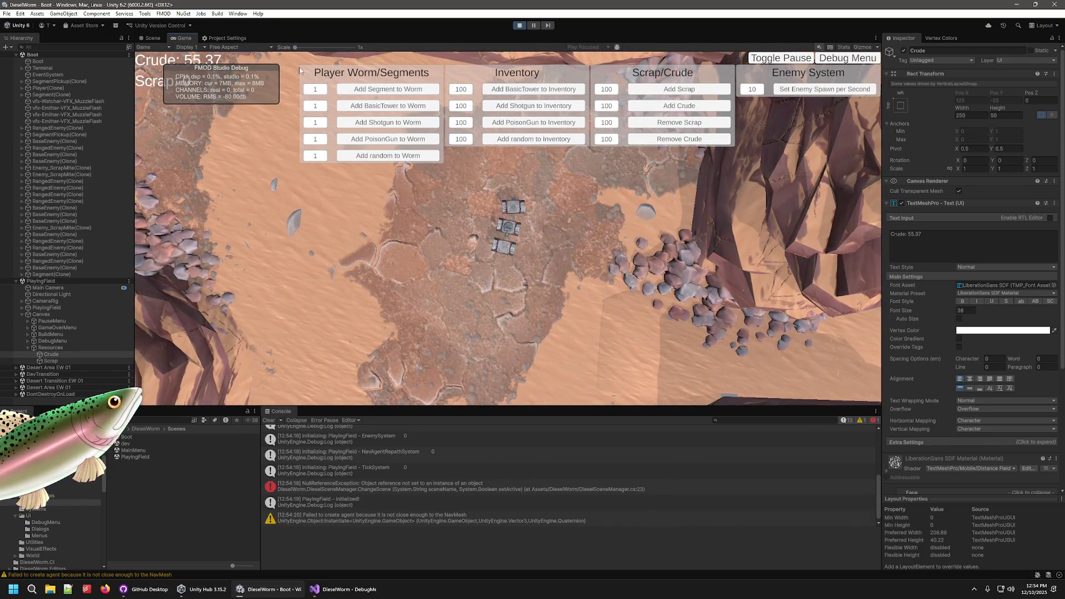
pyautogui.click(519, 25)
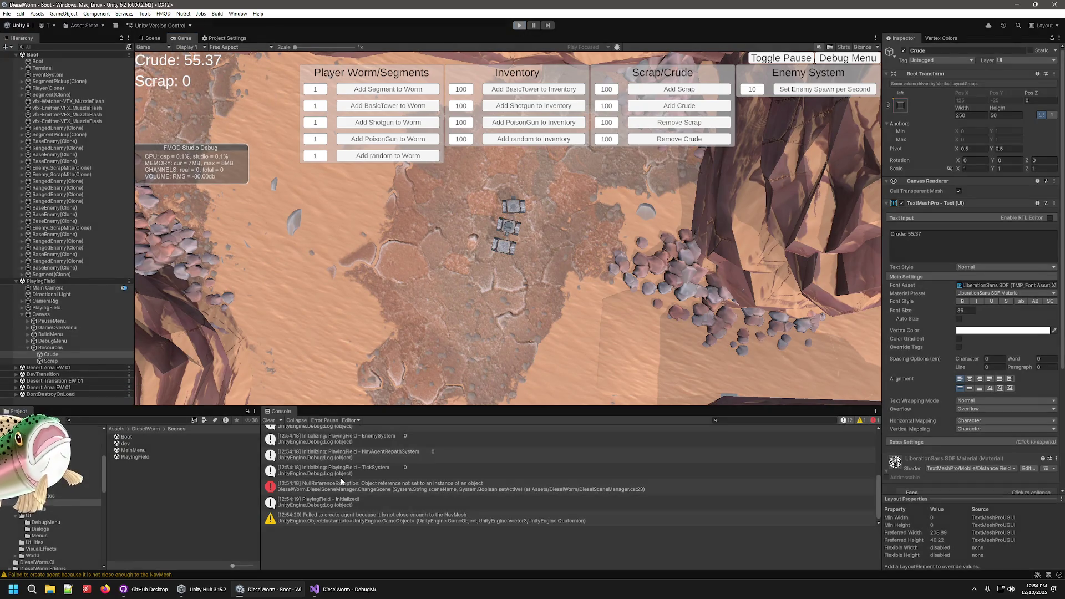
# - Switch from Unity to GitHub Desktop and open the branch list
pyautogui.click(270, 589)
pyautogui.click(165, 589)
pyautogui.click(269, 377)
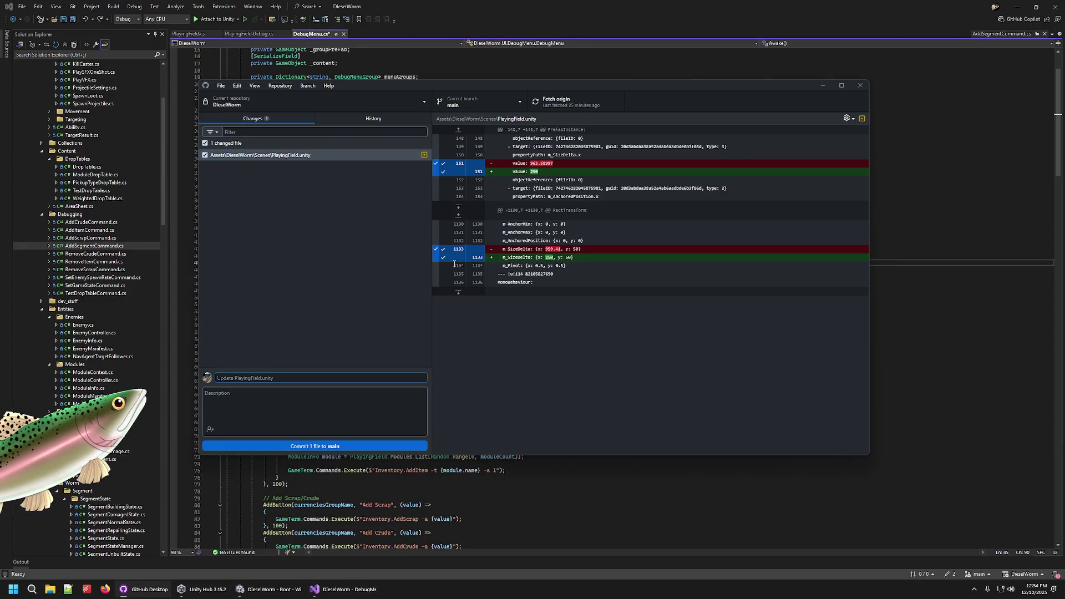
# - Create a bugfix branch ending in 75_debug_buttons_not_working, bringing the PlayingField.unity change along
pyautogui.click(526, 103)
pyautogui.click(563, 135)
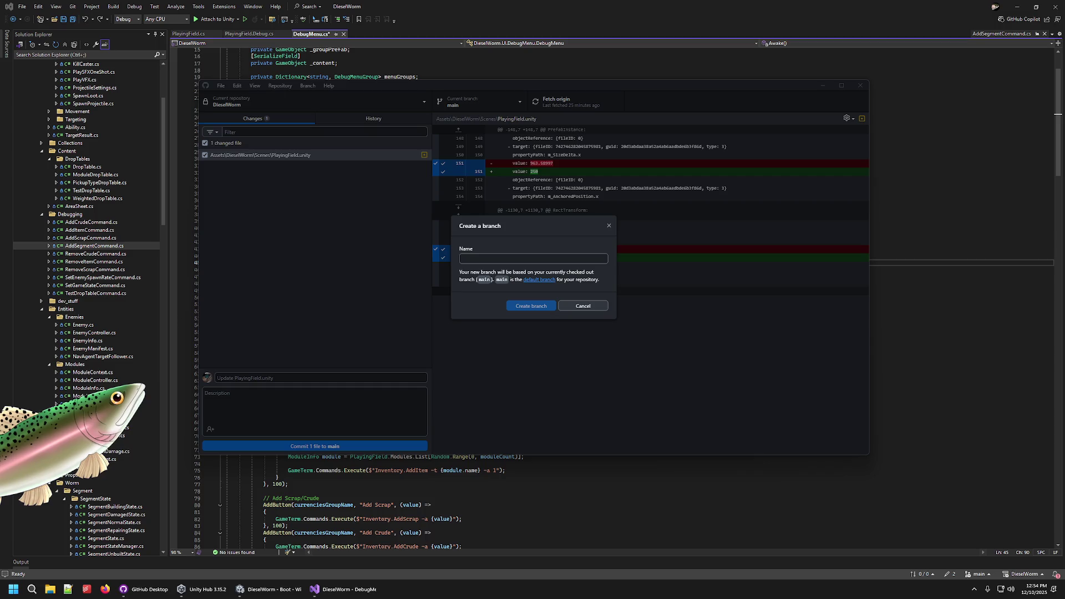
pyautogui.click(480, 262)
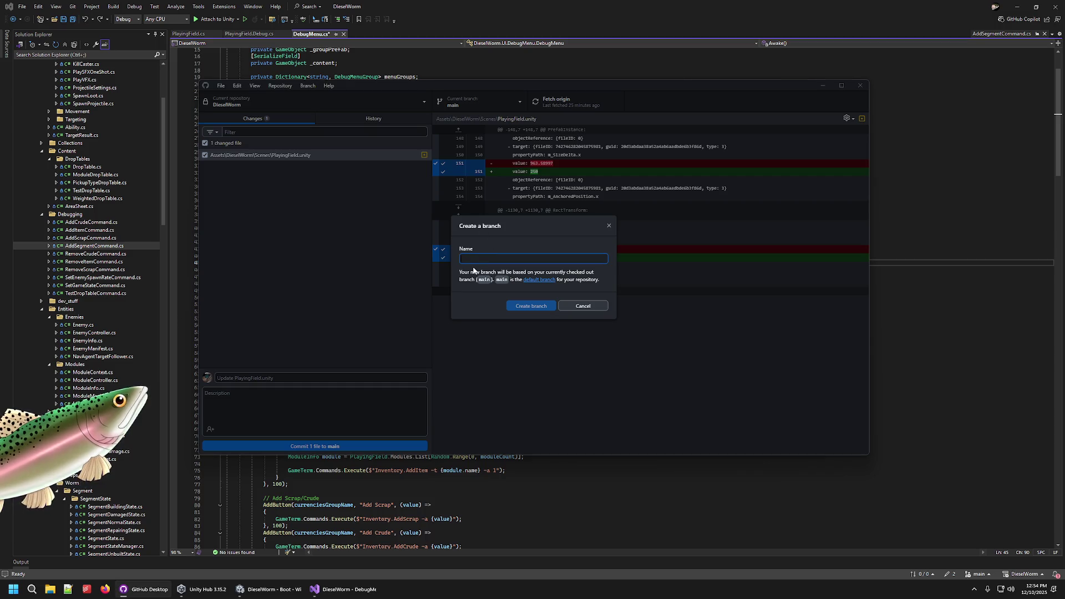
pyautogui.write('bugfix/p')
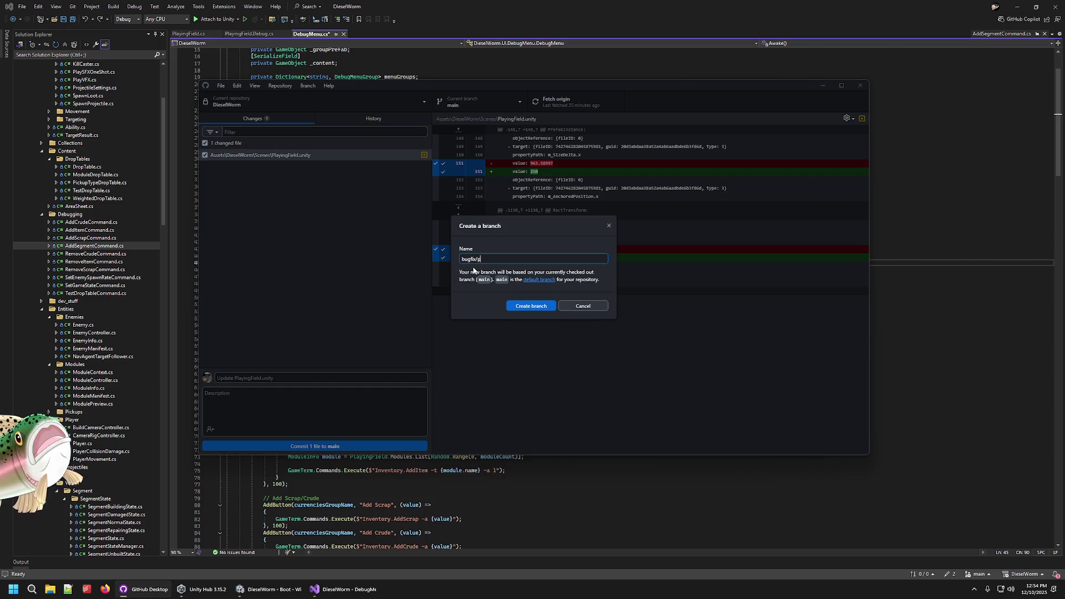
pyautogui.write('hil/')
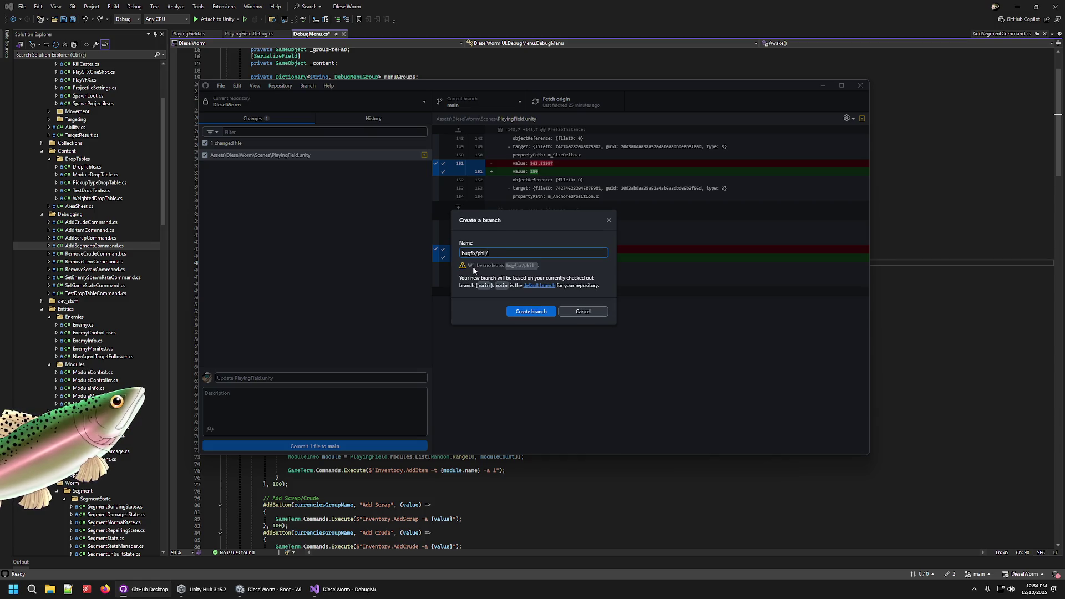
pyautogui.write('75_')
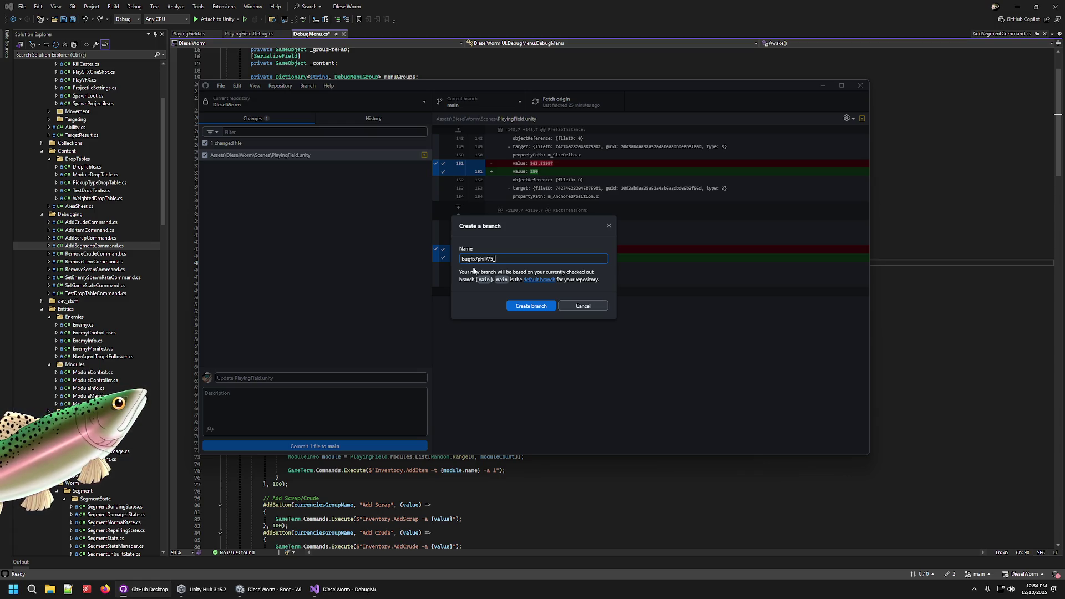
pyautogui.write('de')
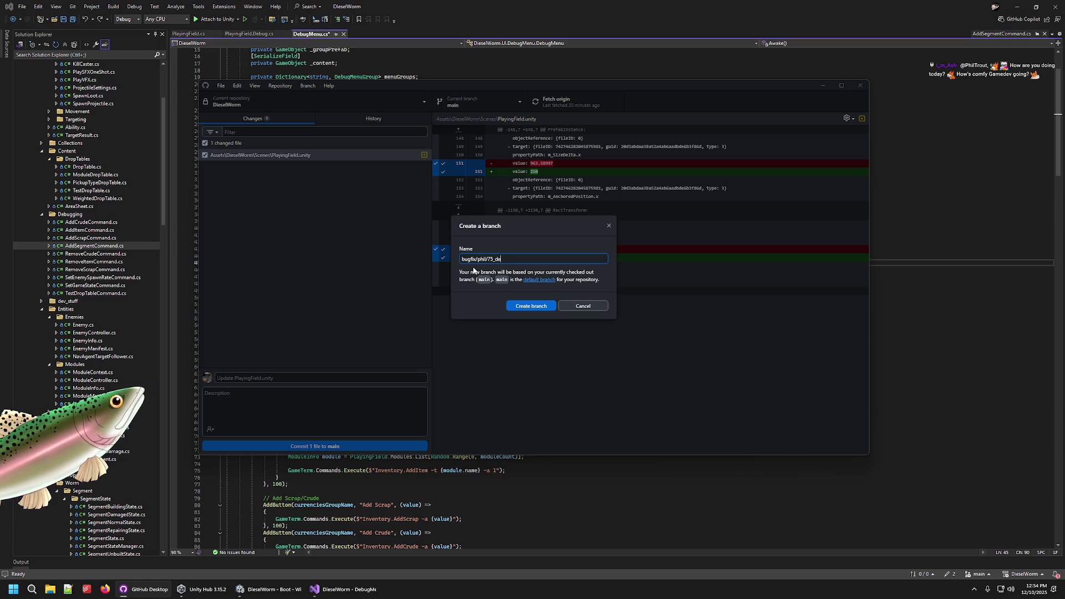
pyautogui.write('bug_butto')
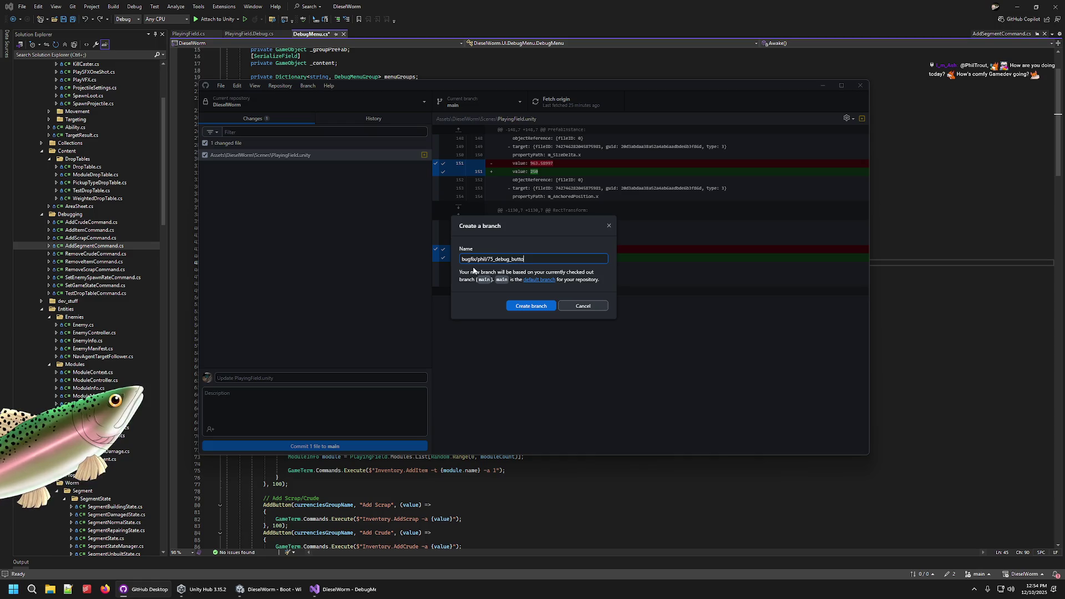
pyautogui.write('ns_not_working')
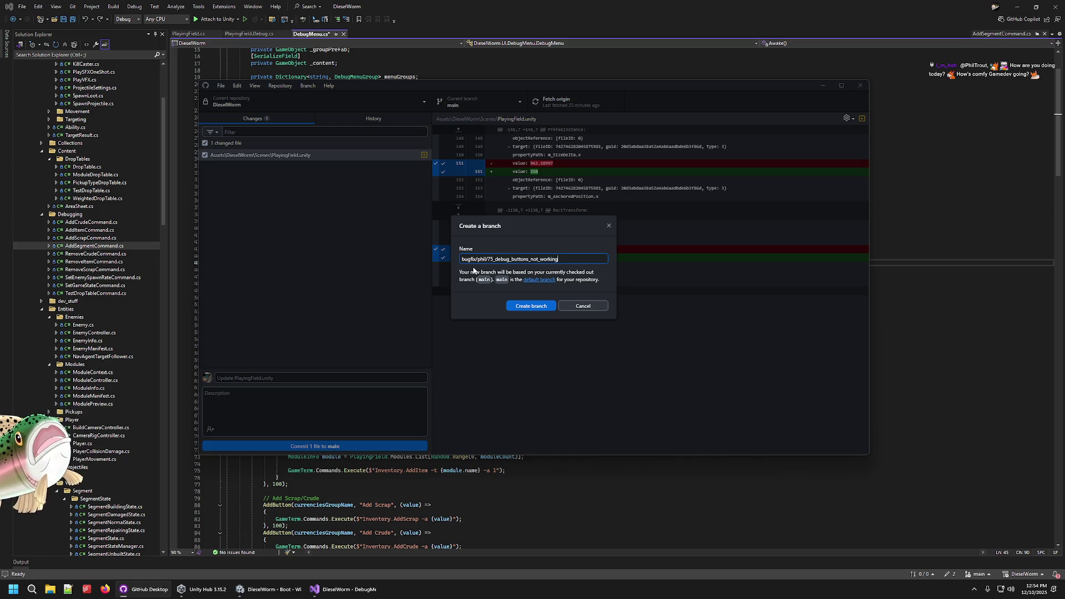
pyautogui.click(519, 306)
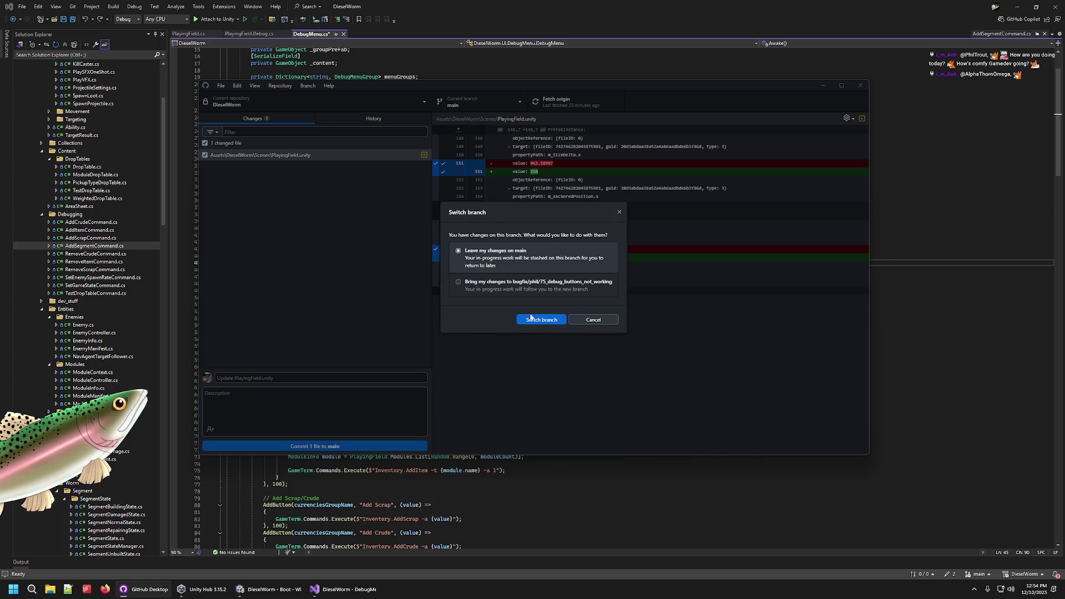
pyautogui.click(510, 295)
pyautogui.click(549, 319)
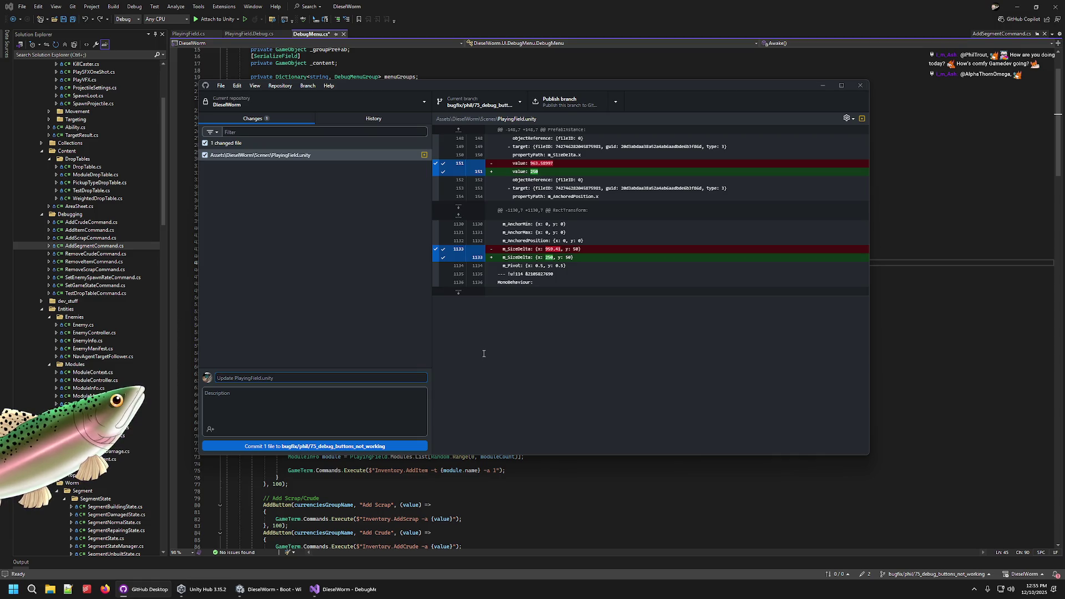
pyautogui.click(314, 378)
# - Replace the draft 'Fixed' with the commit summary 'Debug Buttons Responsive', then return to Unity
pyautogui.write('fFixeds')
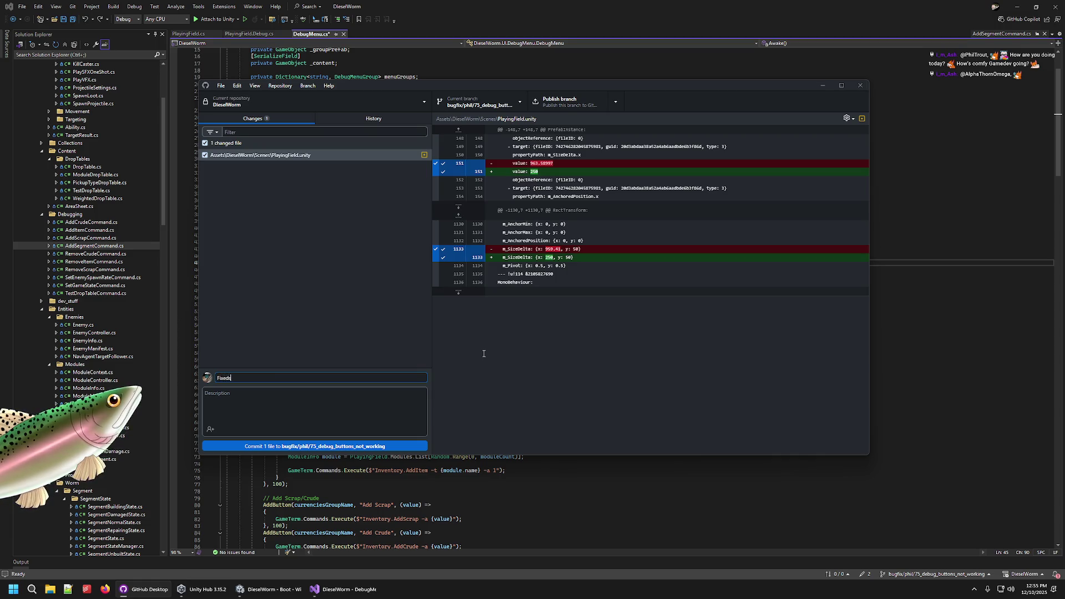
pyautogui.press('BackSpace')
pyautogui.press('BackSpace')
pyautogui.press('BackSpace')
pyautogui.write('Debug Butto')
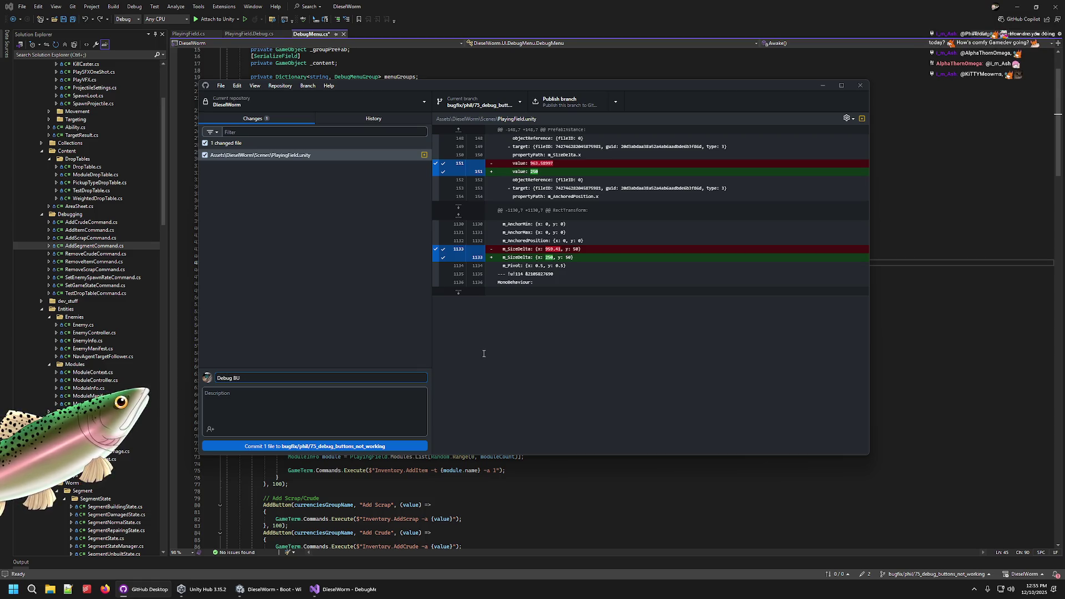
pyautogui.write('ns')
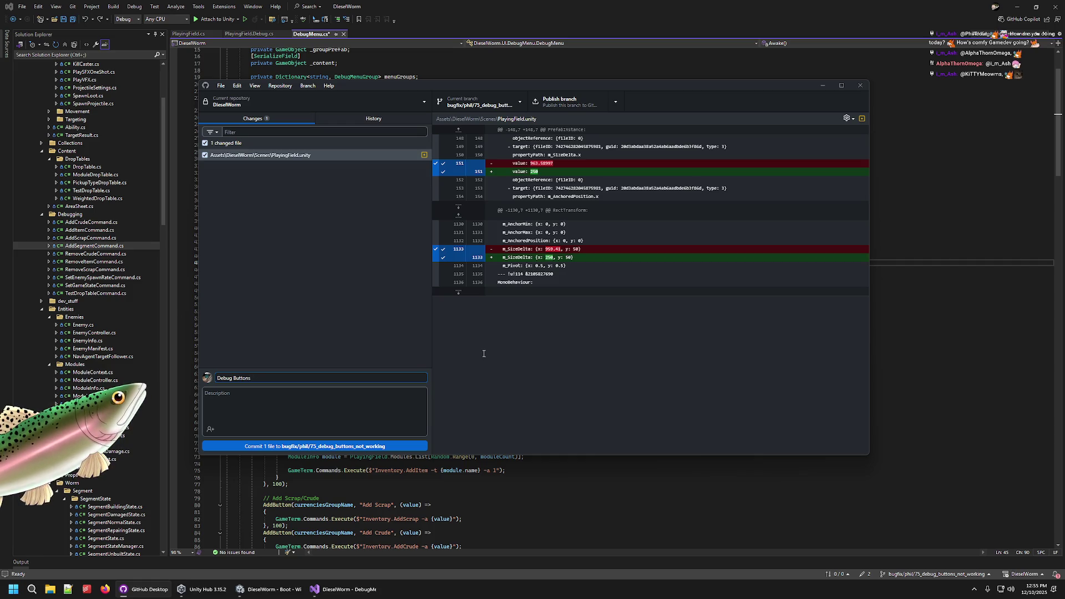
pyautogui.write(' R')
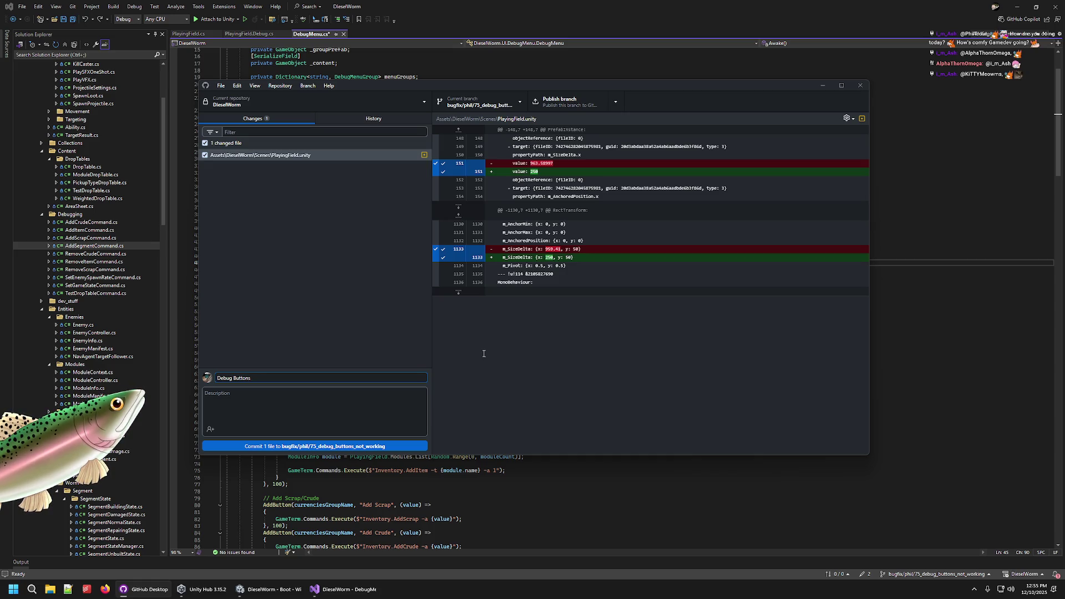
pyautogui.write('esponsive')
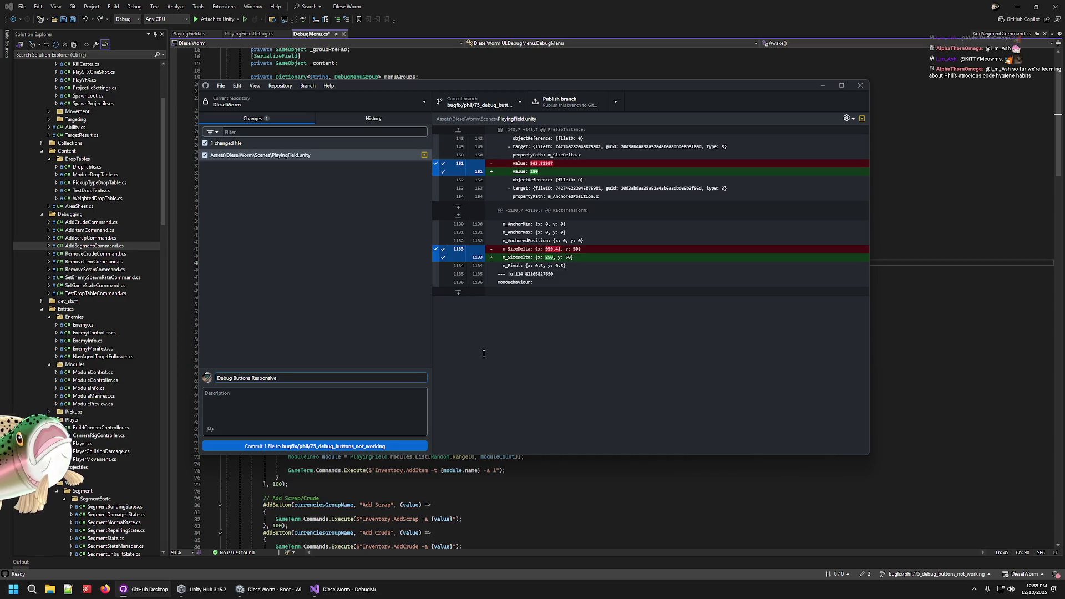
pyautogui.click(319, 416)
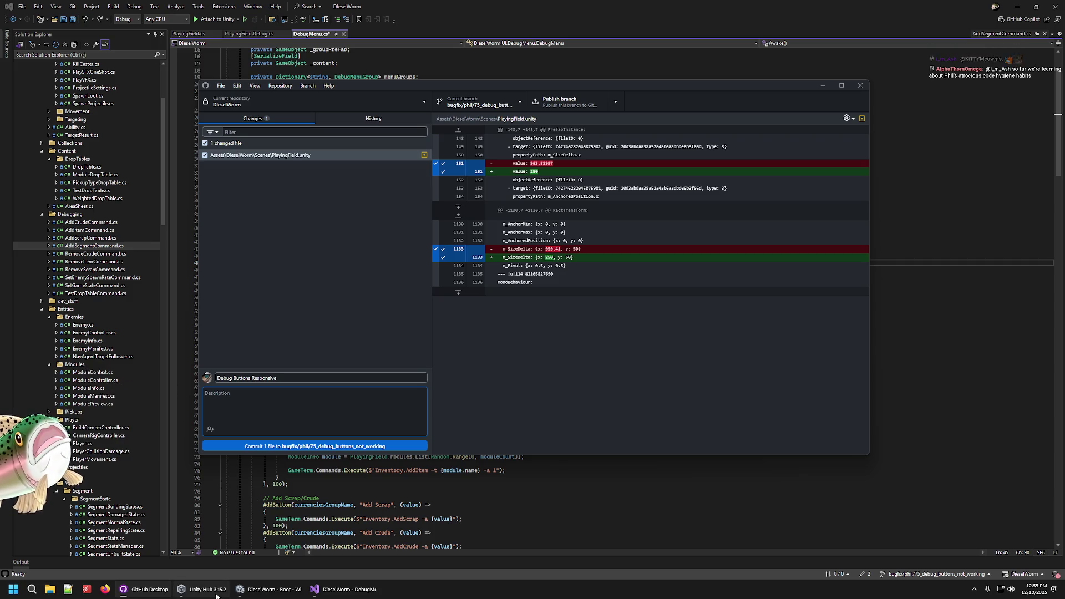
pyautogui.click(269, 589)
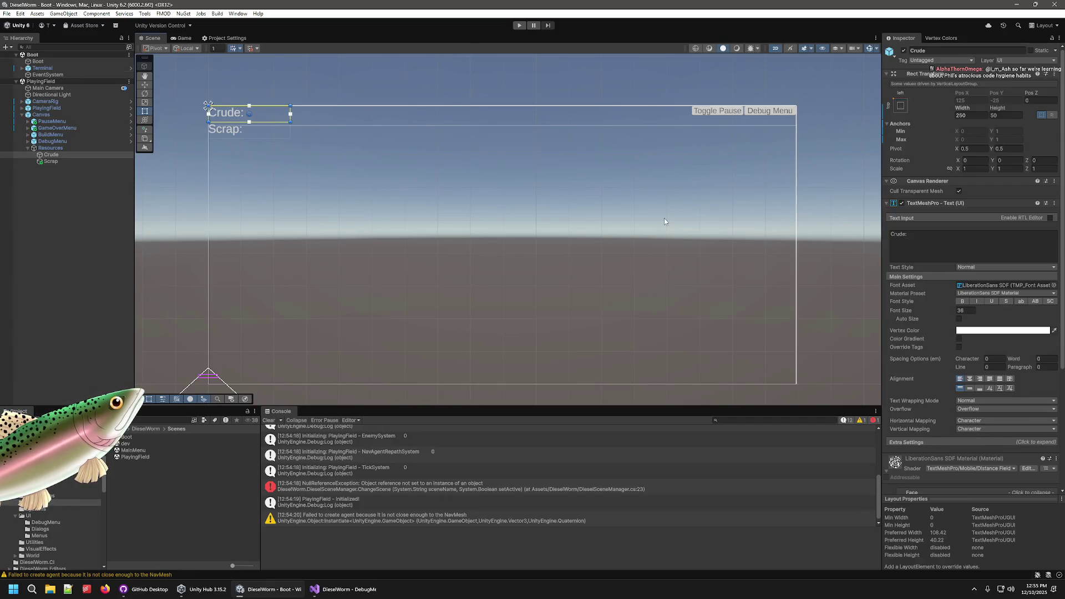
pyautogui.click(176, 94)
pyautogui.click(40, 82)
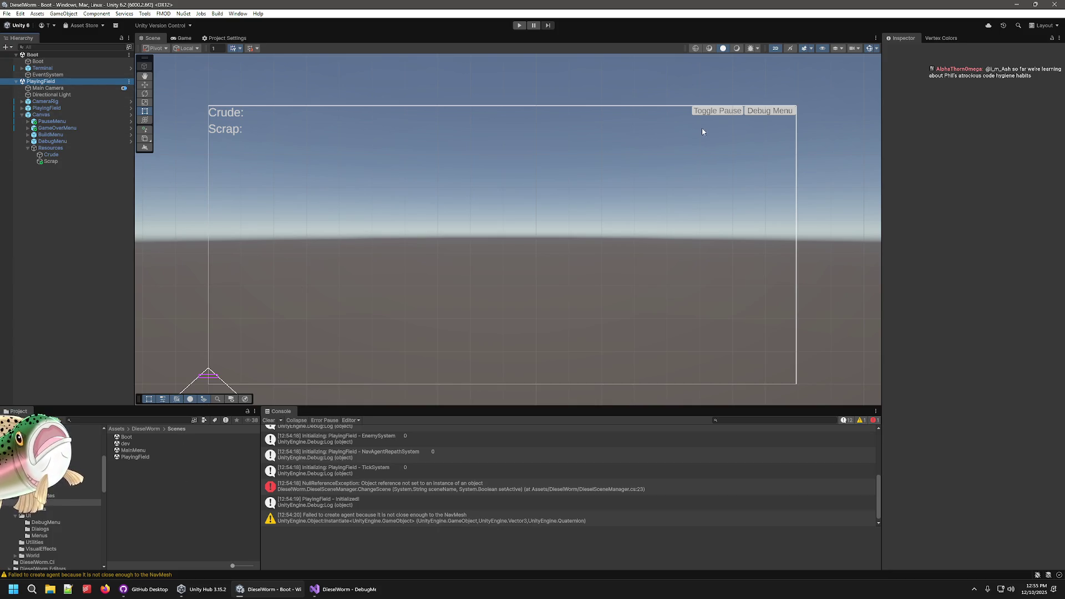
pyautogui.click(706, 114)
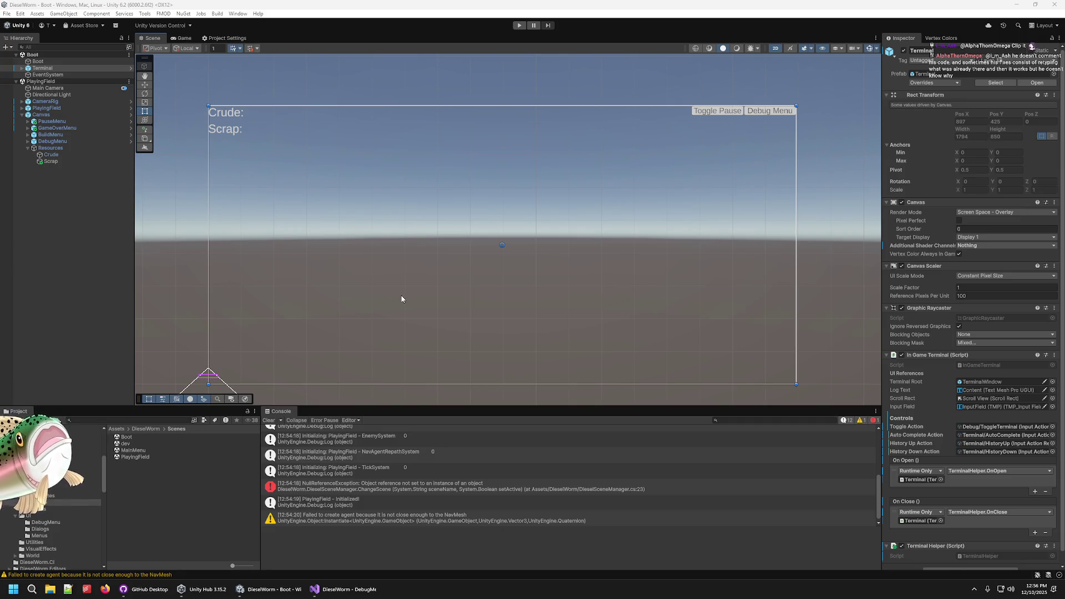
pyautogui.moveTo(272, 589)
pyautogui.click(335, 589)
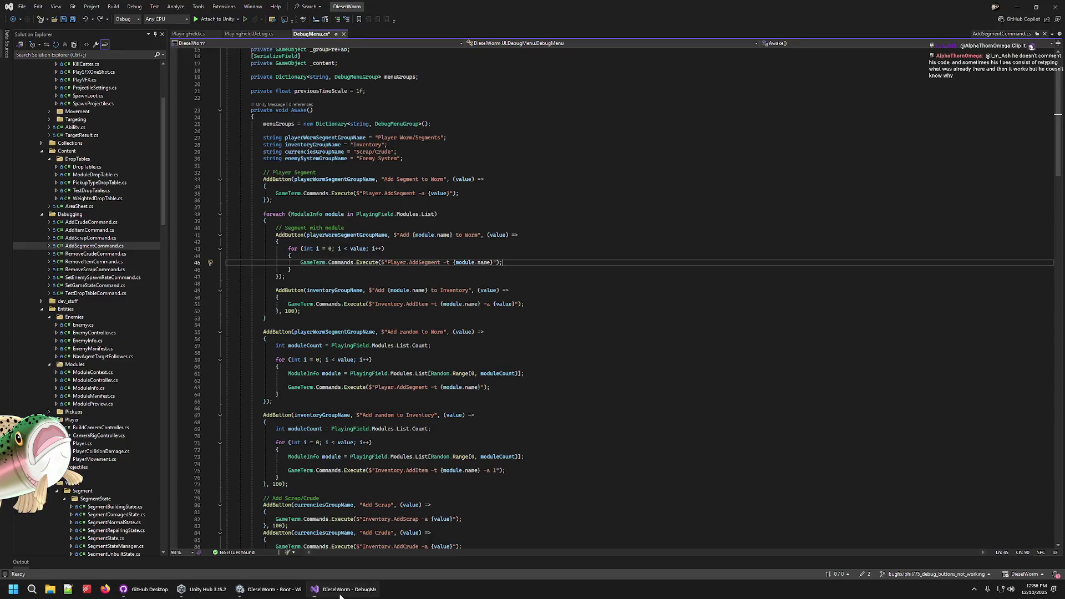
pyautogui.click(150, 591)
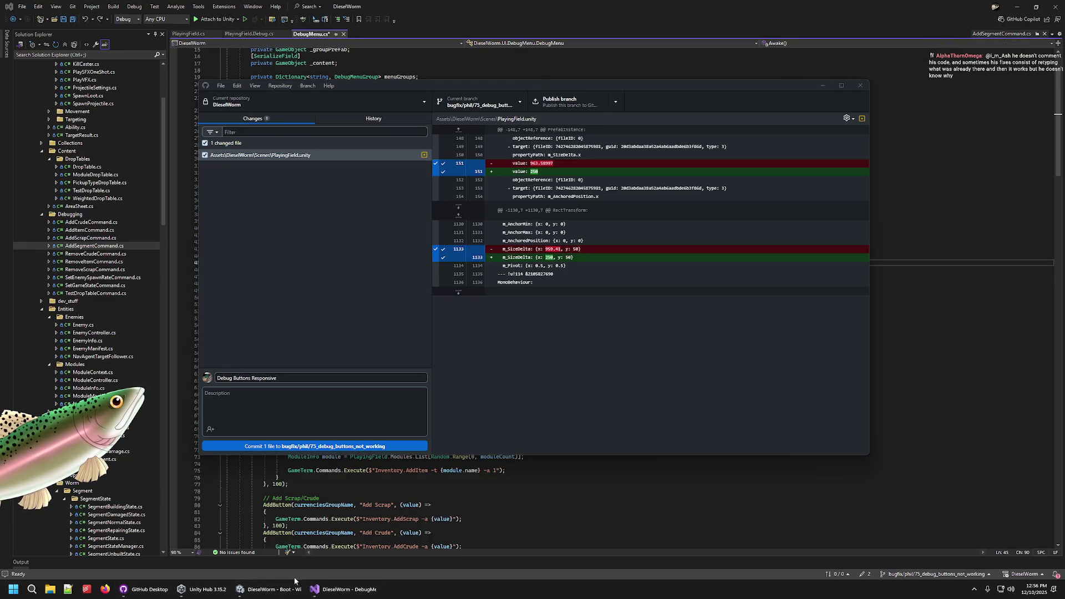
pyautogui.click(269, 590)
pyautogui.click(520, 25)
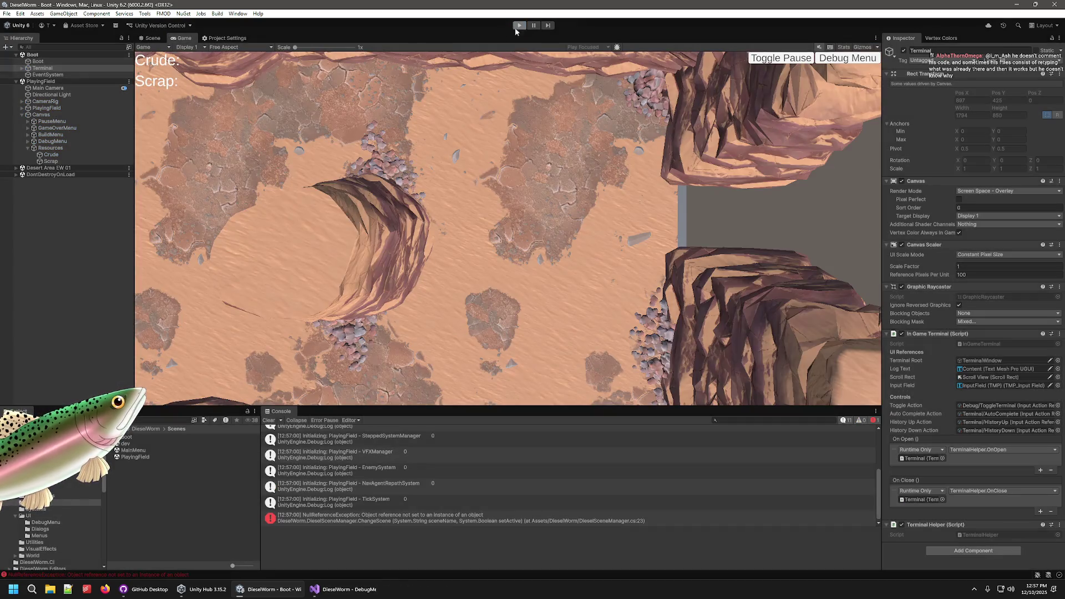
pyautogui.click(519, 25)
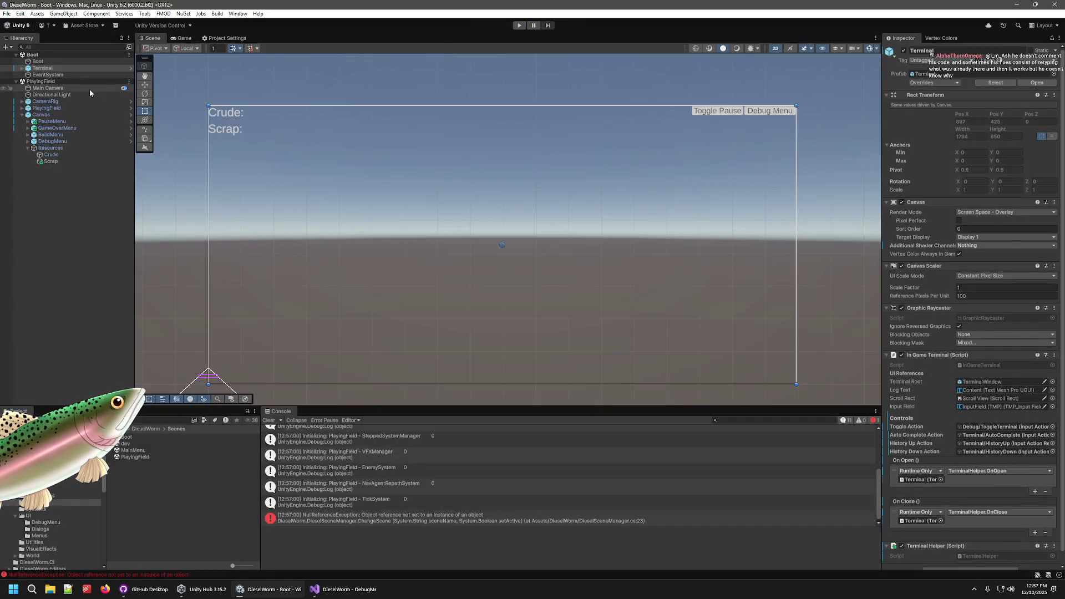
pyautogui.click(65, 81)
# - Remove PlayingField from the editor, then play from Boot and start a new game in PlayingField
pyautogui.rightClick(65, 83)
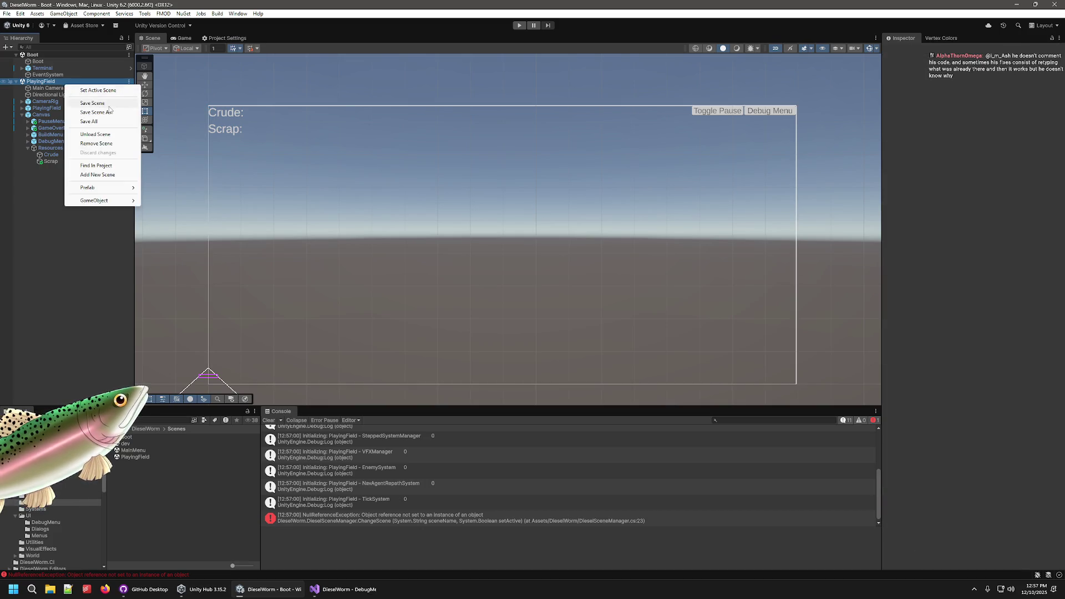
pyautogui.click(100, 143)
pyautogui.click(519, 25)
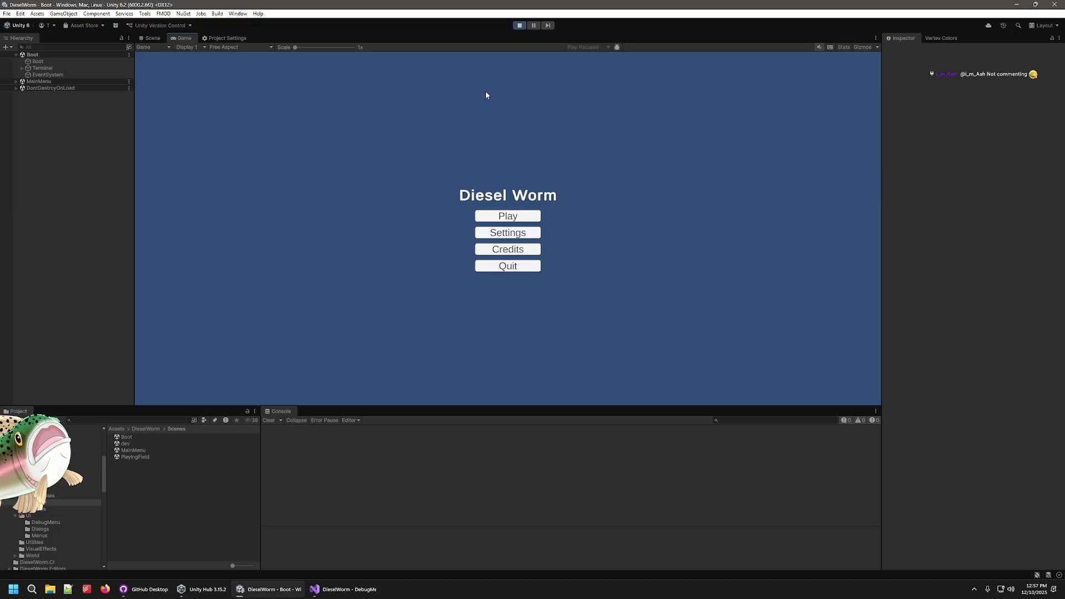
pyautogui.click(519, 216)
pyautogui.click(516, 230)
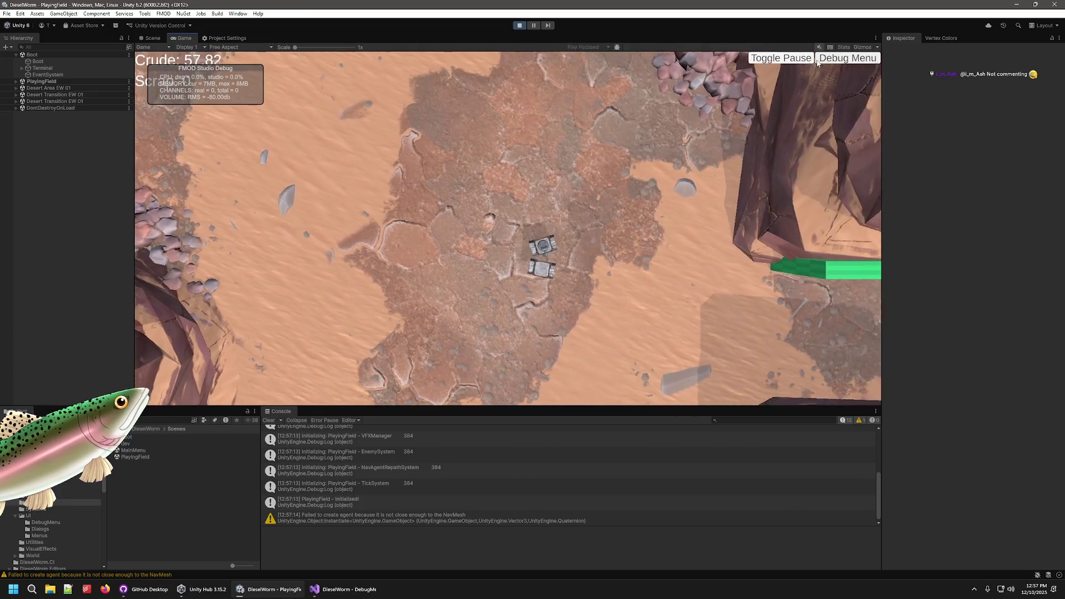
# - Add a BasicTower worm segment from the debug menu and move the FMOD debug box lower
pyautogui.click(822, 59)
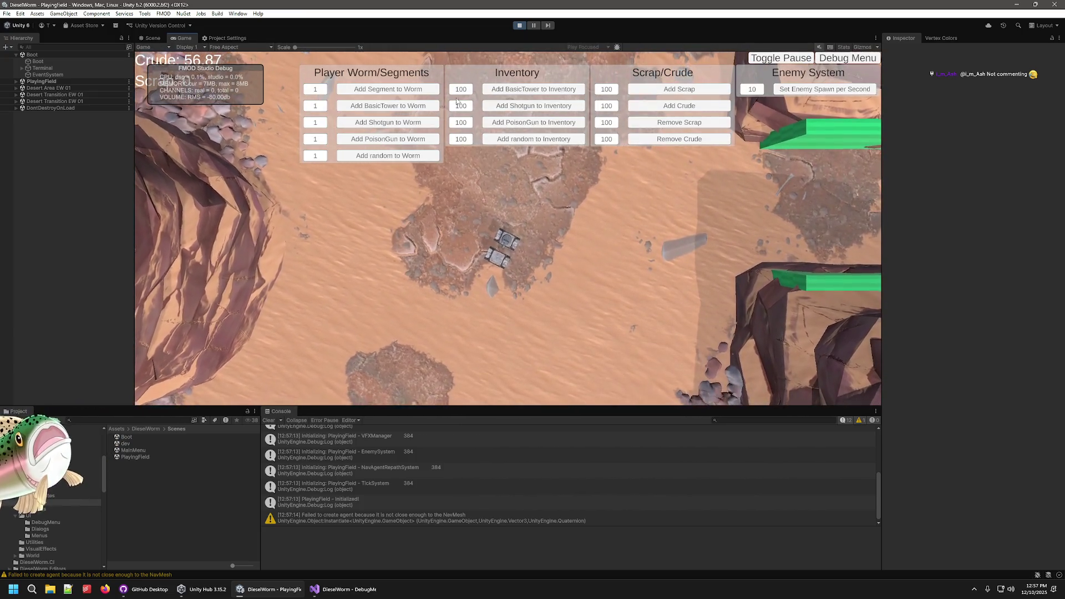
pyautogui.click(377, 106)
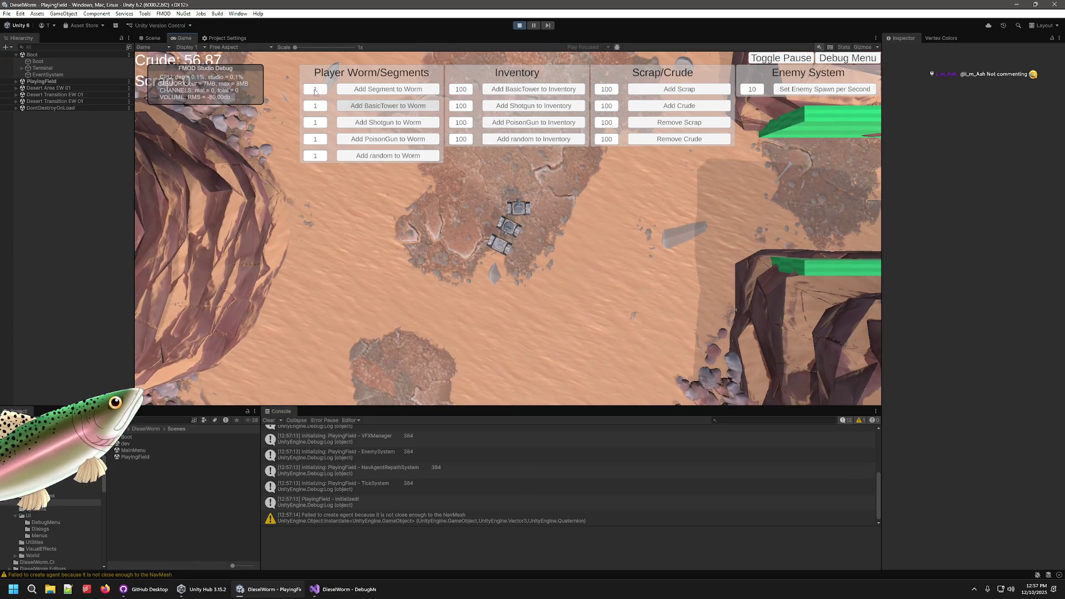
pyautogui.moveTo(247, 71); pyautogui.dragTo(226, 149)
pyautogui.click(848, 58)
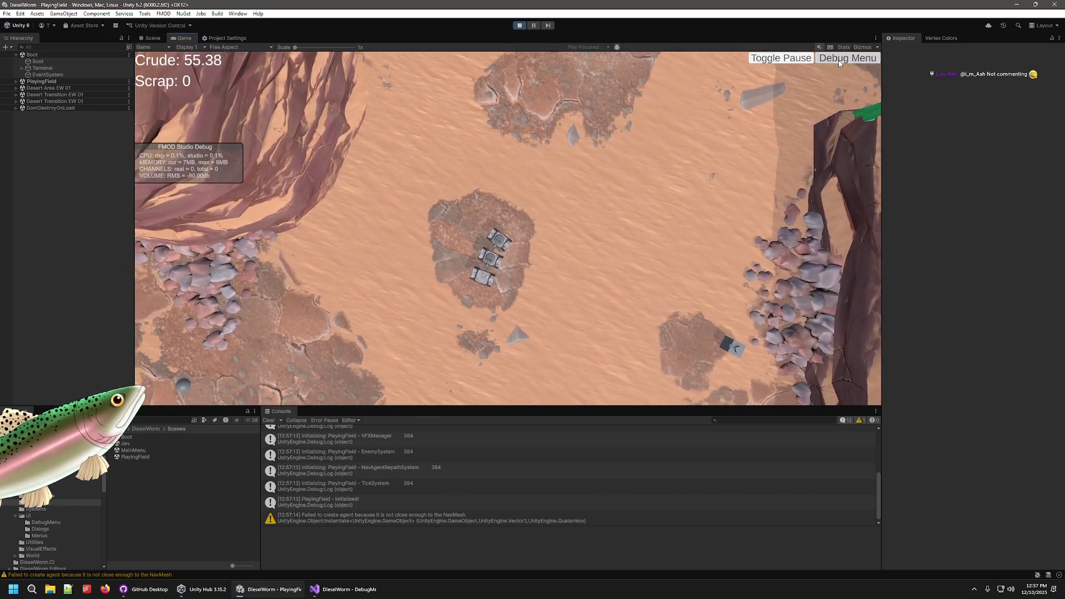
pyautogui.press('`')
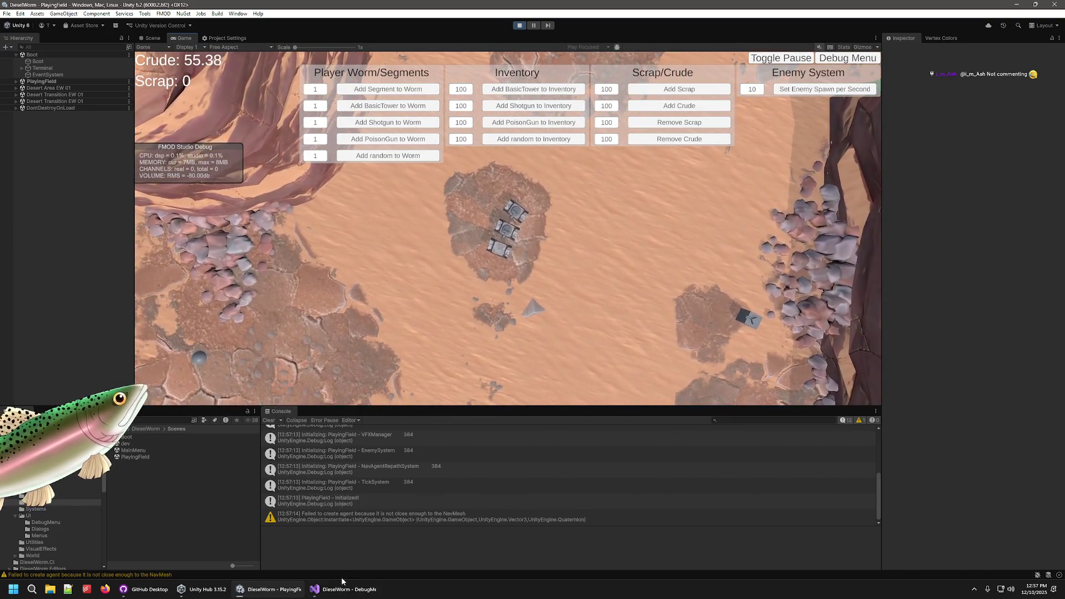
# - Glance at DebugMenu.cs in Visual Studio, return to Unity and exit Play mode
pyautogui.click(350, 589)
pyautogui.click(271, 589)
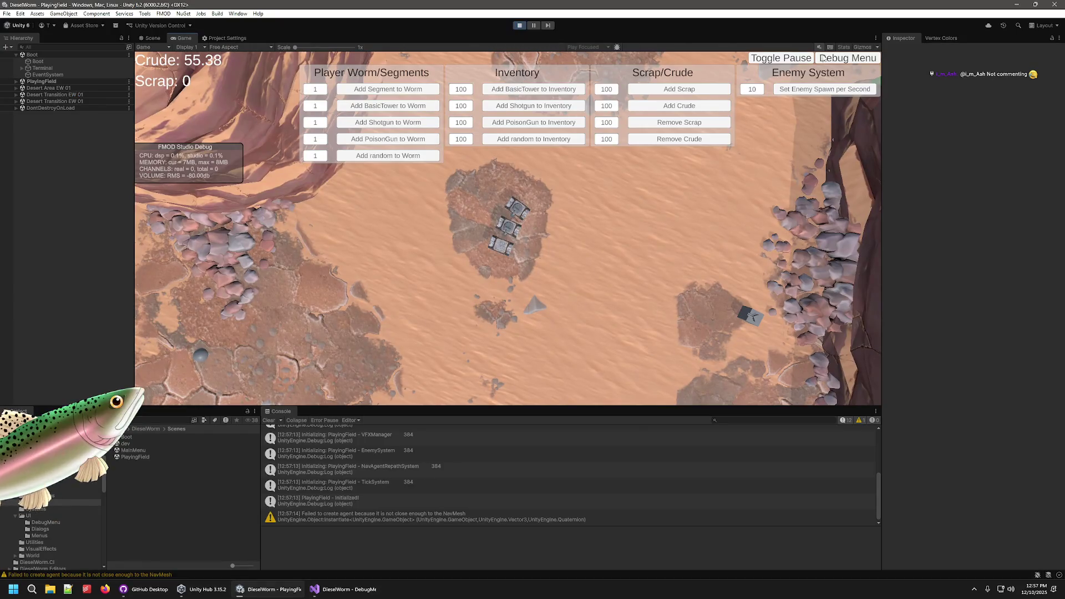
pyautogui.hotkey('ctrl', 'p')
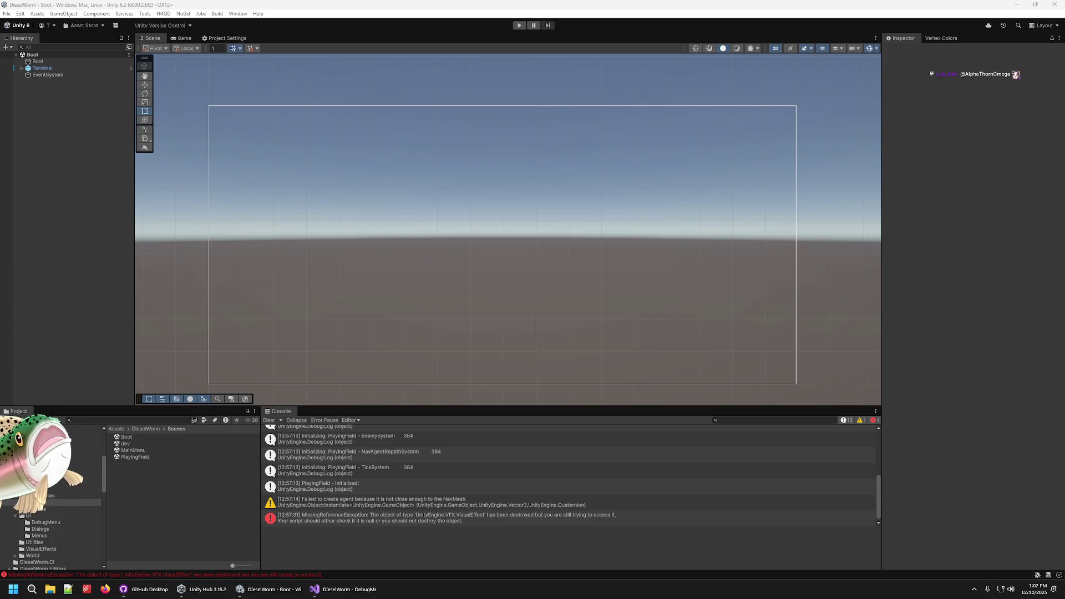
# - Zoom in and out around the Boot canvas frame, then bring up the pending PlayingField.unity commit
pyautogui.scroll(-1, 675, 219)
pyautogui.scroll(1, 506, 292)
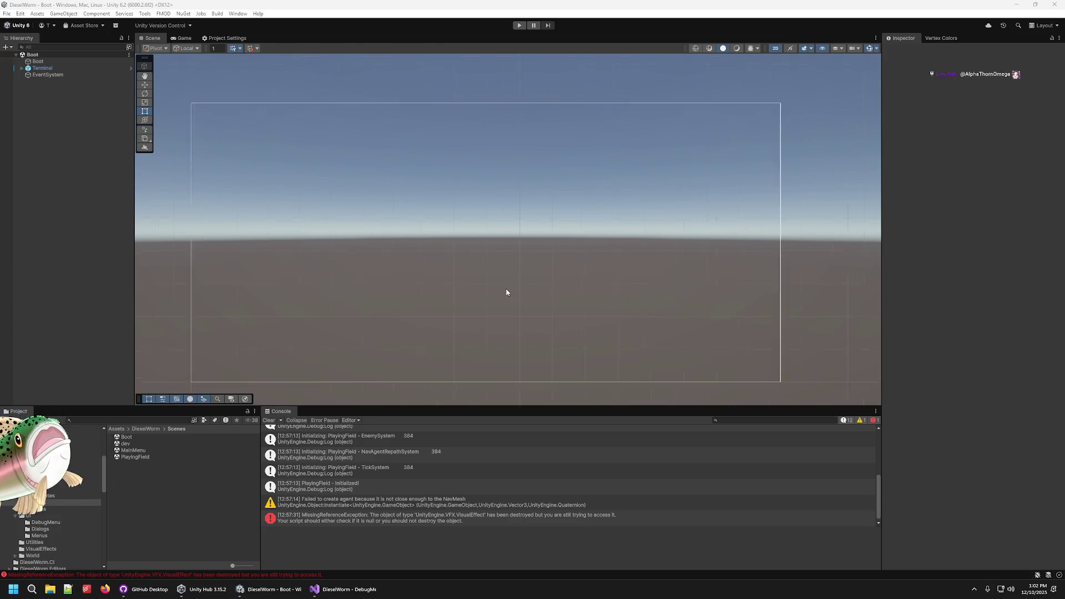
pyautogui.scroll(-1, 503, 290)
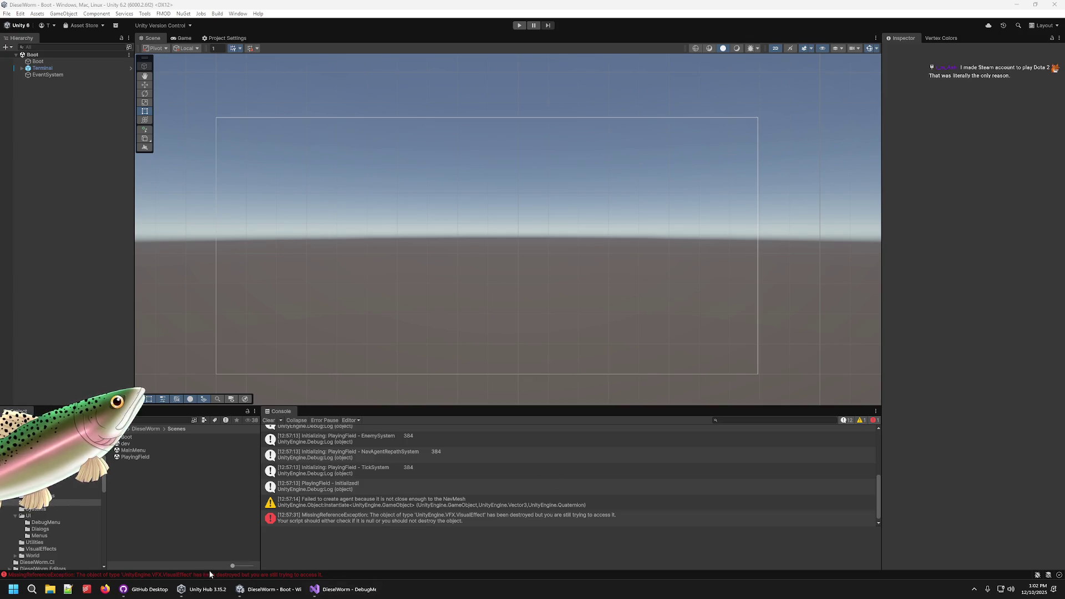
pyautogui.click(143, 590)
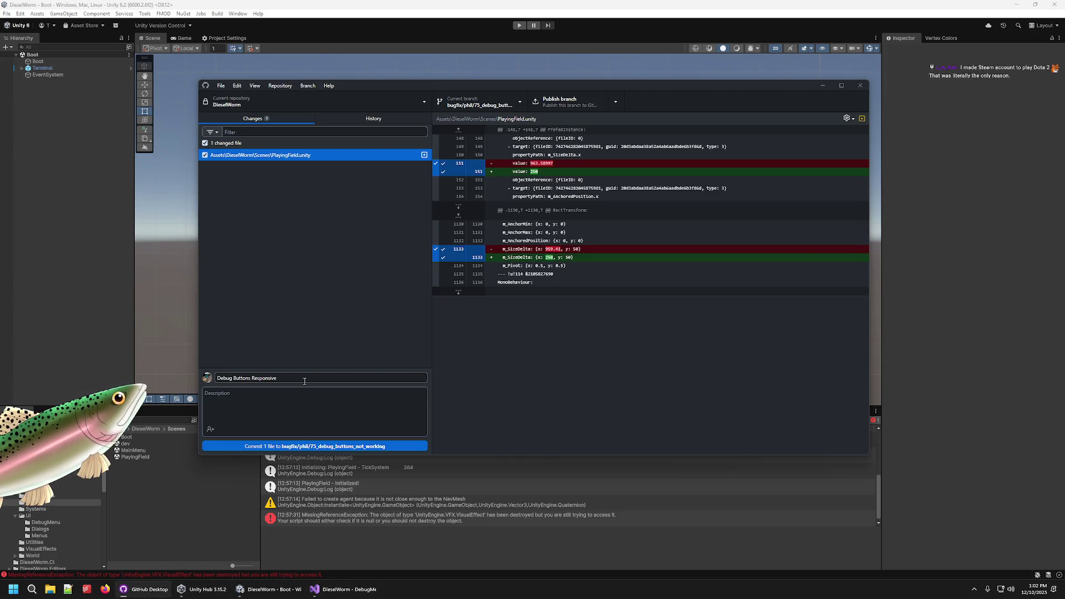
# - Start the commit description with 'Changed', then return to Unity's project folder tree
pyautogui.click(309, 428)
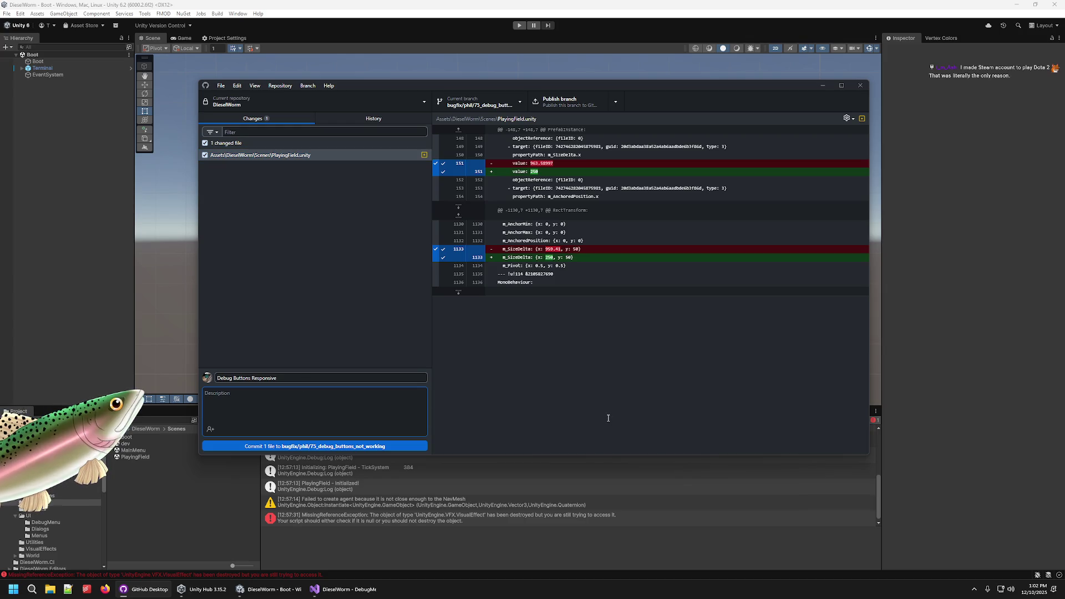
pyautogui.write('Changed s')
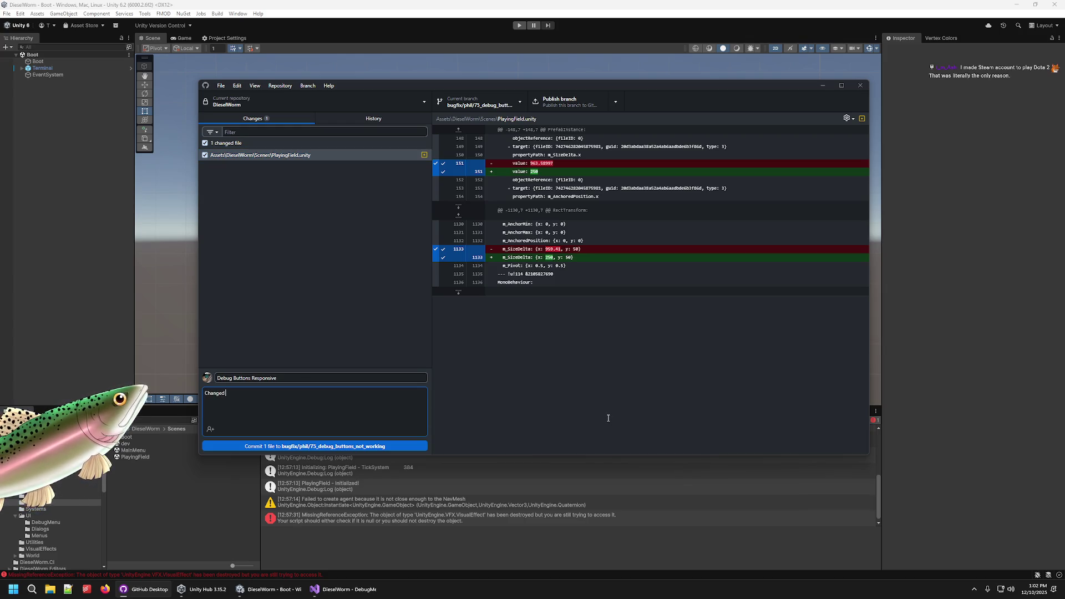
pyautogui.press('BackSpace')
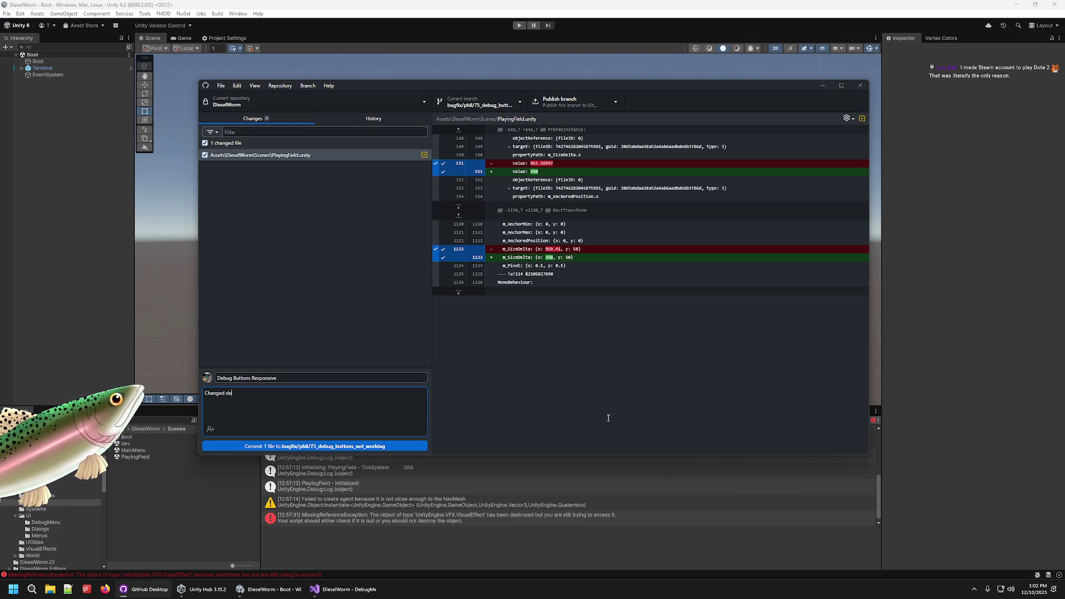
pyautogui.click(195, 375)
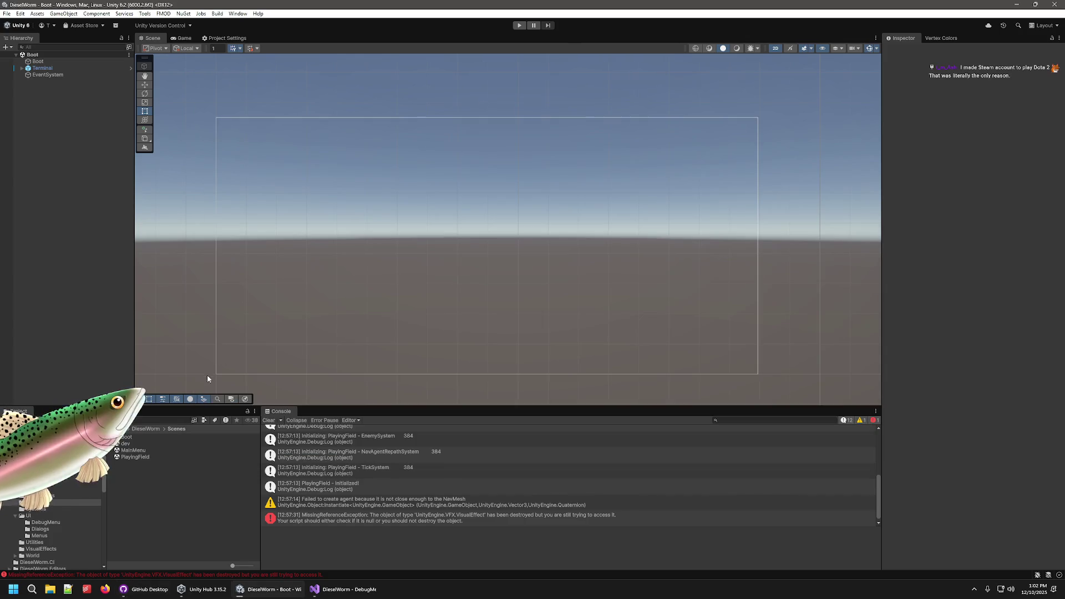
pyautogui.click(36, 505)
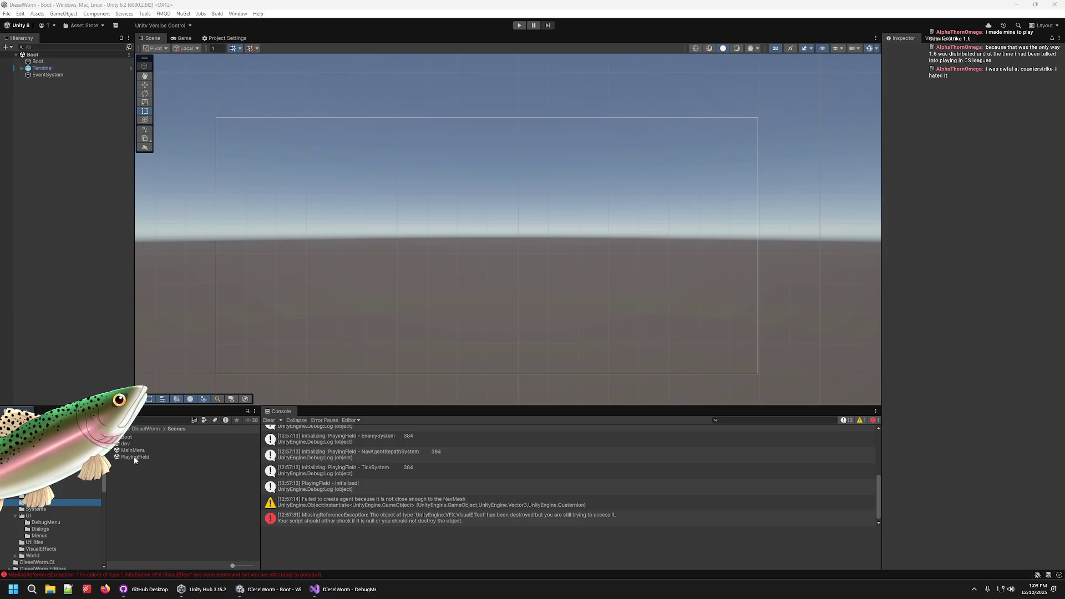
# - Open PlayingField and try moving DebugMenu below Resources in the Canvas, dismissing the prefab warning
pyautogui.click(66, 281)
pyautogui.click(25, 115)
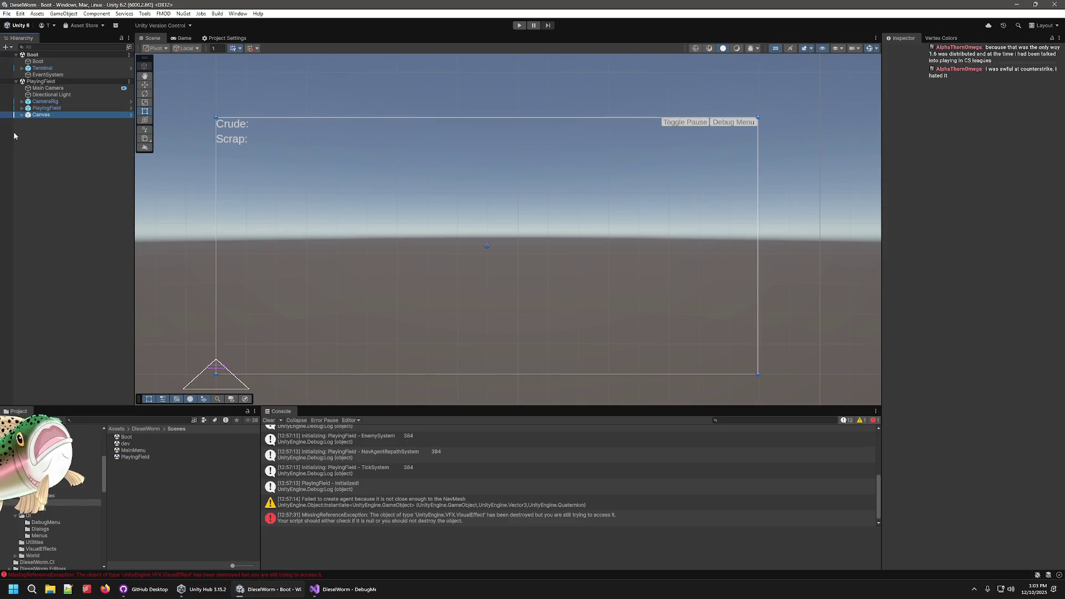
pyautogui.click(23, 115)
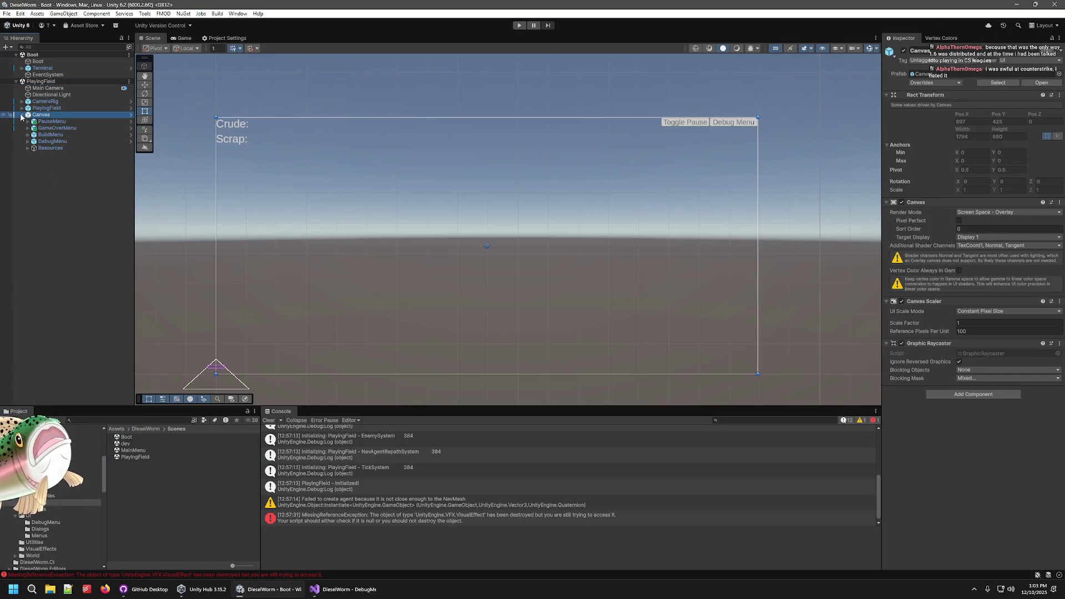
pyautogui.click(50, 142)
pyautogui.moveTo(50, 144); pyautogui.dragTo(52, 149)
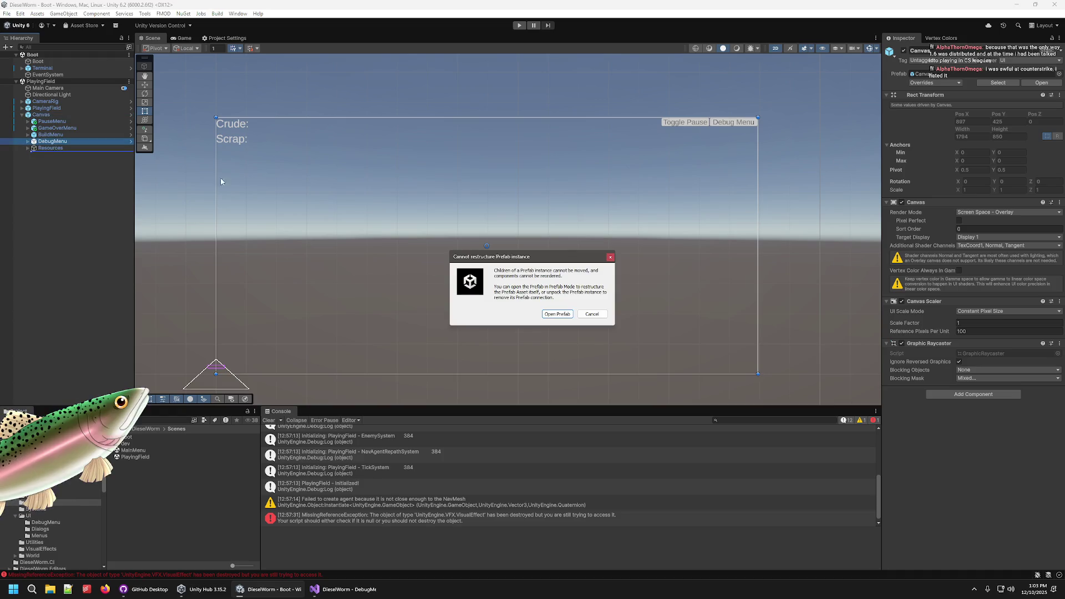
pyautogui.click(592, 314)
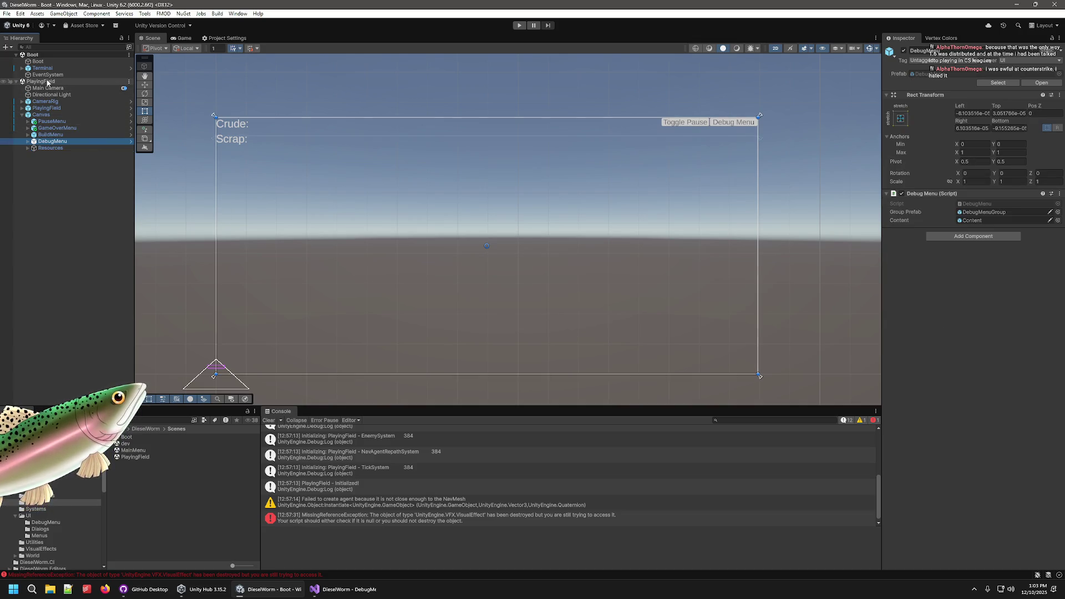
# - Apply all of the scene Canvas's overrides to the Canvas prefab
pyautogui.rightClick(30, 114)
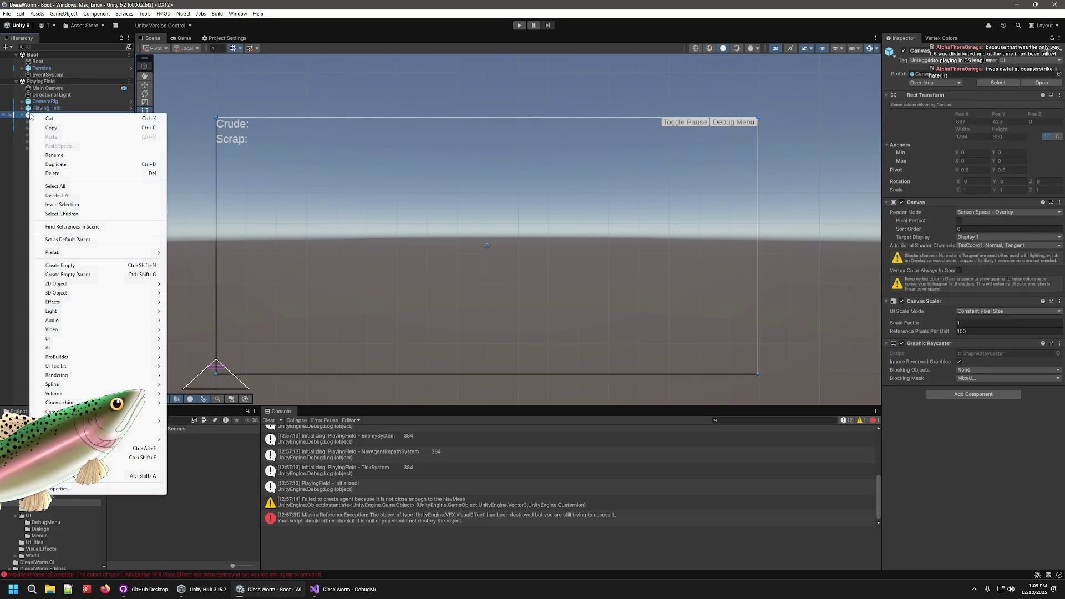
pyautogui.click(319, 299)
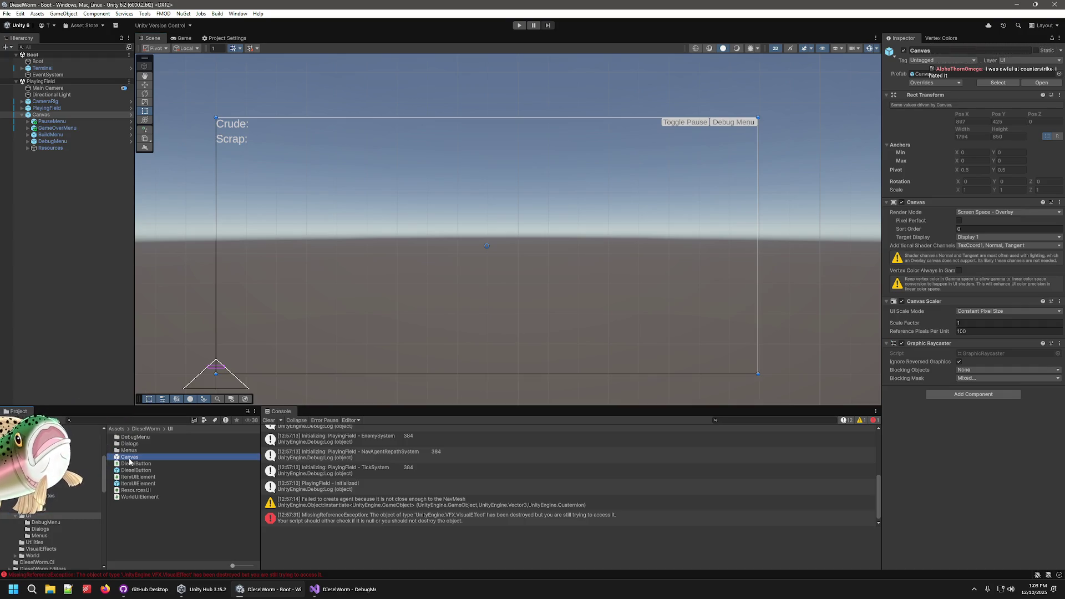
pyautogui.doubleClick(129, 458)
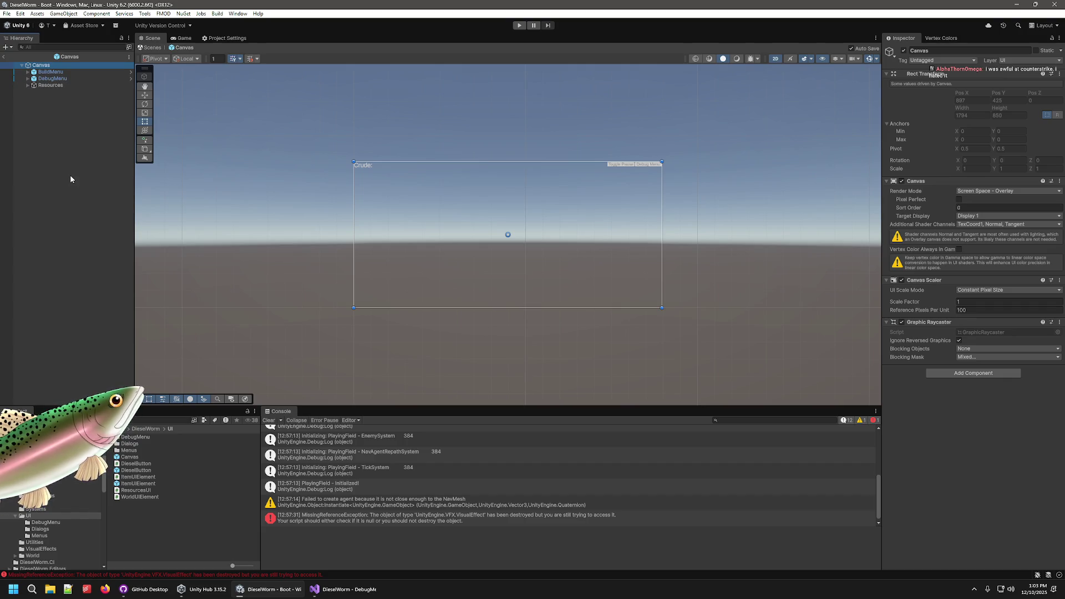
pyautogui.click(6, 57)
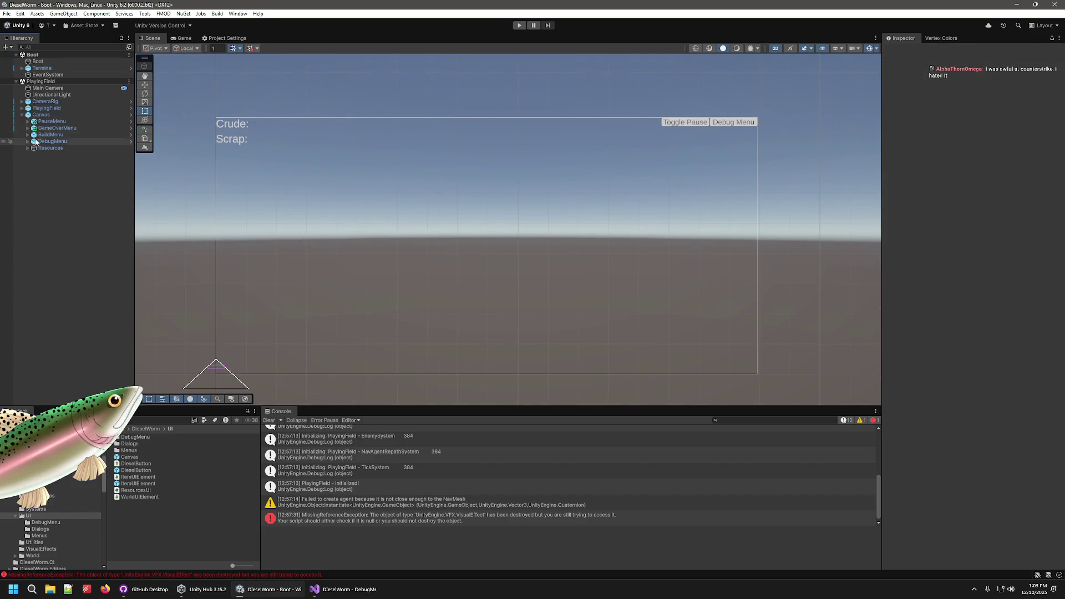
pyautogui.click(959, 83)
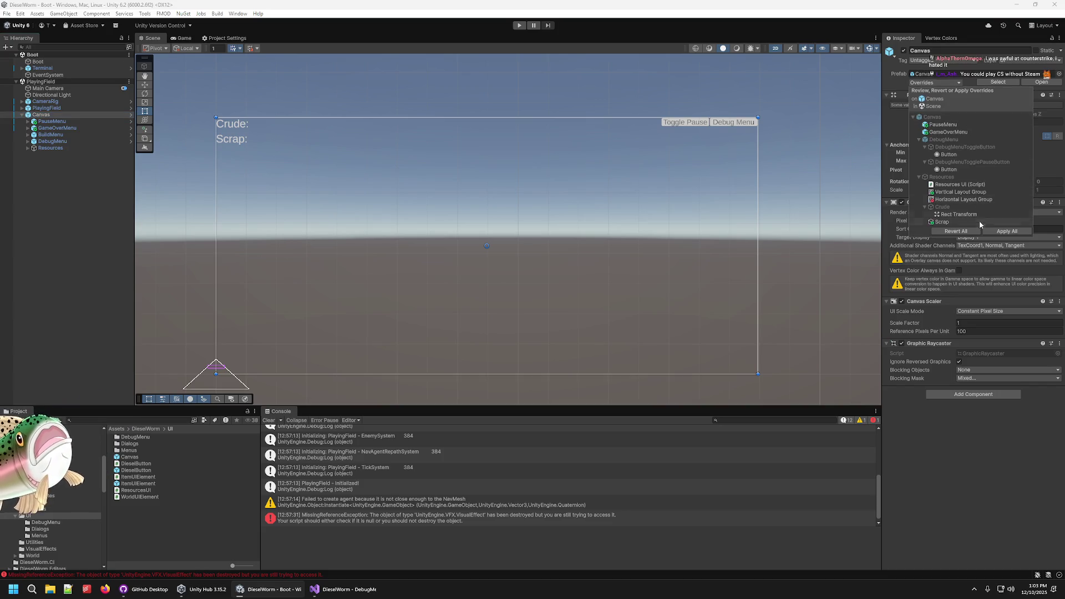
pyautogui.click(116, 205)
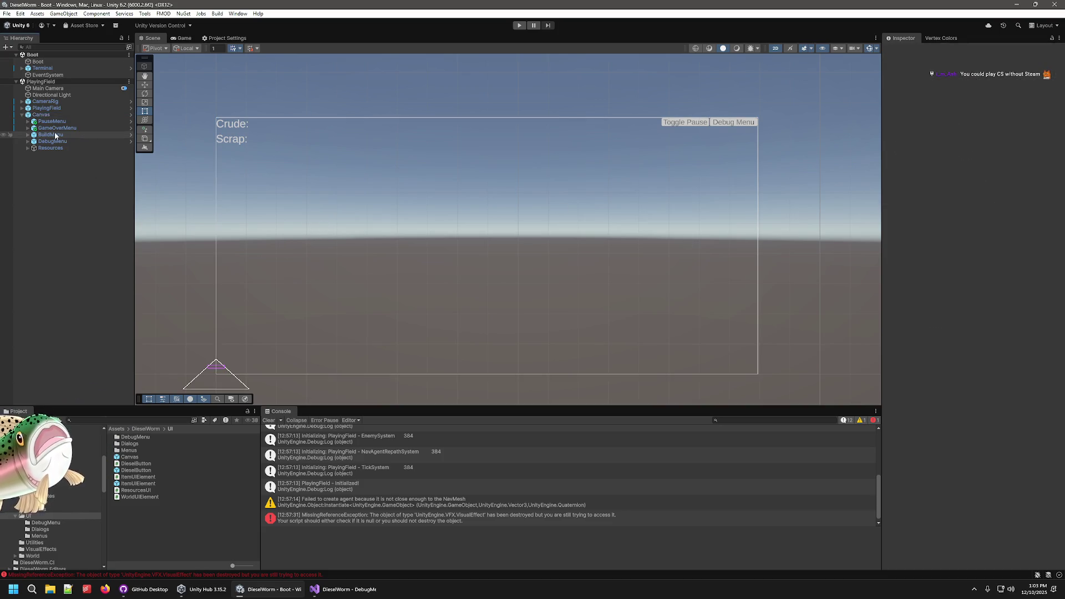
pyautogui.click(41, 115)
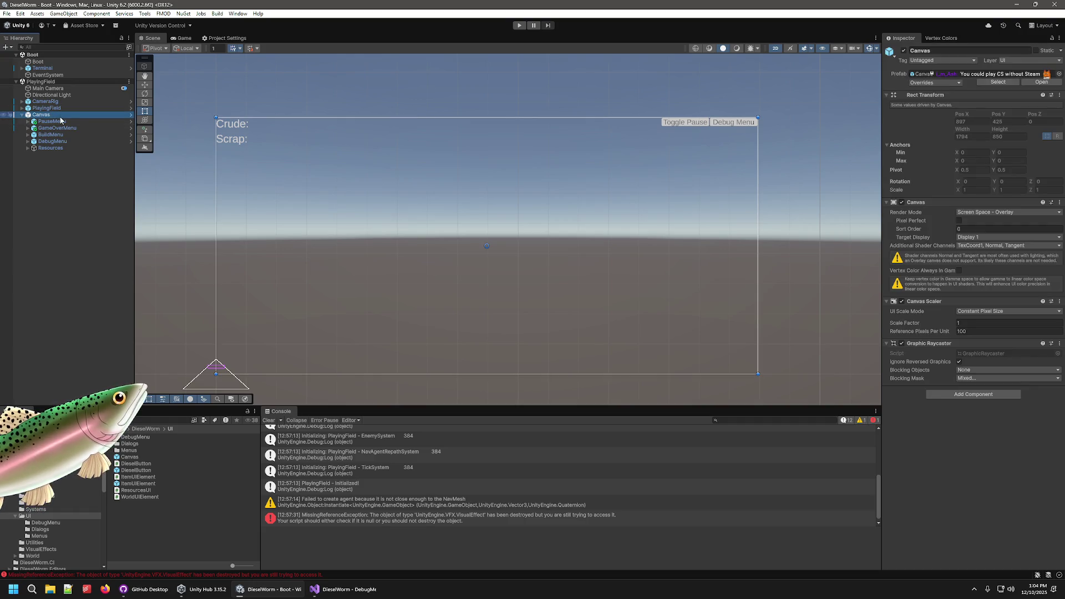
pyautogui.click(949, 82)
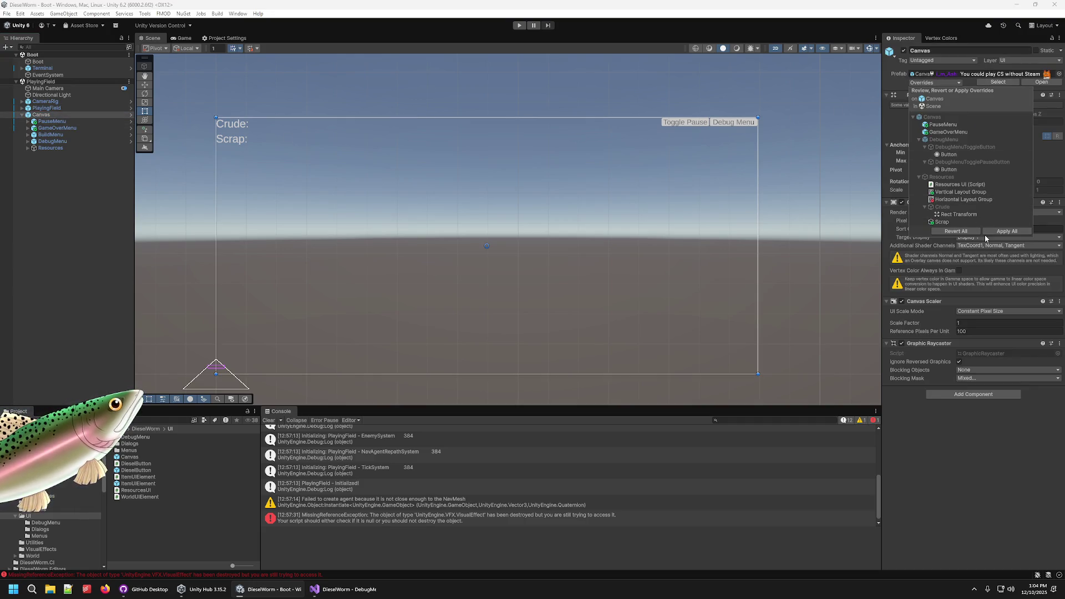
pyautogui.click(1000, 231)
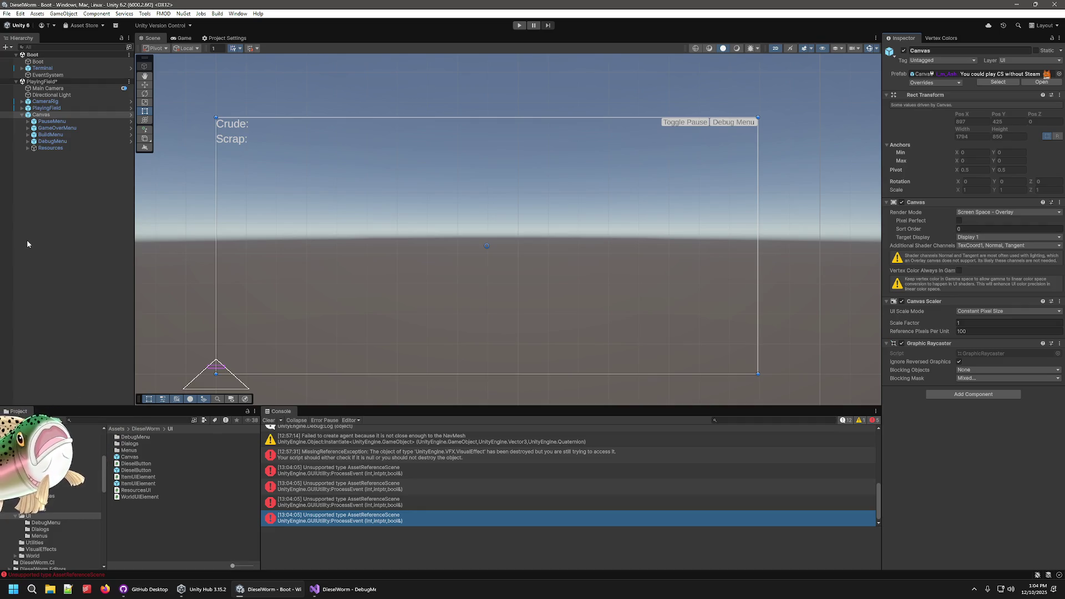
# - Review the AssetReferenceScene errors, clear the console, and open the Canvas prefab for editing
pyautogui.click(368, 475)
pyautogui.click(375, 489)
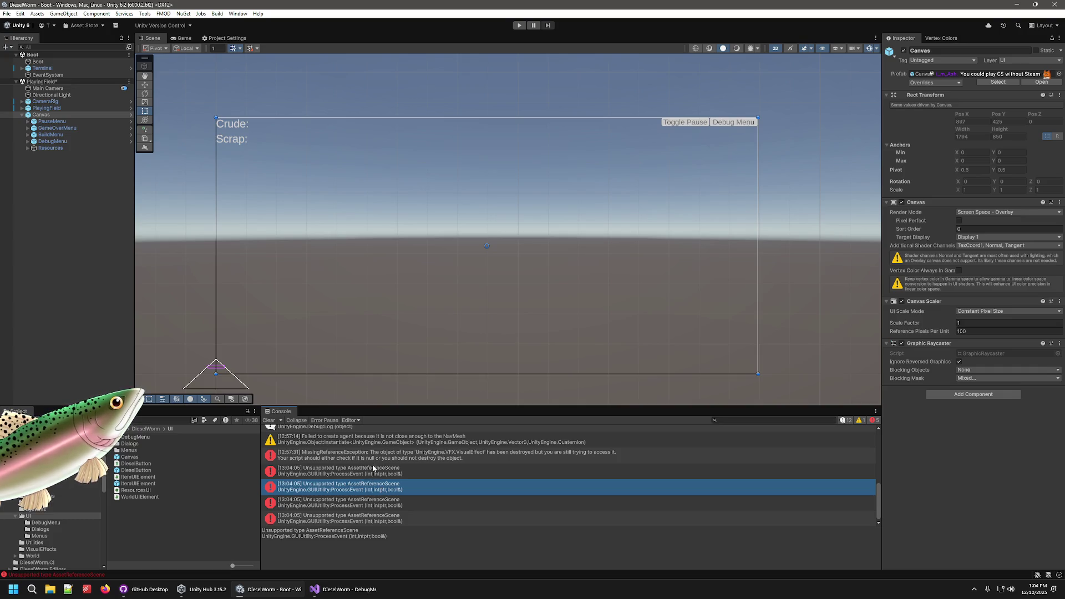
pyautogui.scroll(-1, 333, 453)
pyautogui.click(268, 421)
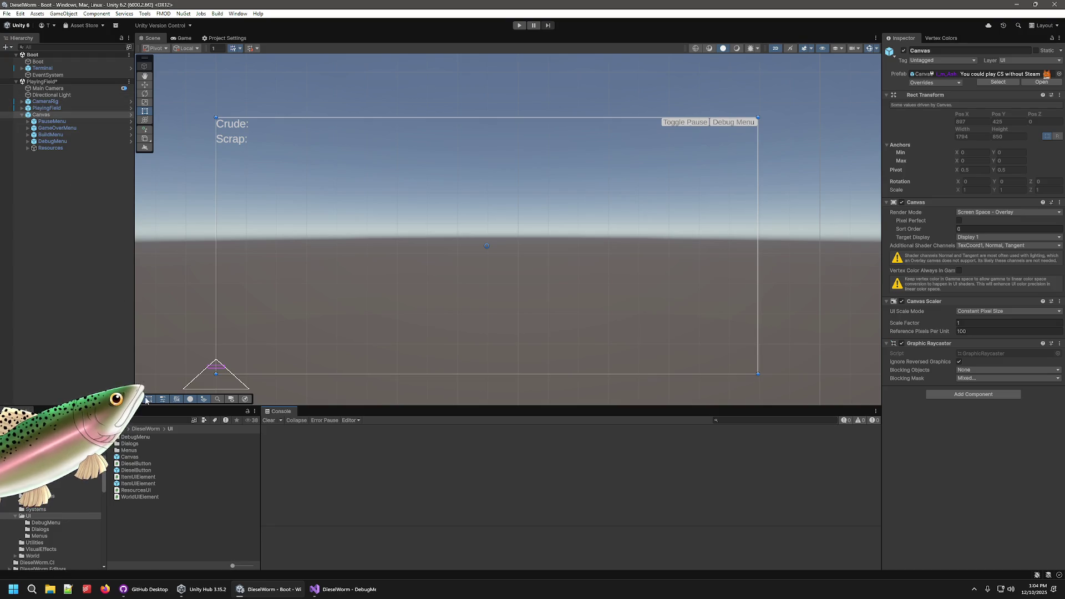
pyautogui.doubleClick(128, 458)
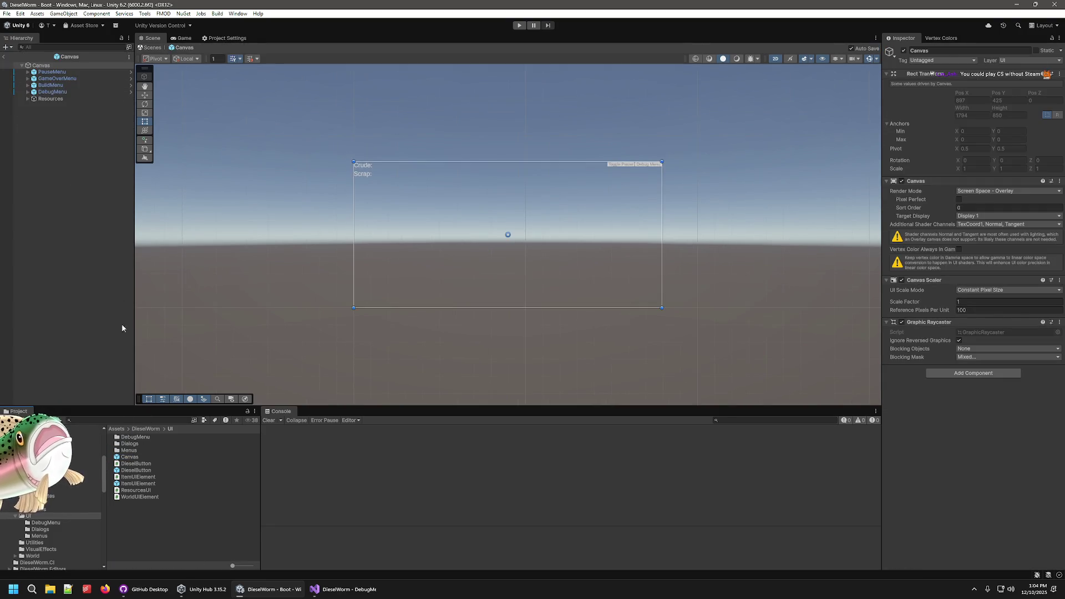
# - In the Canvas prefab, try reordering DebugMenu below Resources and inspect its DebugMenuToggleButton child
pyautogui.click(27, 99)
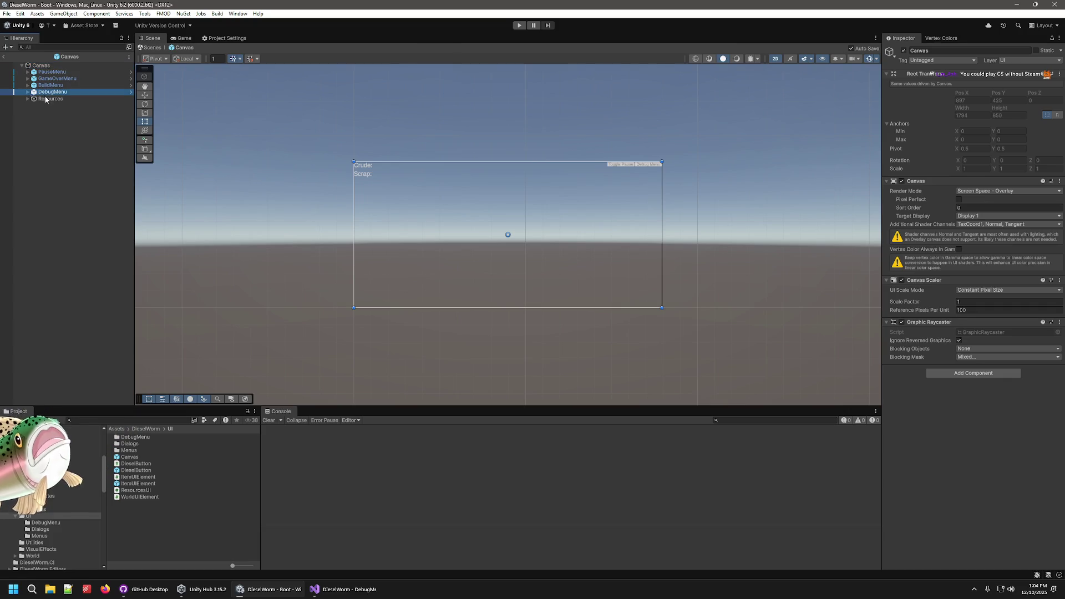
pyautogui.moveTo(46, 104); pyautogui.dragTo(46, 104)
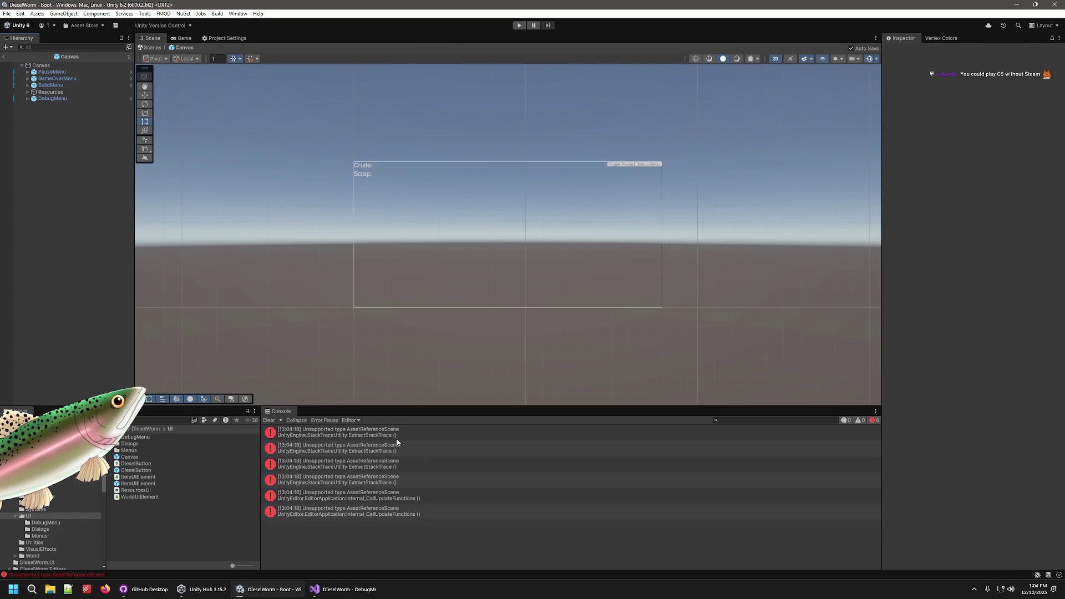
pyautogui.click(394, 485)
pyautogui.click(67, 98)
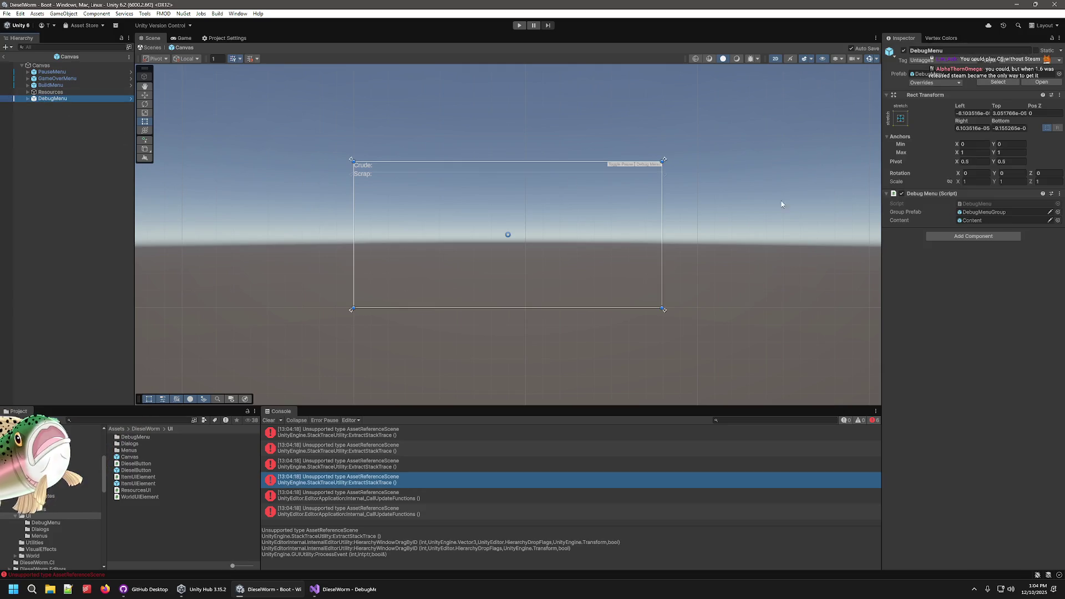
pyautogui.click(28, 99)
pyautogui.click(77, 107)
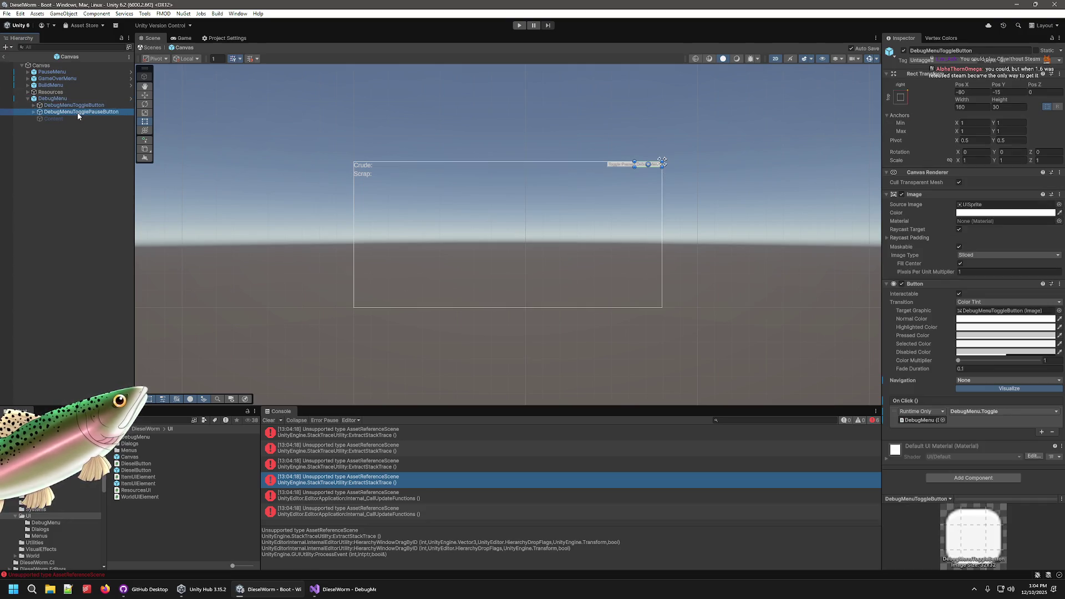
pyautogui.click(28, 98)
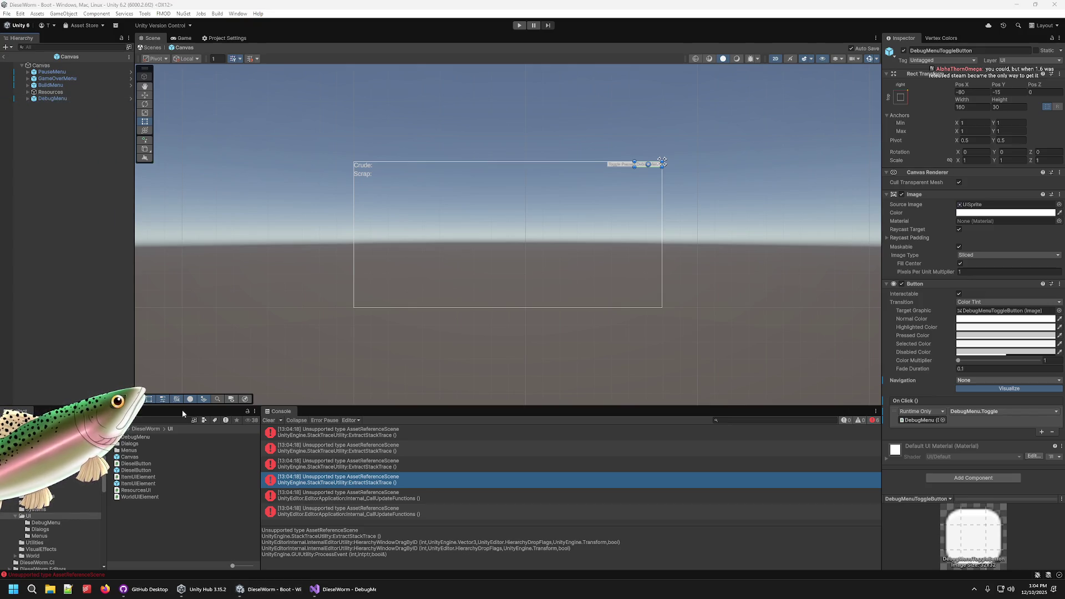
# - Look over the DieselButton prefab and script in the code editor, then return to Unity
pyautogui.click(138, 471)
pyautogui.click(138, 464)
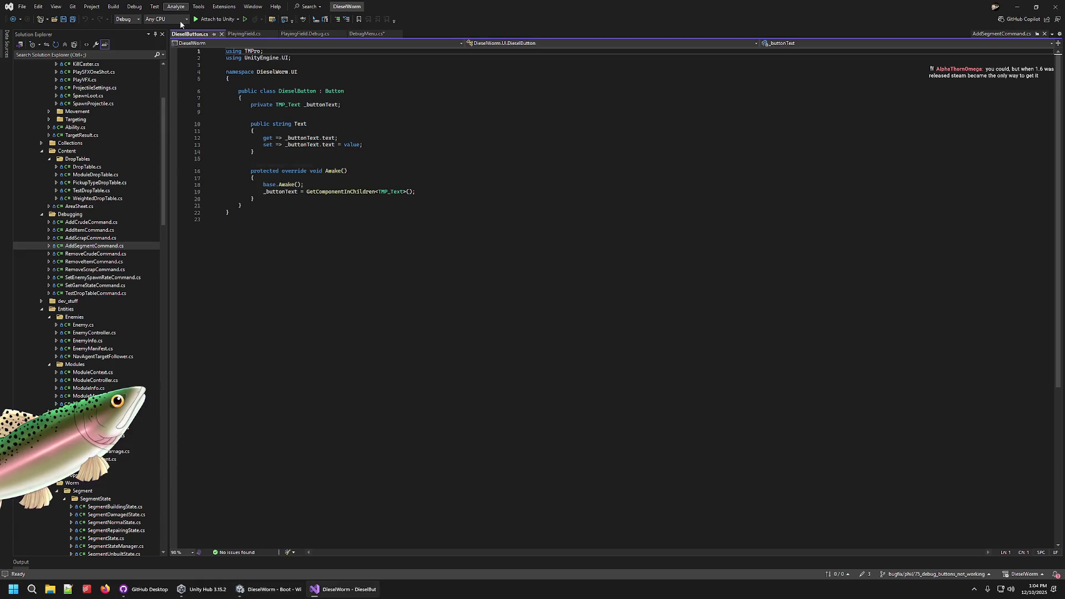
pyautogui.click(221, 34)
pyautogui.click(272, 589)
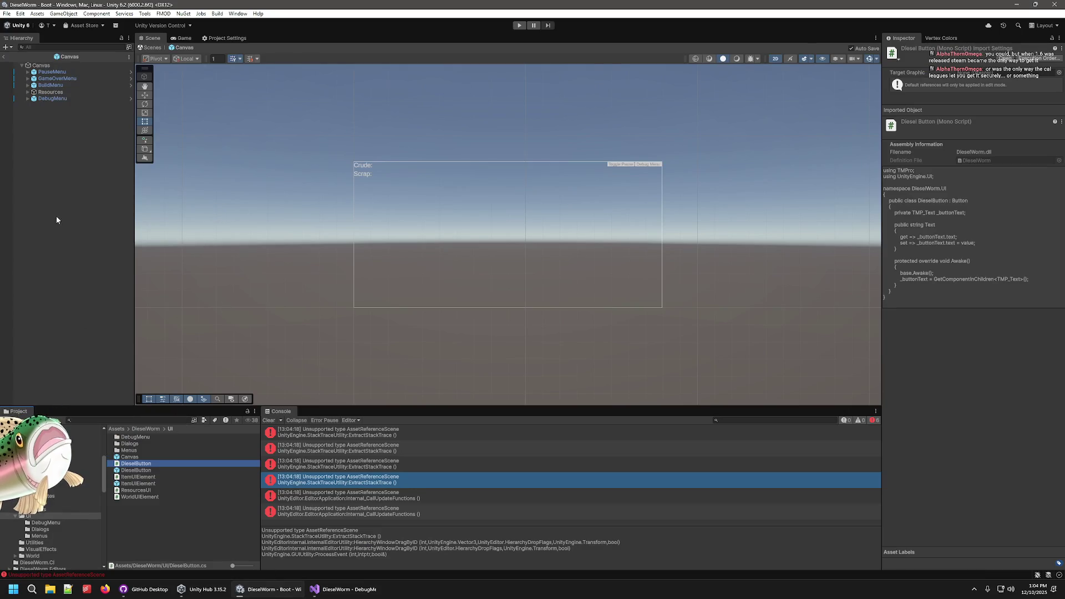
# - Set the Crude resource text's width to 500 and exit prefab editing
pyautogui.click(30, 93)
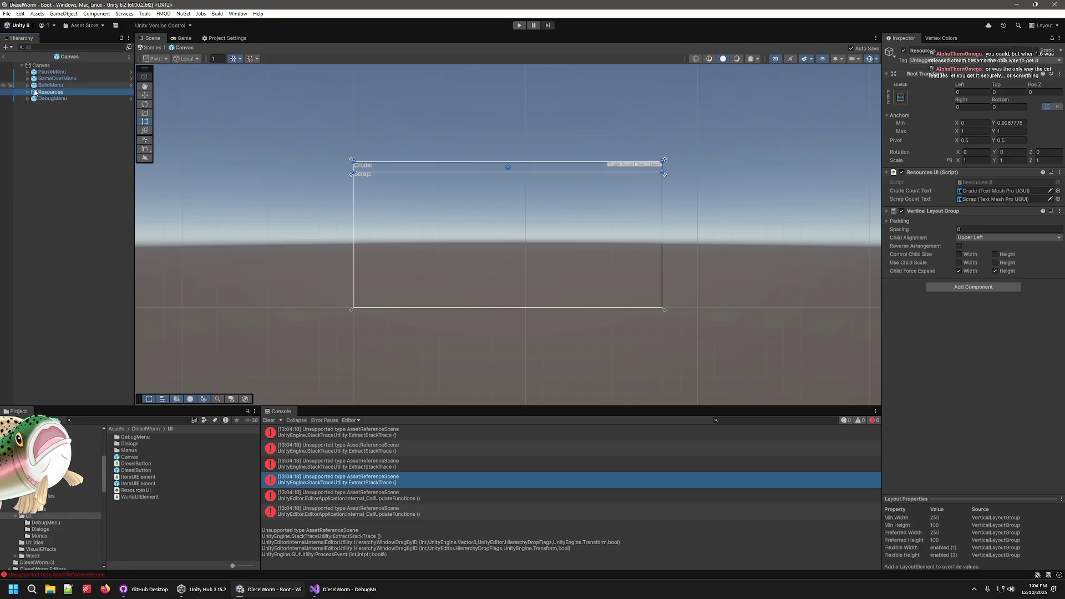
pyautogui.click(28, 93)
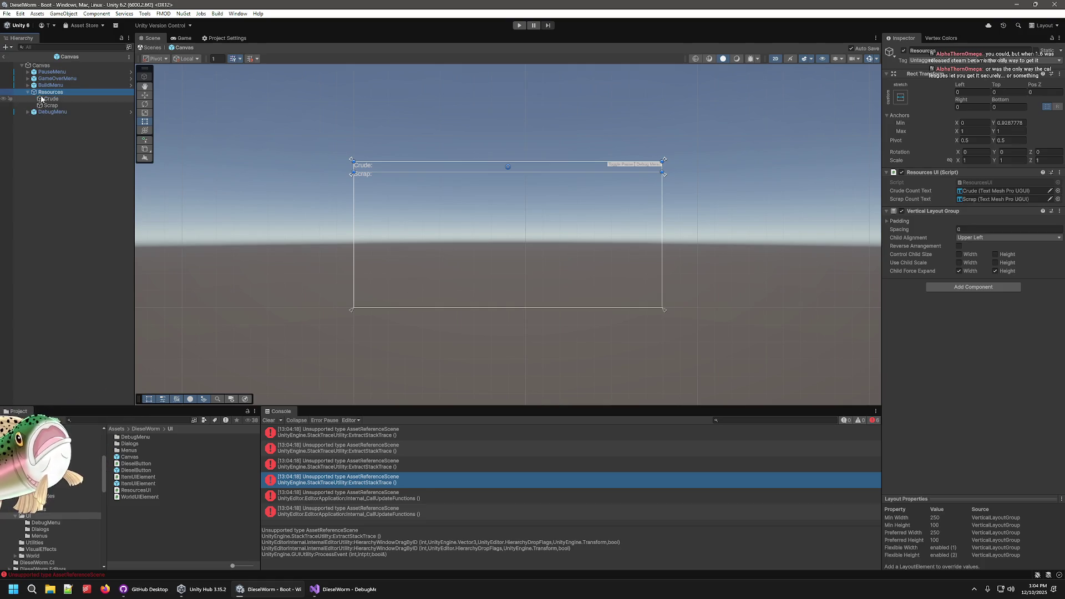
pyautogui.click(49, 106)
pyautogui.click(50, 92)
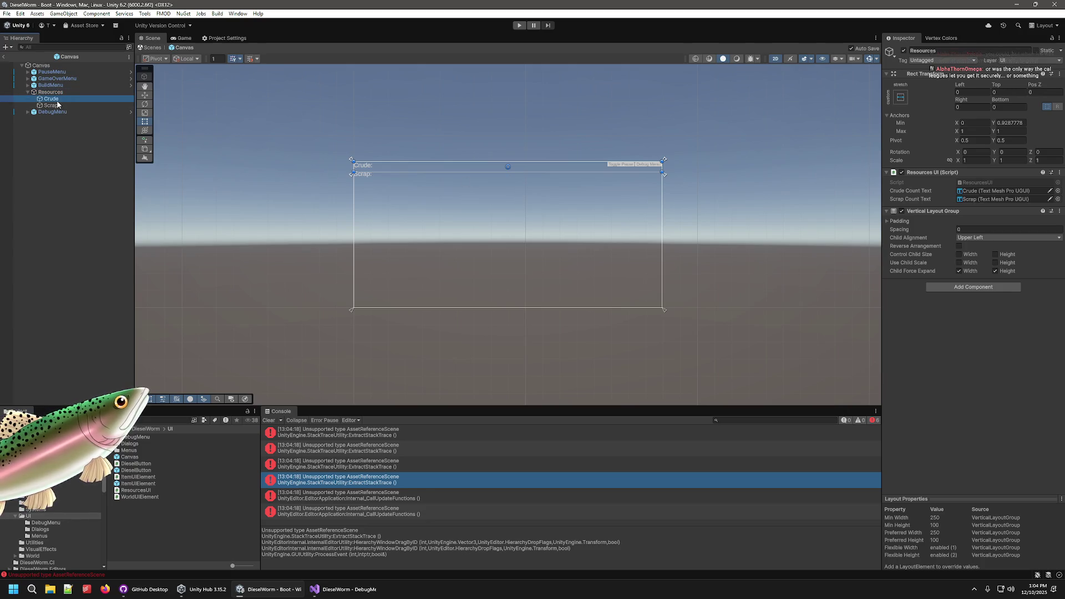
pyautogui.click(360, 166)
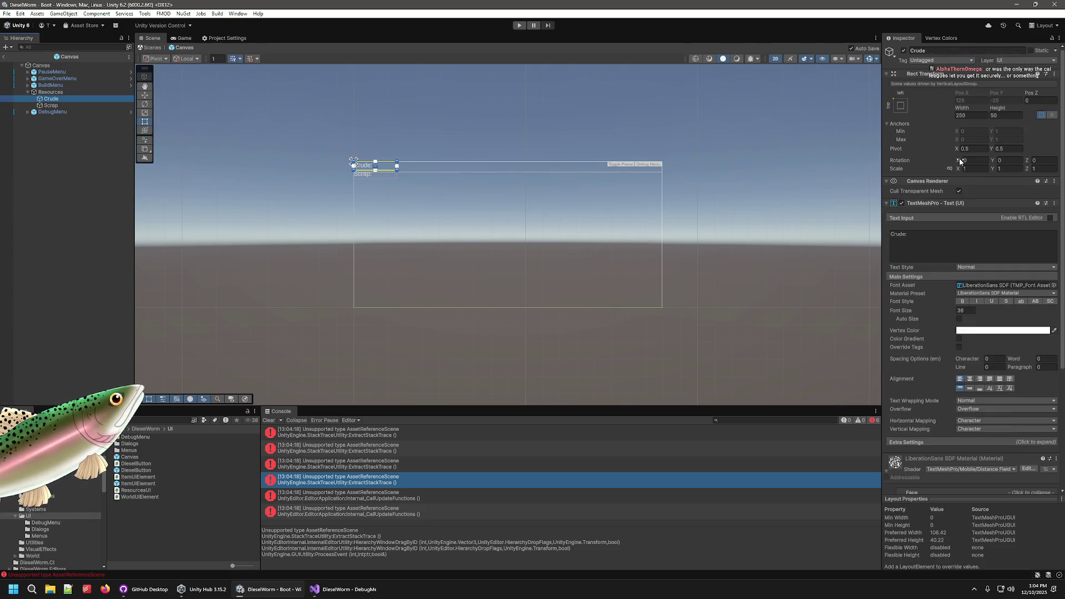
pyautogui.click(976, 114)
pyautogui.write('500')
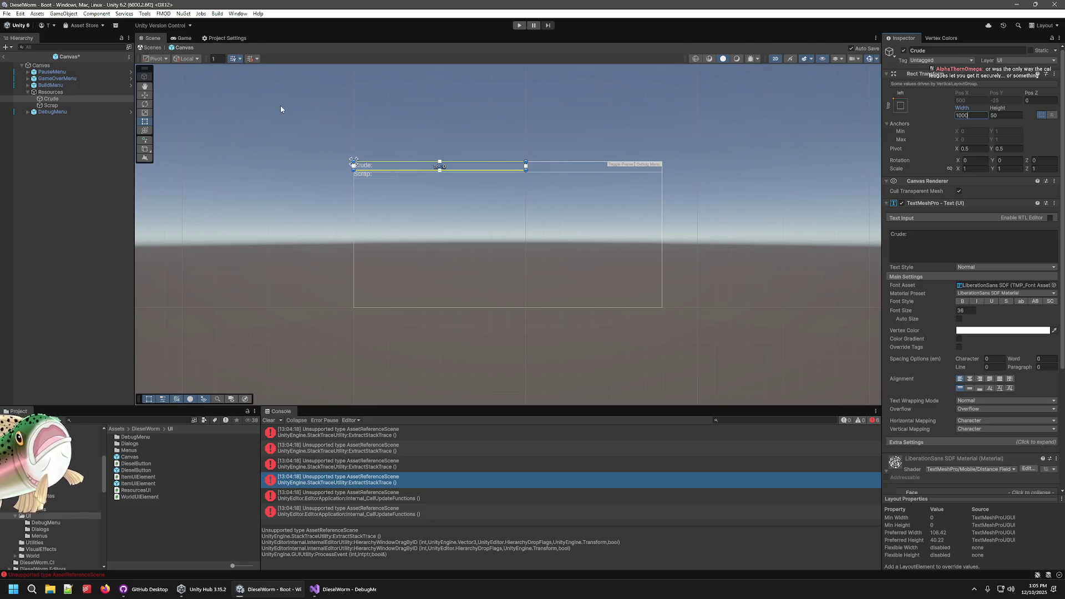
pyautogui.click(68, 105)
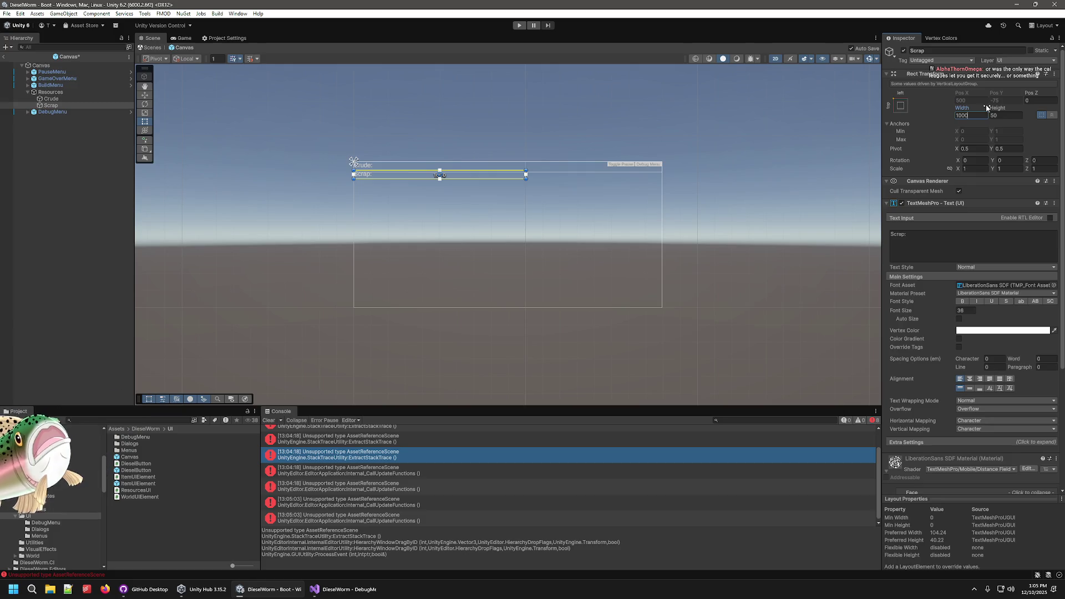
pyautogui.click(3, 58)
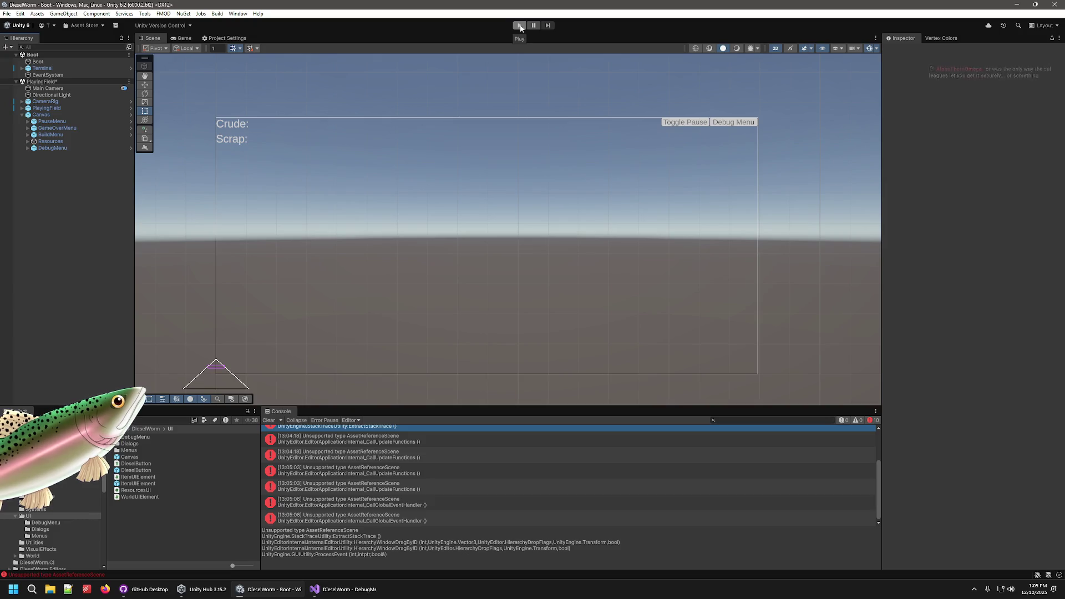
# - Remove the PlayingField scene from the Hierarchy
pyautogui.rightClick(57, 83)
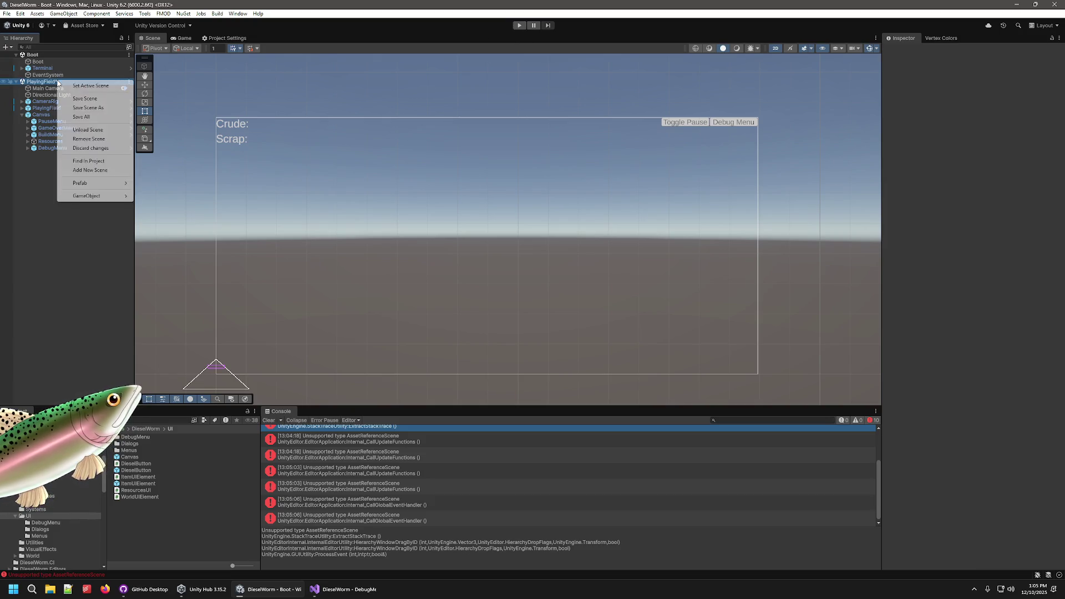
pyautogui.click(56, 82)
pyautogui.rightClick(55, 83)
pyautogui.click(83, 142)
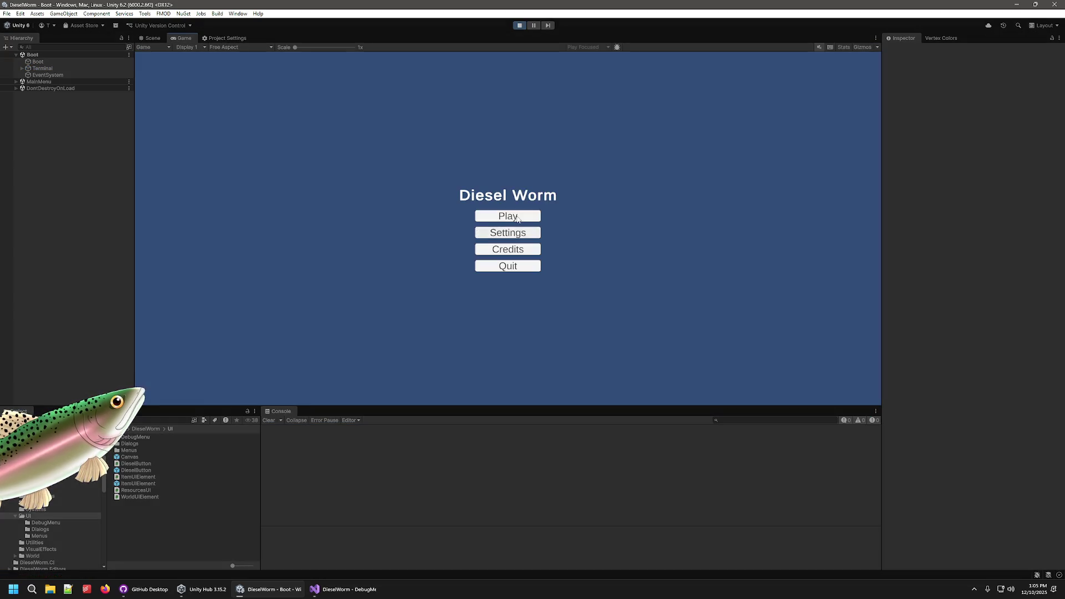
# - Start a new game, add a worm segment from the debug menu, then stop play
pyautogui.click(486, 217)
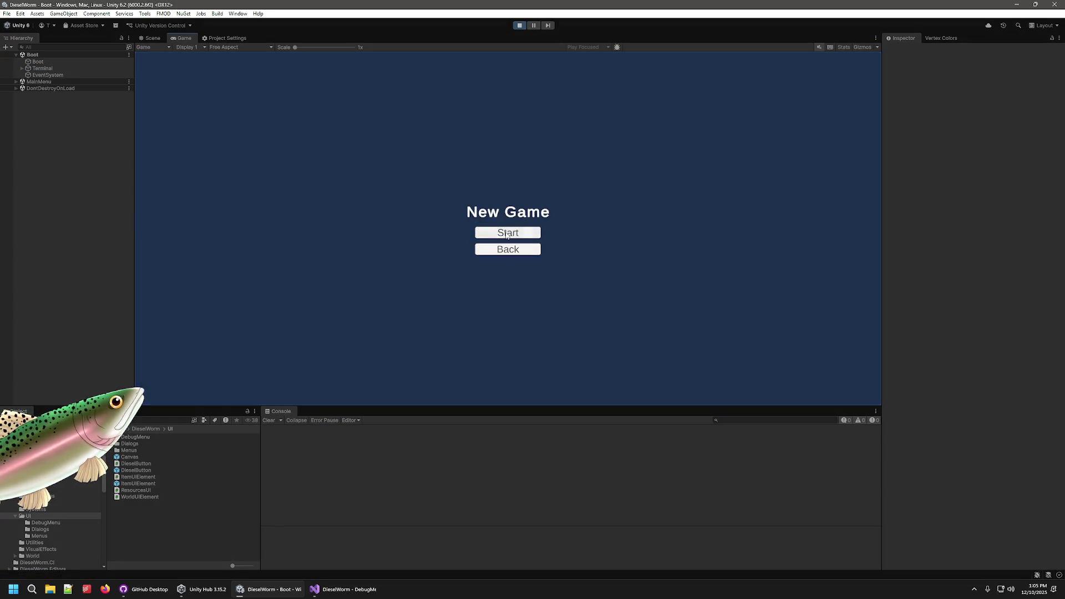
pyautogui.click(486, 222)
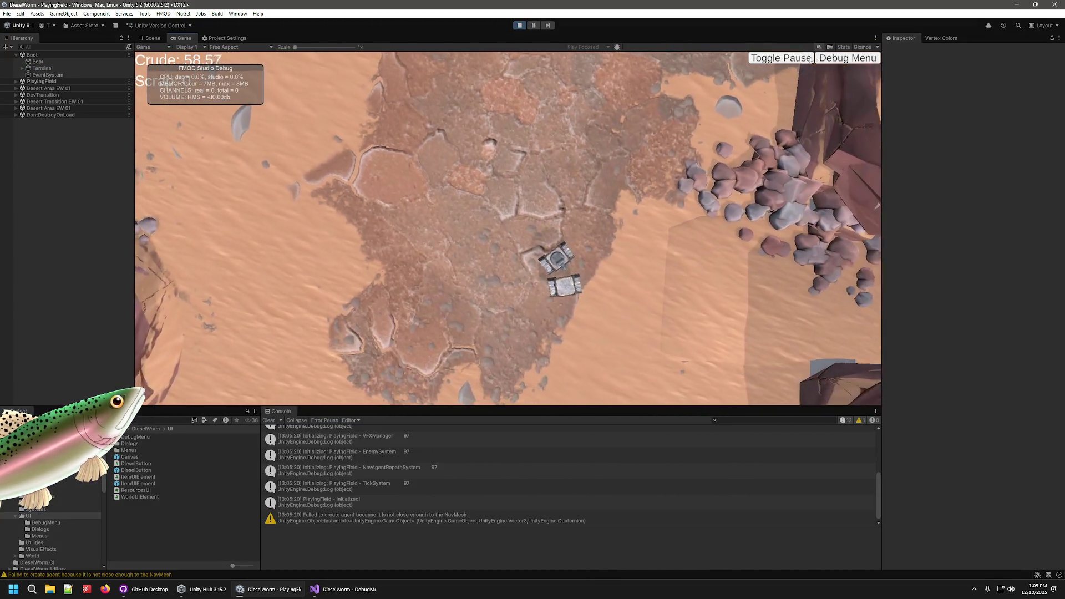
pyautogui.press('`')
pyautogui.click(390, 90)
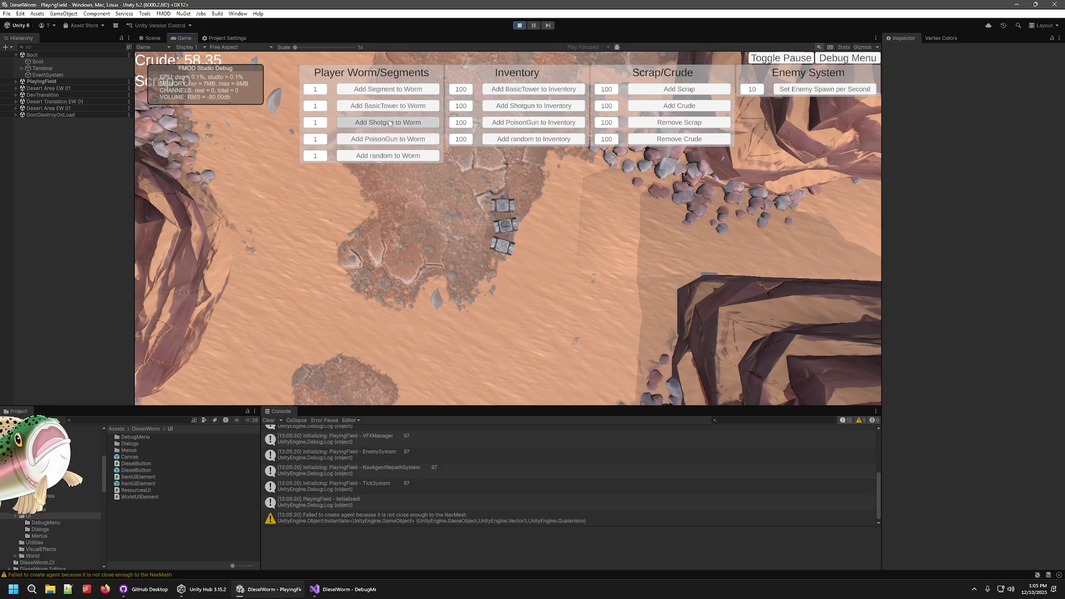
pyautogui.click(520, 25)
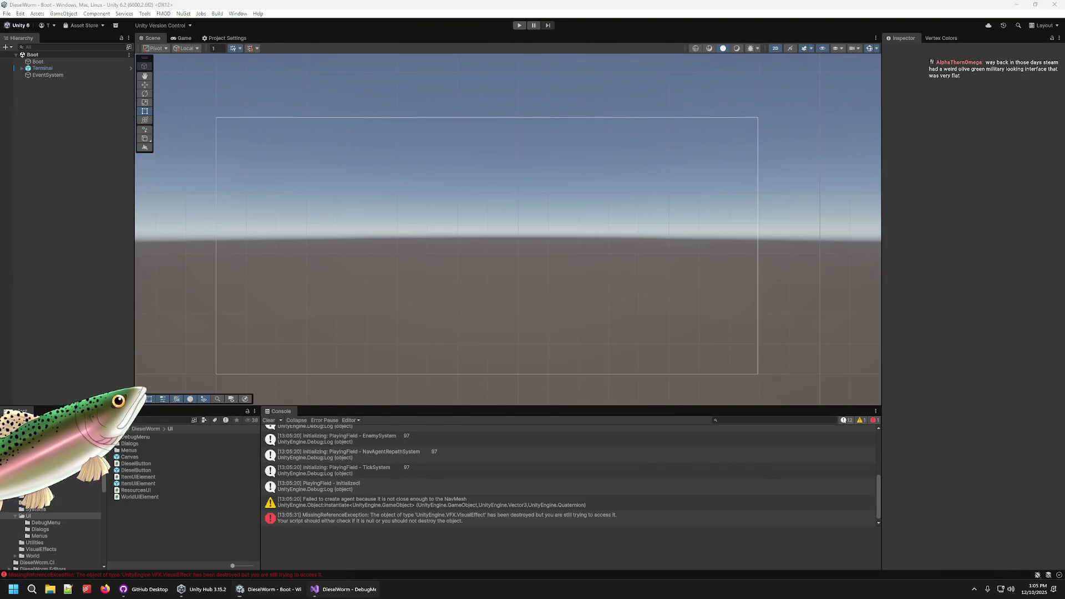
# - In GitHub Desktop, continue the description 'Changed order of canvas…' for both changed files
pyautogui.click(333, 589)
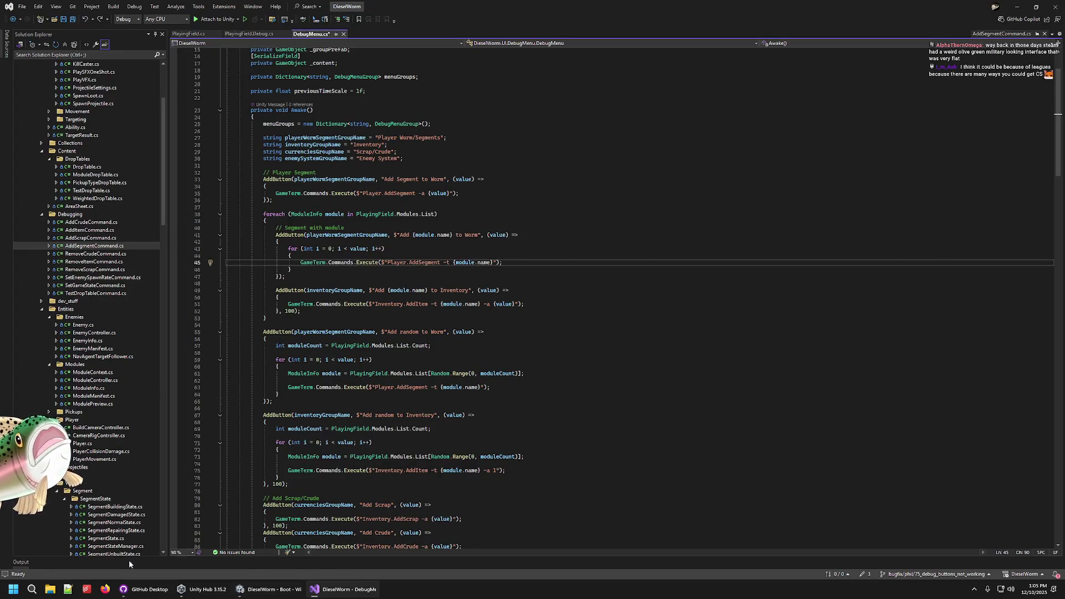
pyautogui.click(265, 594)
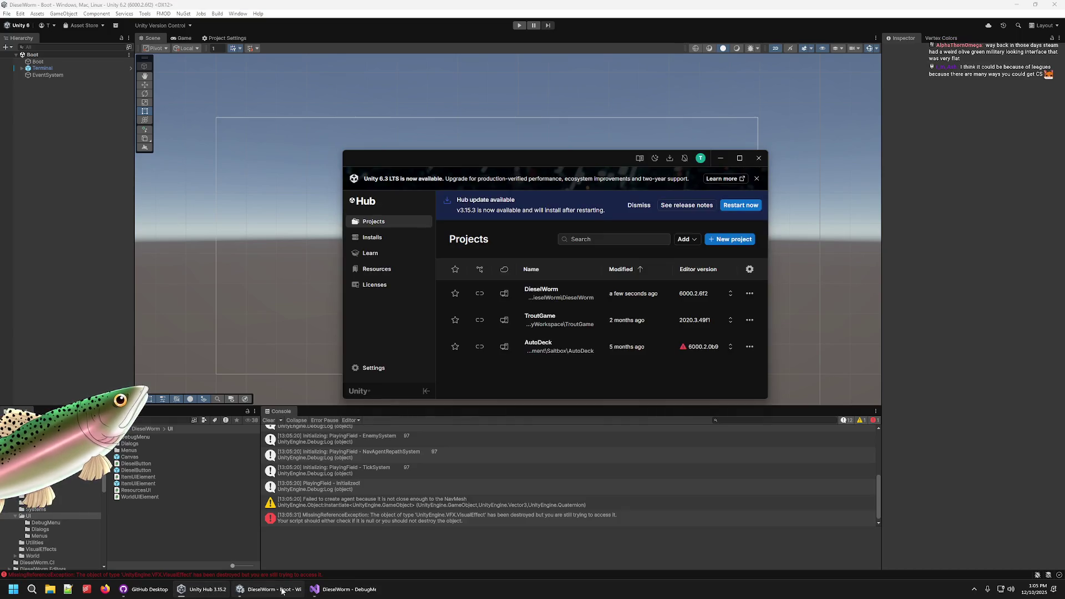
pyautogui.click(148, 591)
pyautogui.click(287, 258)
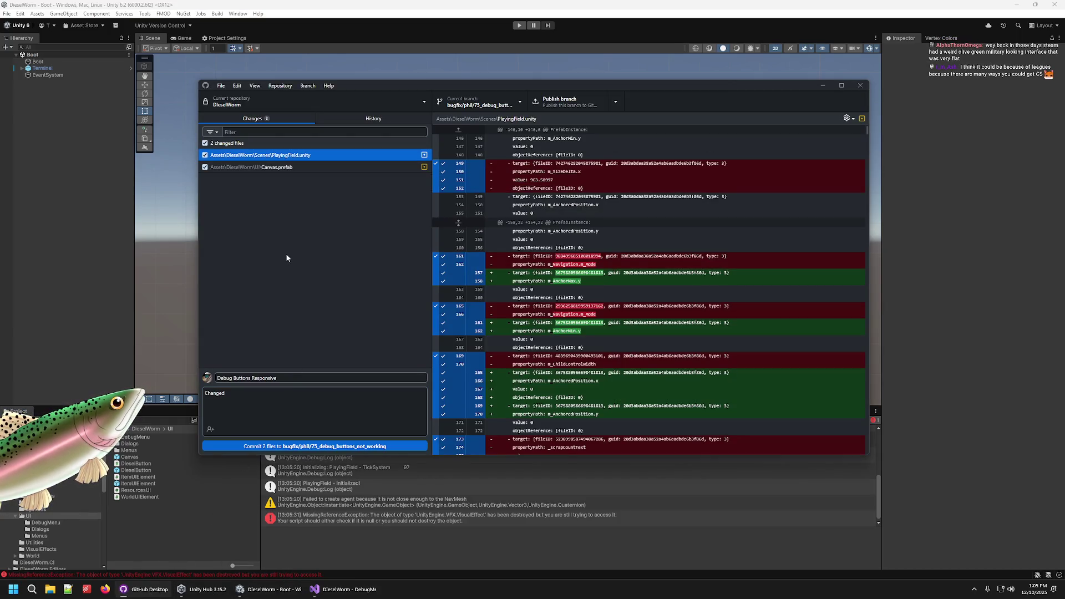
pyautogui.click(262, 403)
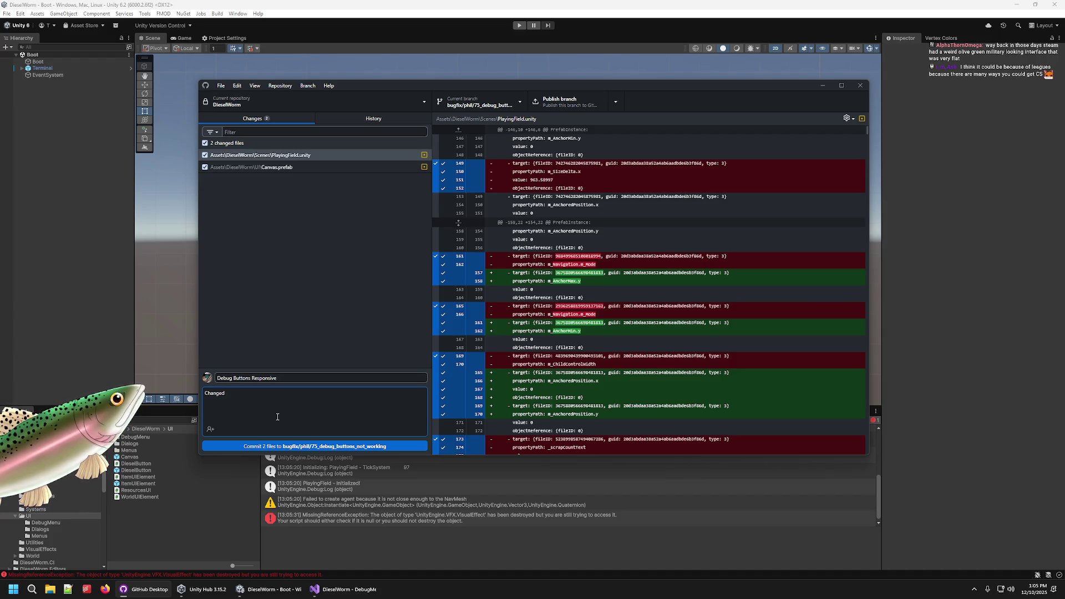
pyautogui.write(' order of')
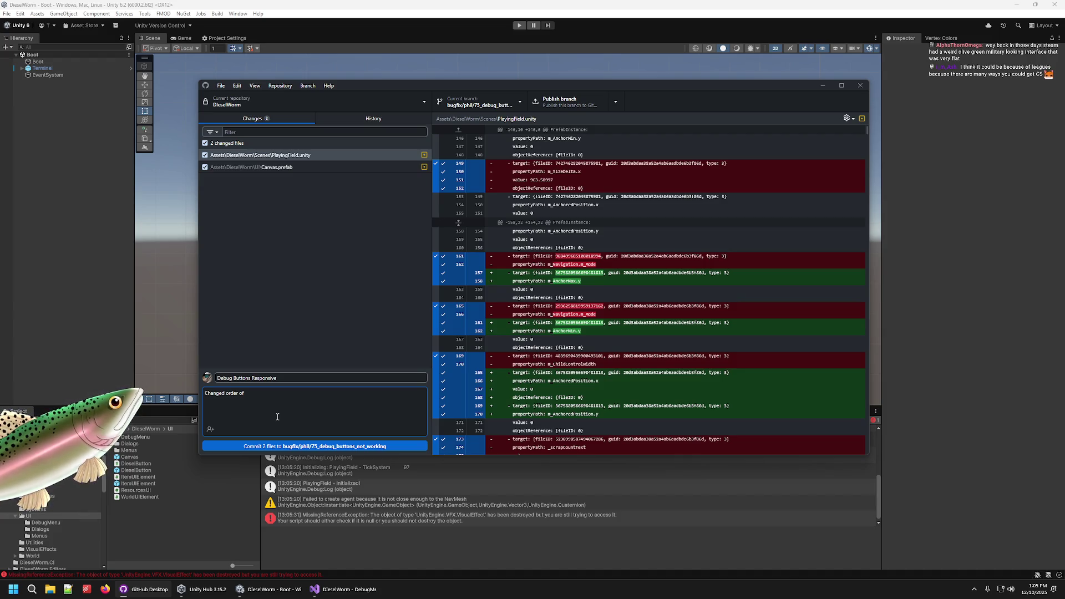
pyautogui.write(' can')
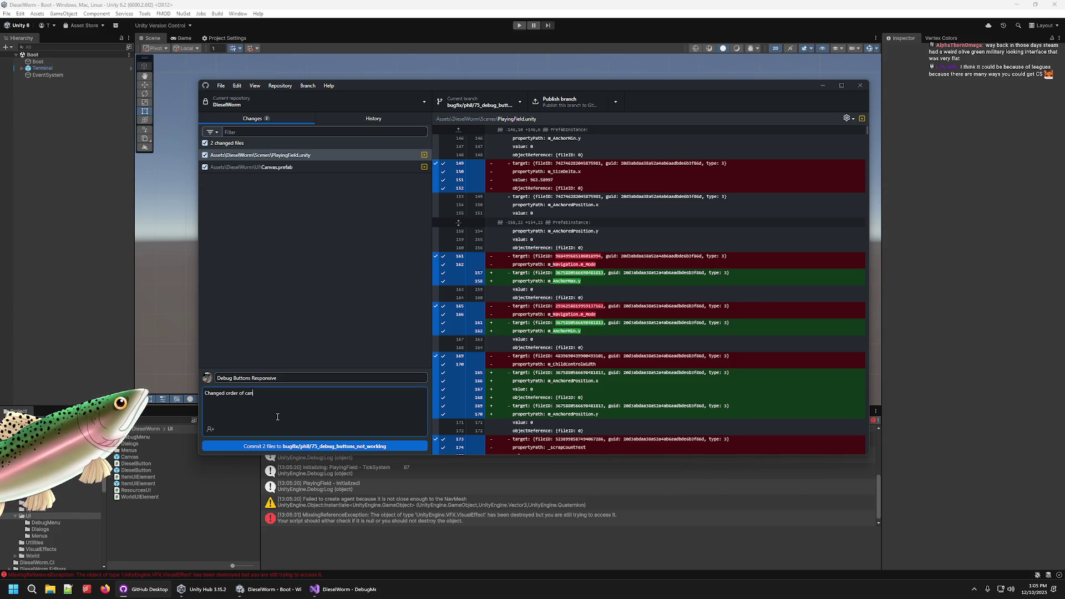
pyautogui.write('vas')
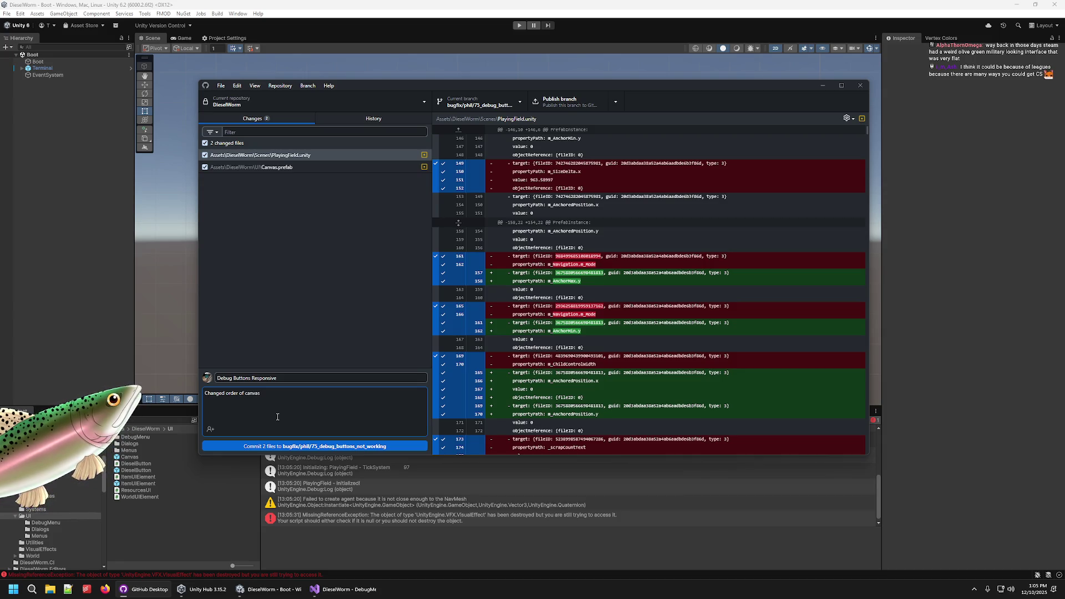
pyautogui.press('BackSpace')
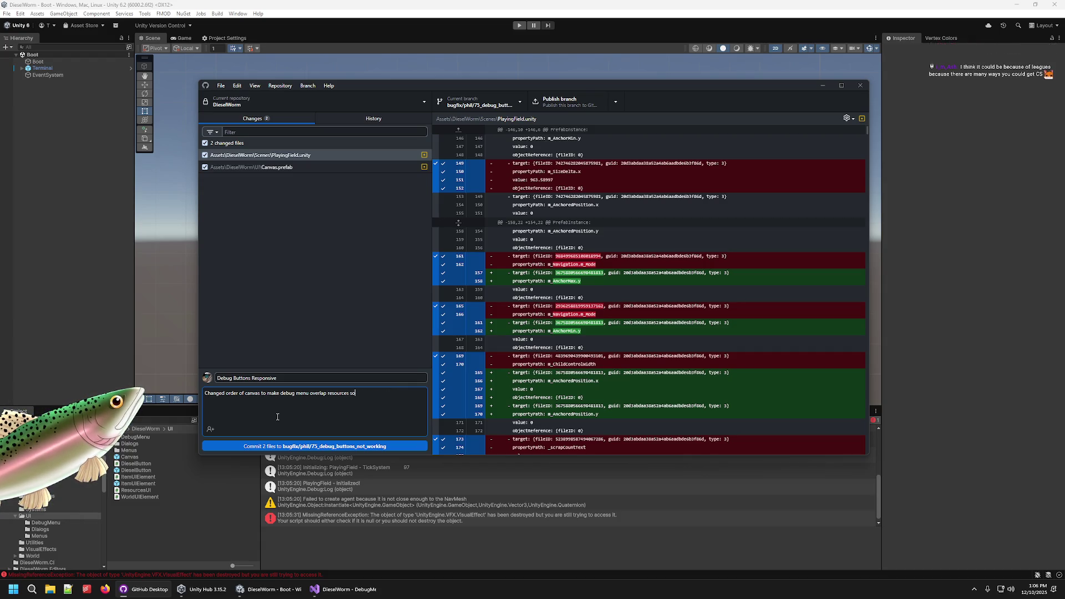
# - Commit both files as 'Debug Buttons Responsive', publish the branch, switch to main, then return to Unity
pyautogui.click(325, 447)
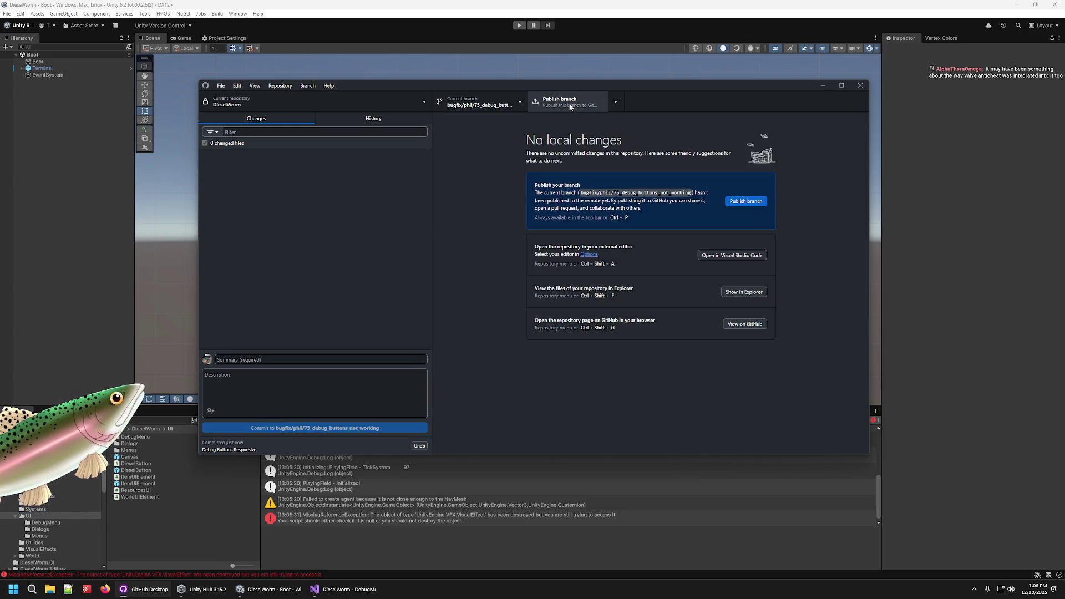
pyautogui.click(569, 103)
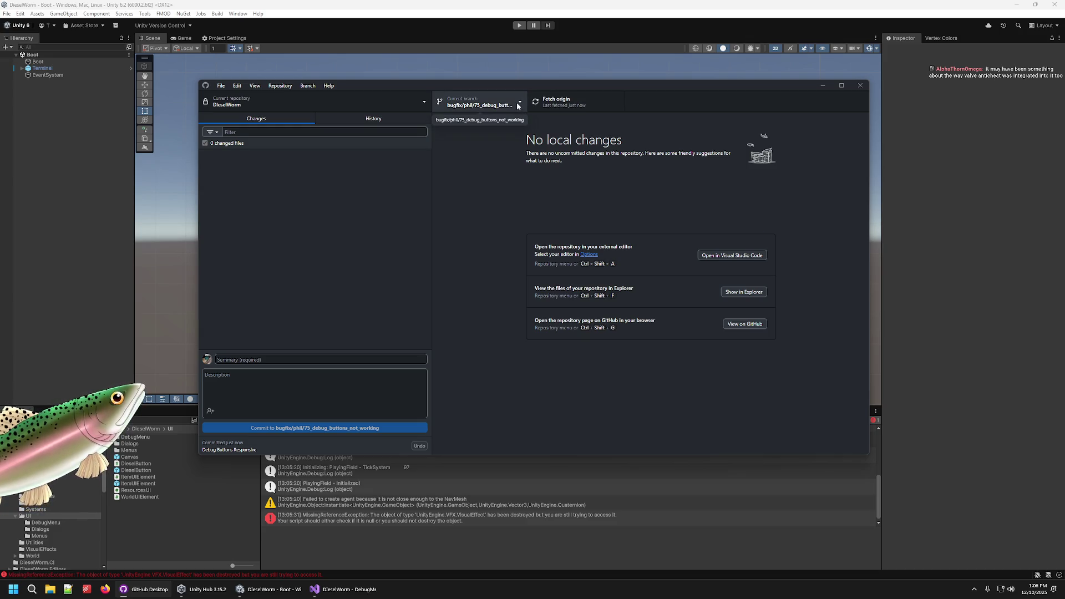
pyautogui.click(517, 102)
pyautogui.click(470, 163)
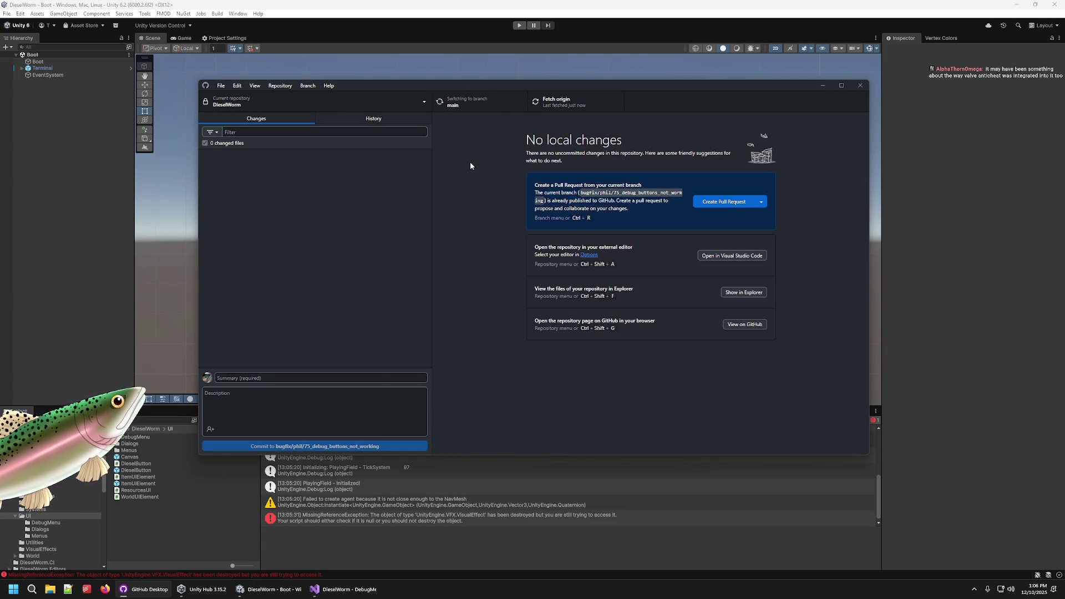
pyautogui.click(492, 105)
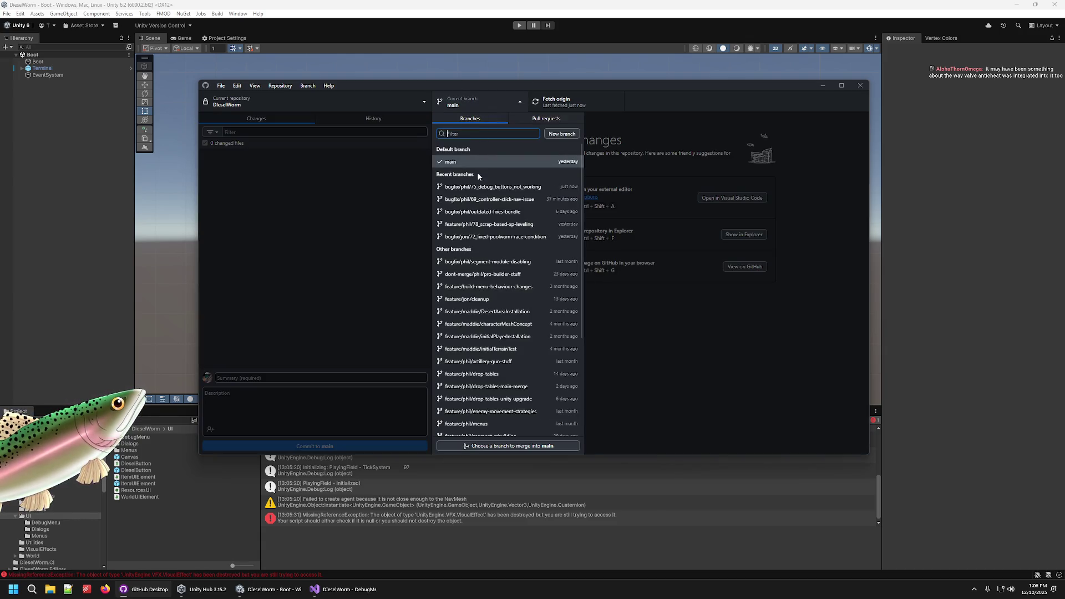
pyautogui.click(476, 15)
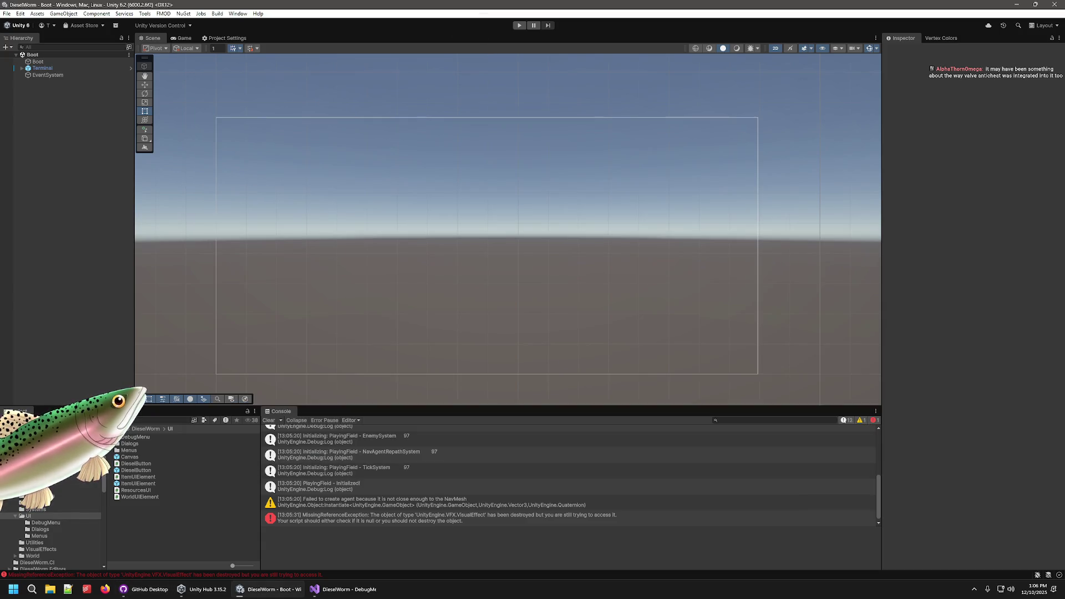
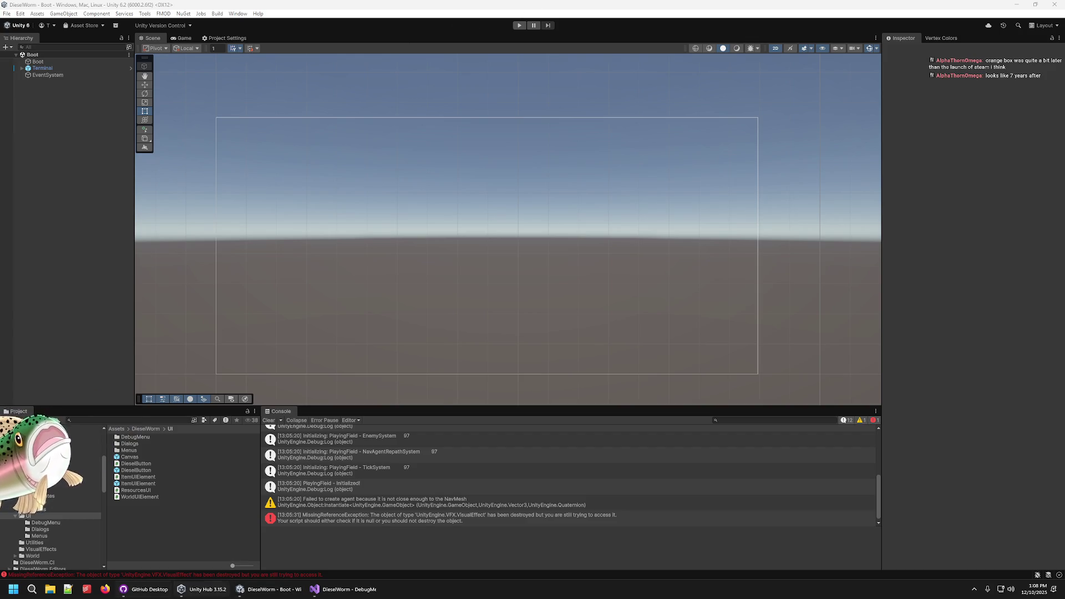
# - Check local changes in GitHub Desktop, then come back to the Unity editor
pyautogui.click(143, 590)
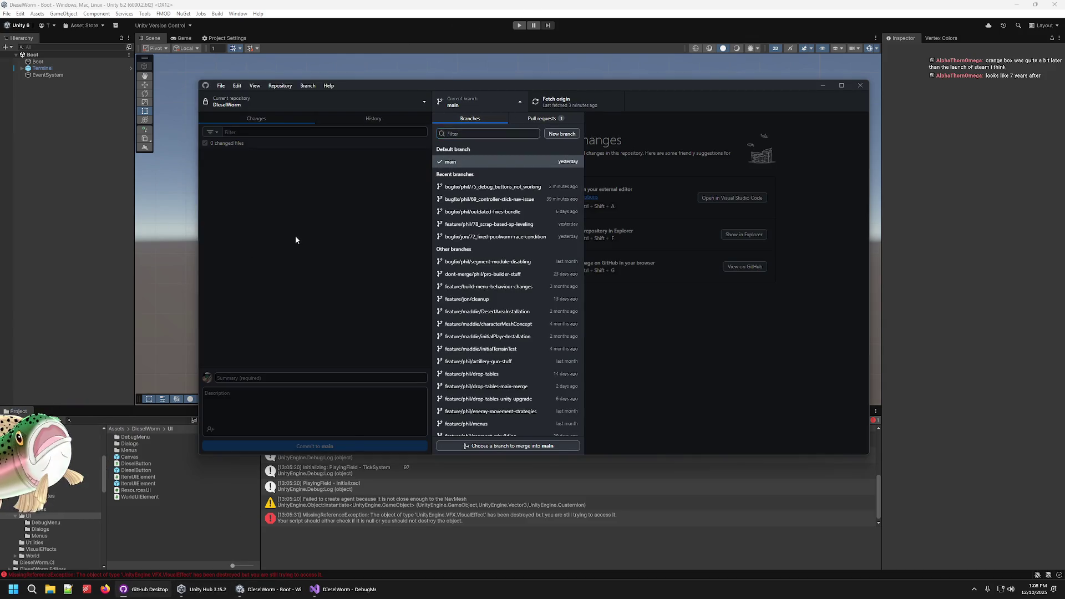
pyautogui.click(250, 265)
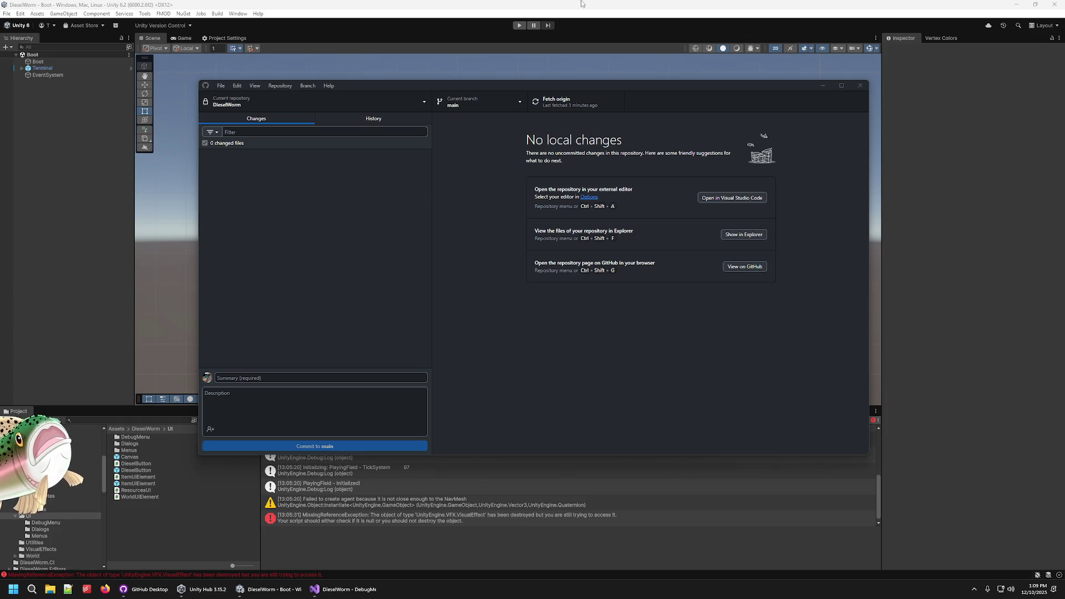
pyautogui.click(172, 99)
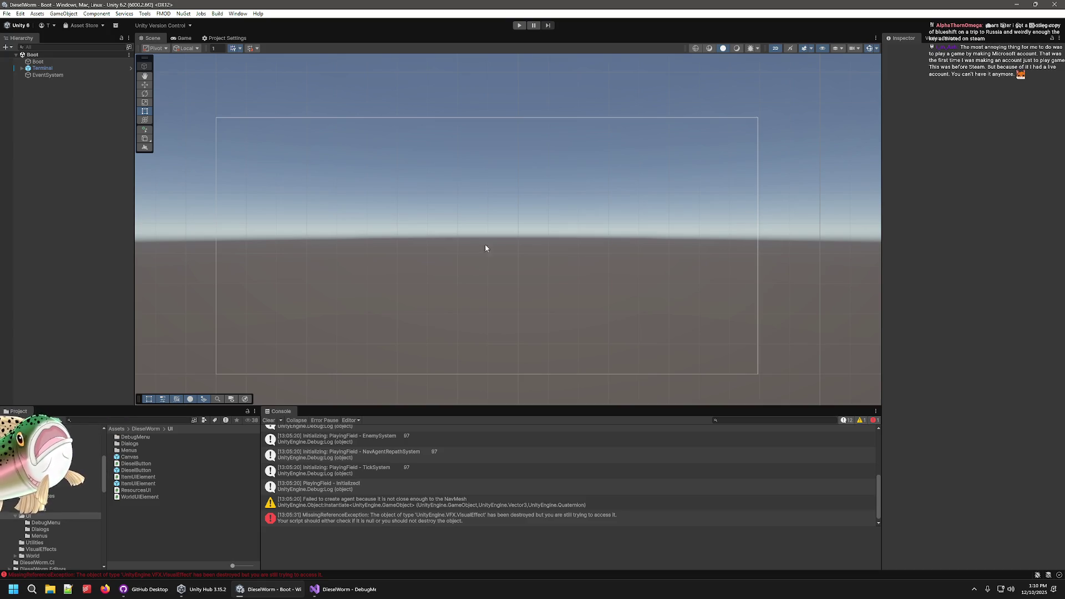
# - Review DebugMenu.cs in Visual Studio and save it with Ctrl+S
pyautogui.click(360, 597)
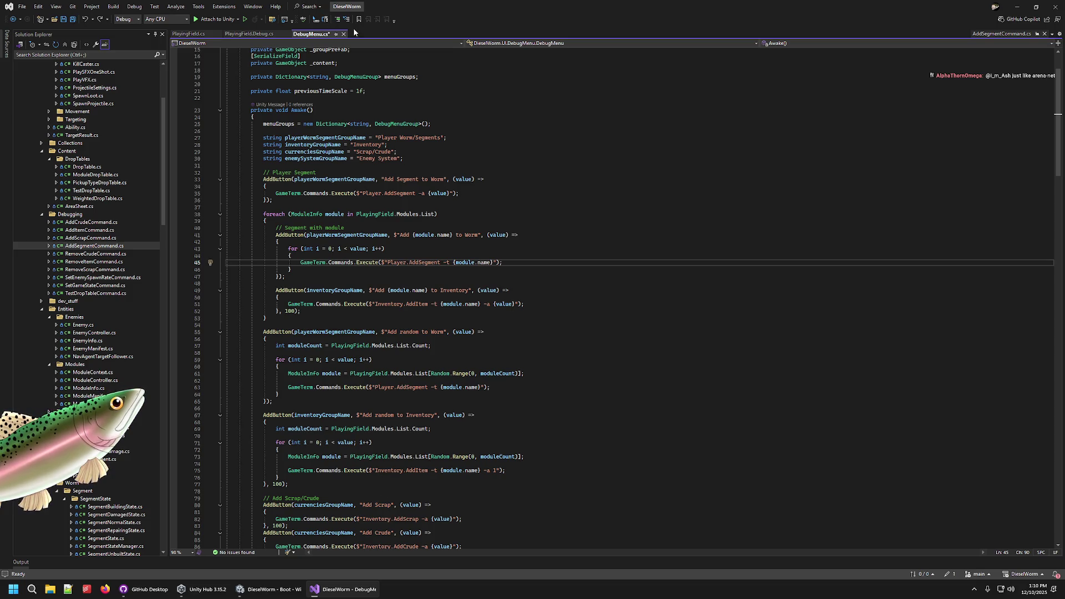
pyautogui.scroll(-20, 583, 241)
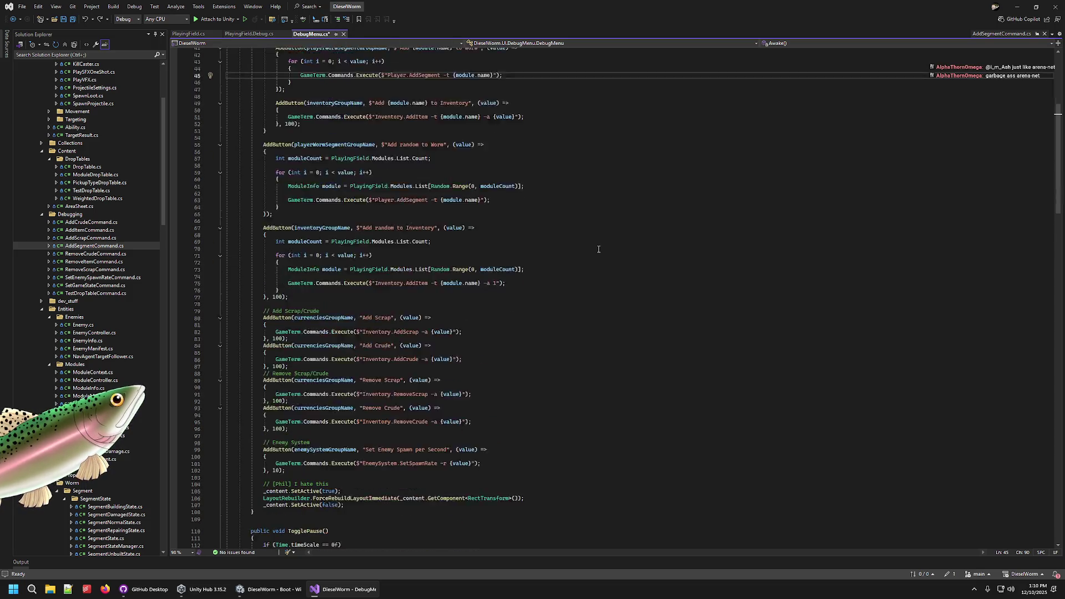
pyautogui.scroll(20, 583, 240)
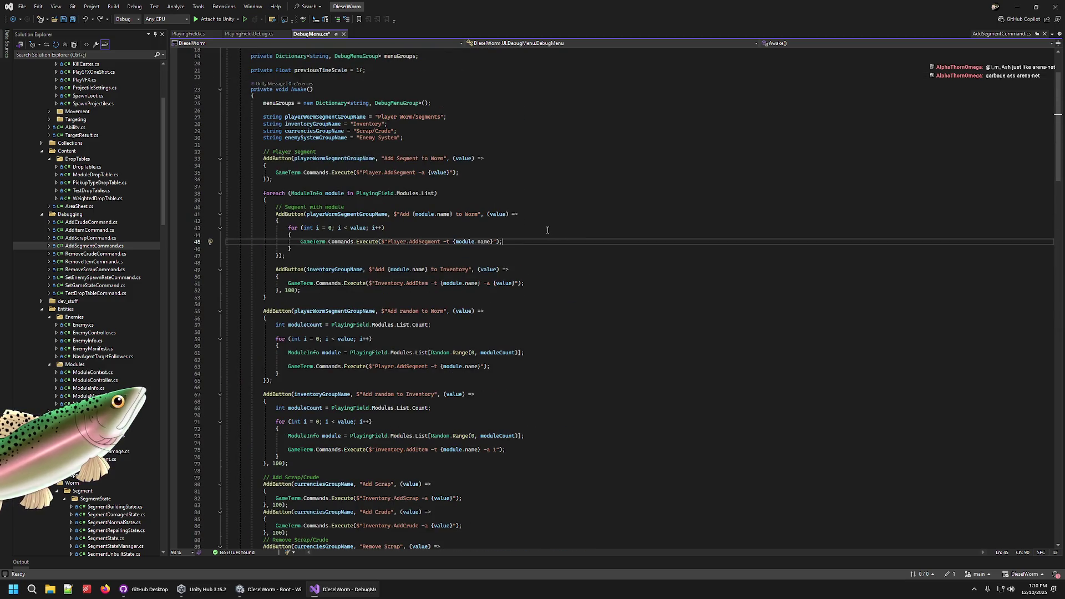
pyautogui.hotkey('ctrl', 's')
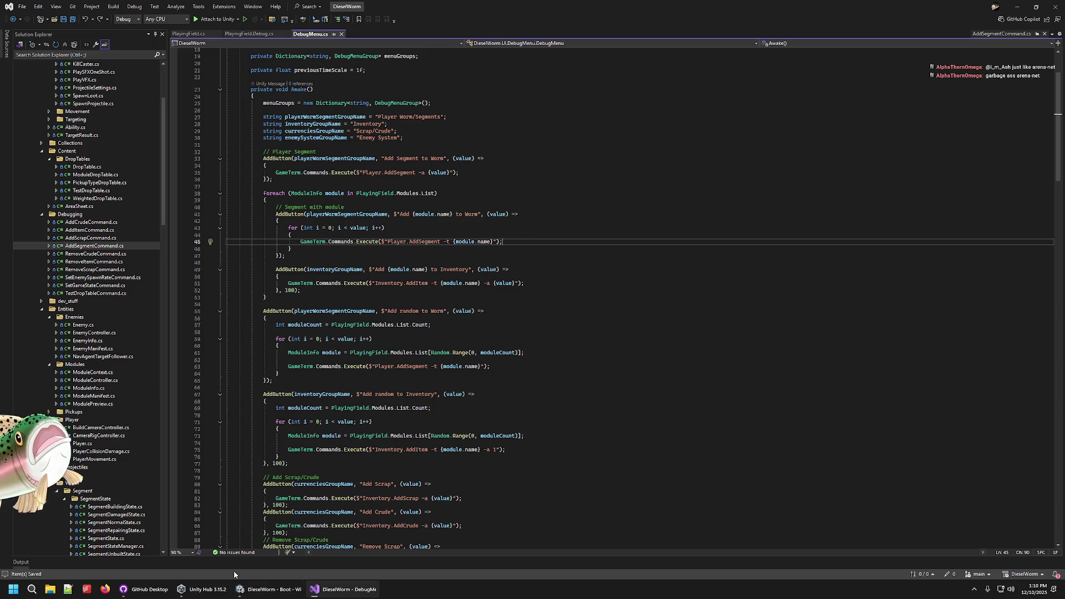
# - Glance at GitHub Desktop for uncommitted changes, then return to the Unity editor
pyautogui.click(151, 594)
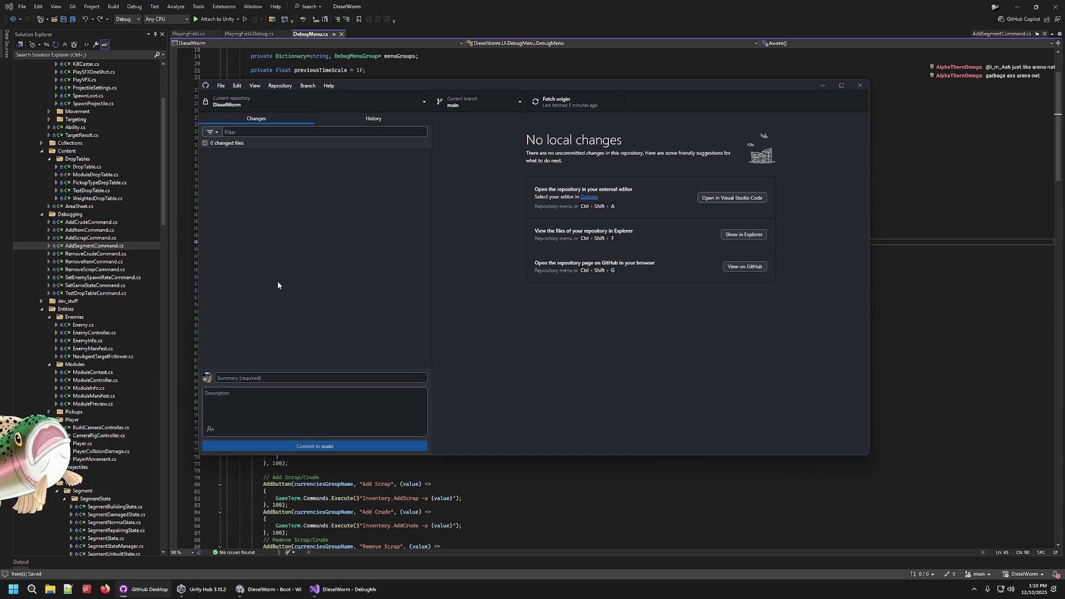
pyautogui.hotkey('alt', 'Tab')
pyautogui.click(270, 589)
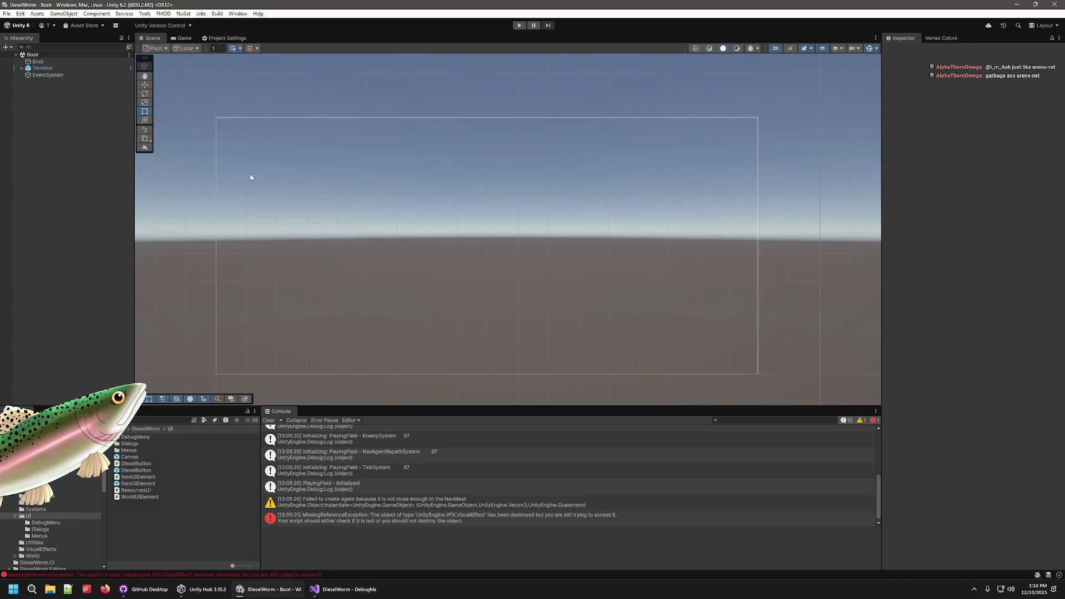
pyautogui.moveTo(319, 589)
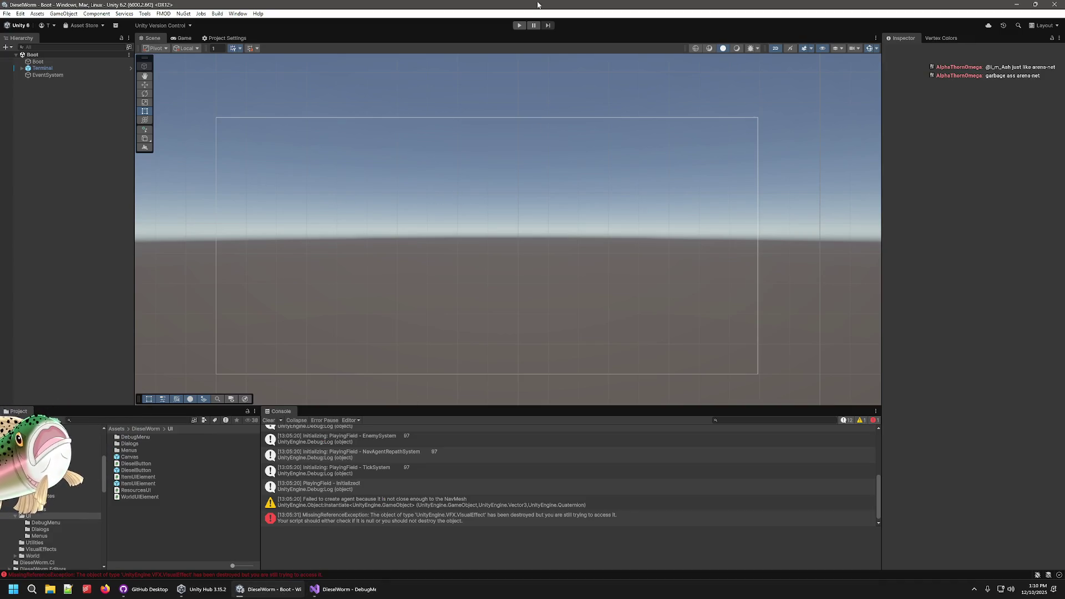
pyautogui.click(520, 26)
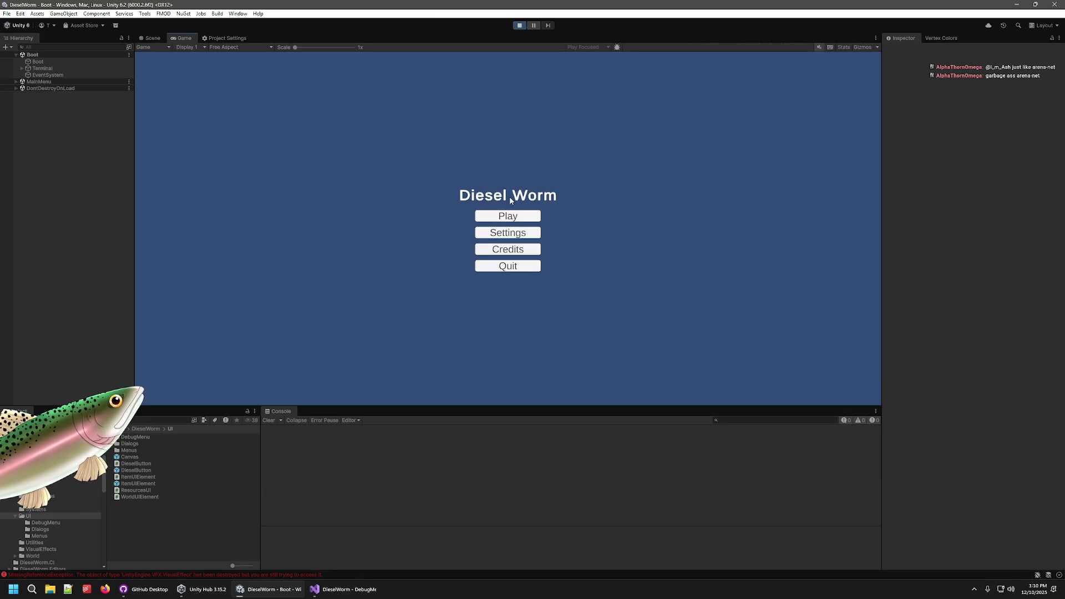
pyautogui.click(507, 216)
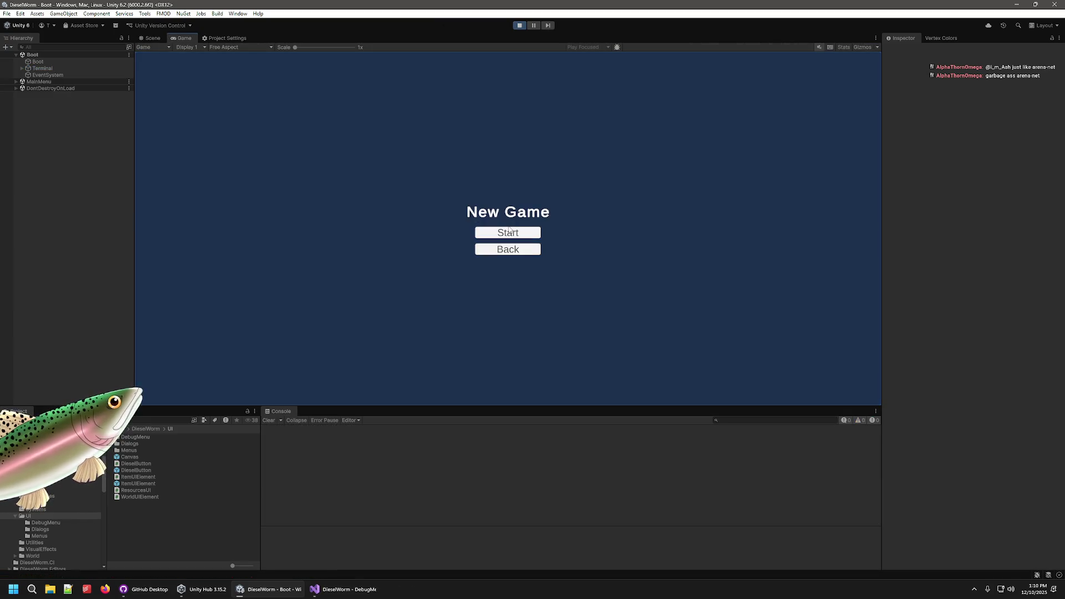
pyautogui.click(509, 233)
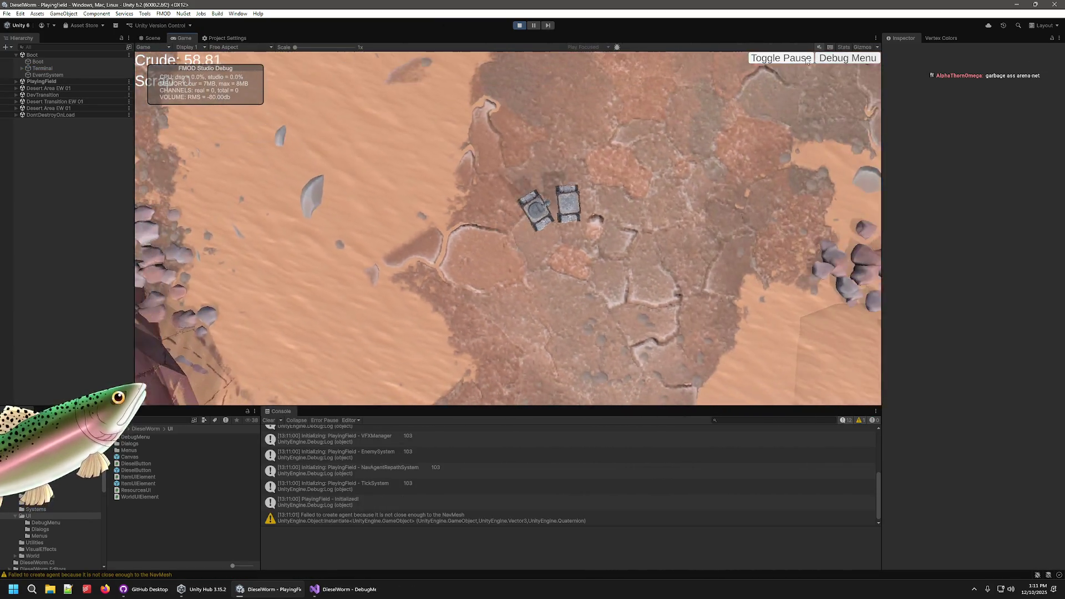
pyautogui.click(821, 59)
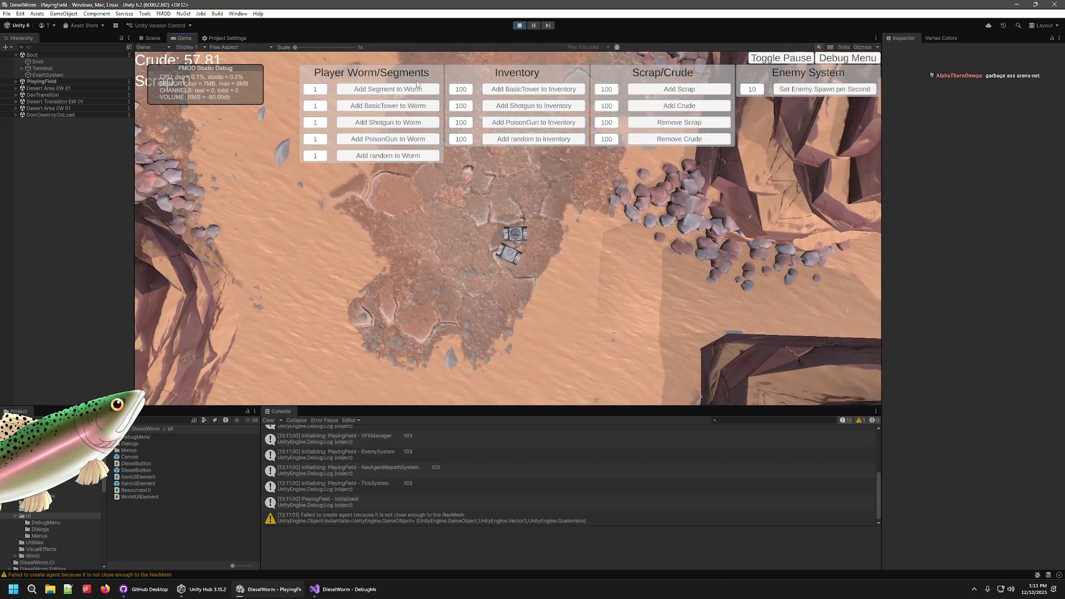
pyautogui.click(377, 105)
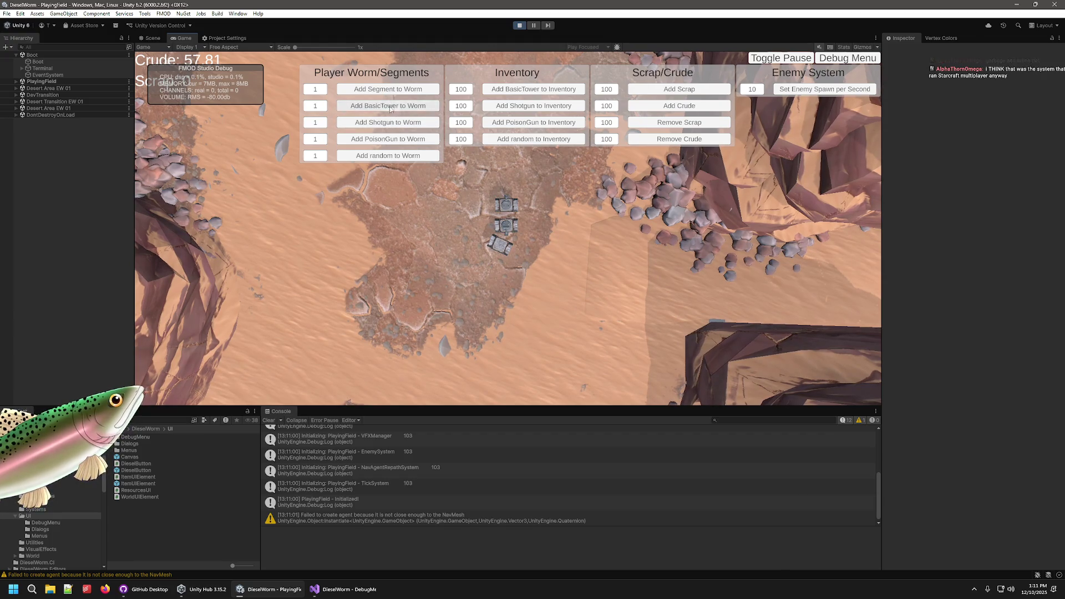
pyautogui.click(518, 26)
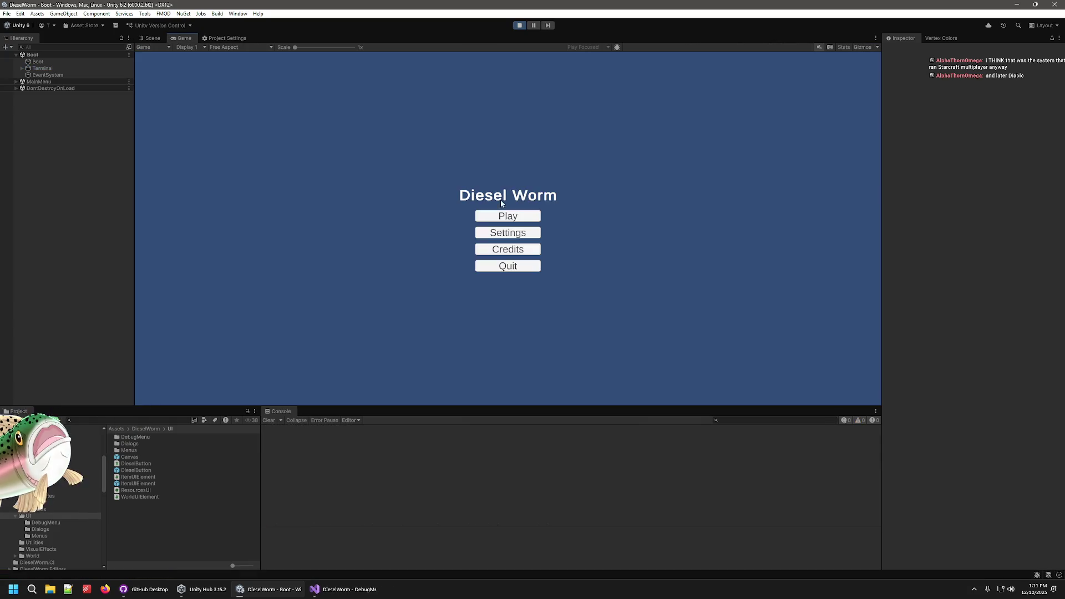
pyautogui.click(503, 216)
pyautogui.click(508, 230)
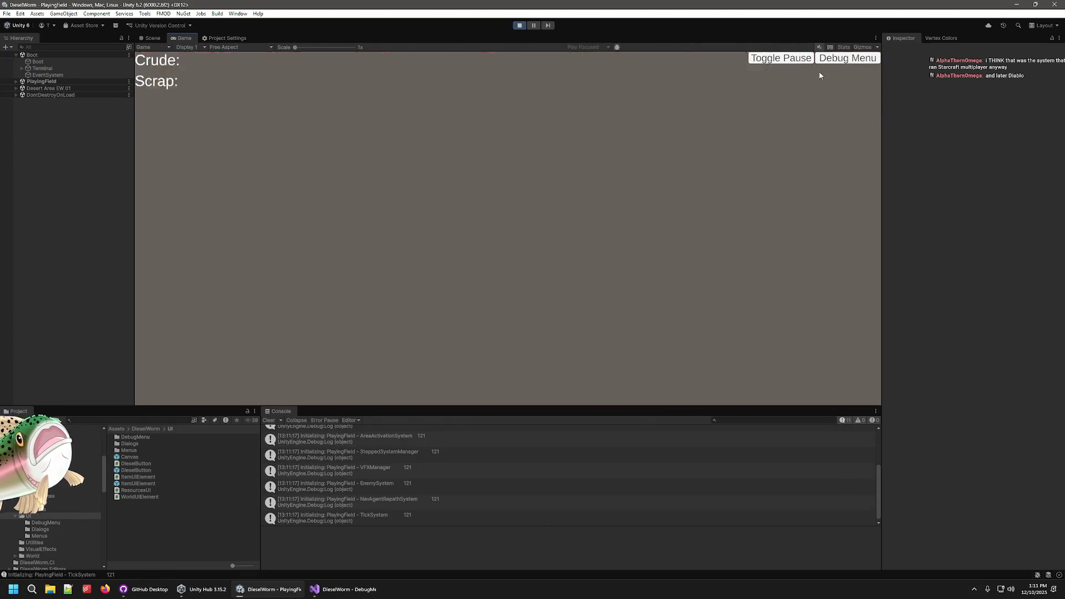
pyautogui.click(847, 58)
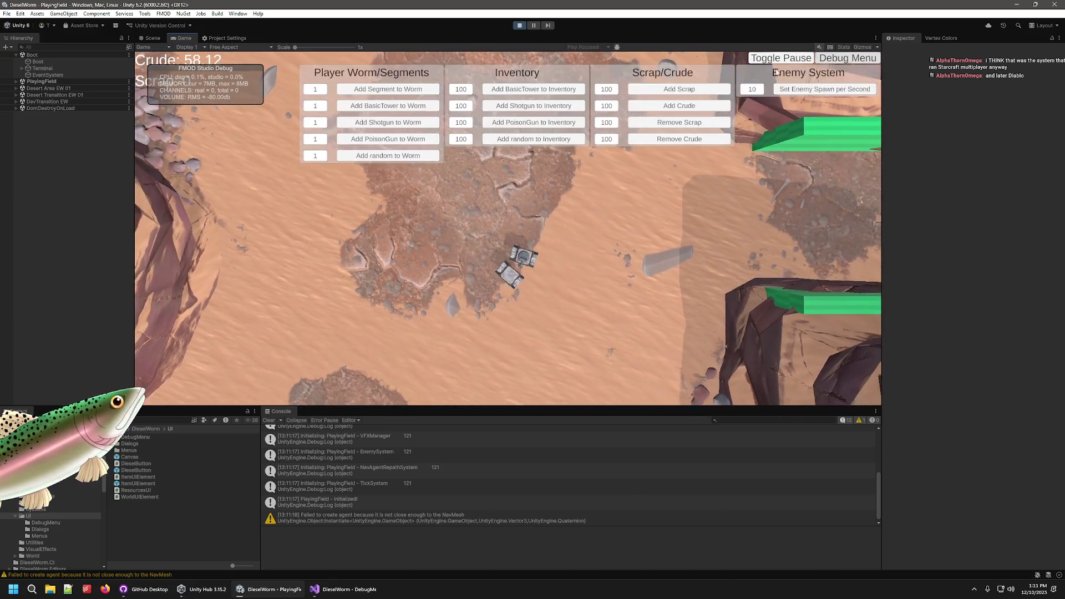
pyautogui.click(391, 123)
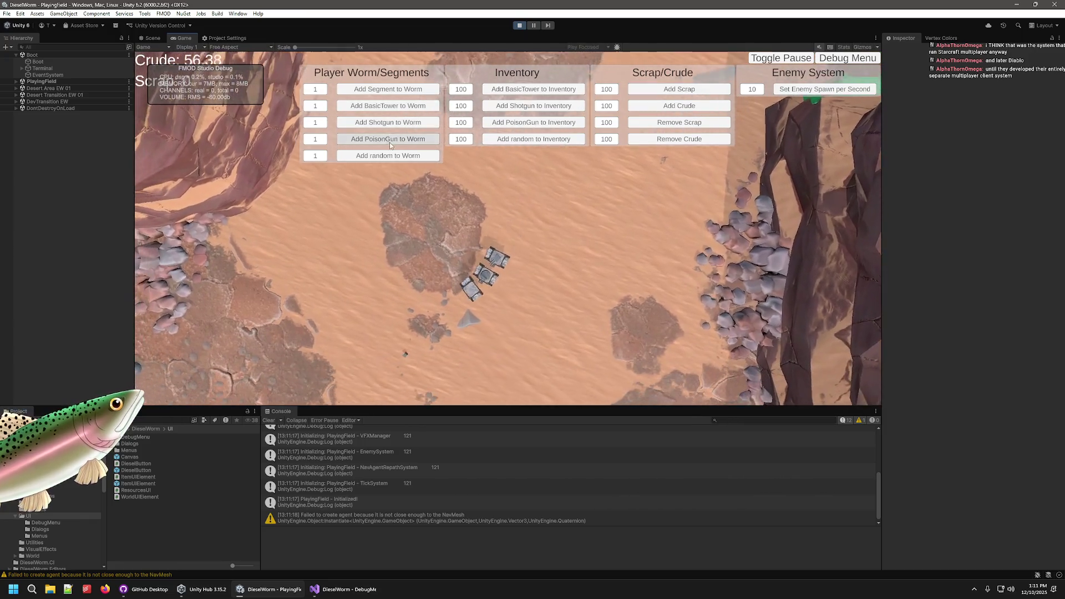
pyautogui.click(847, 58)
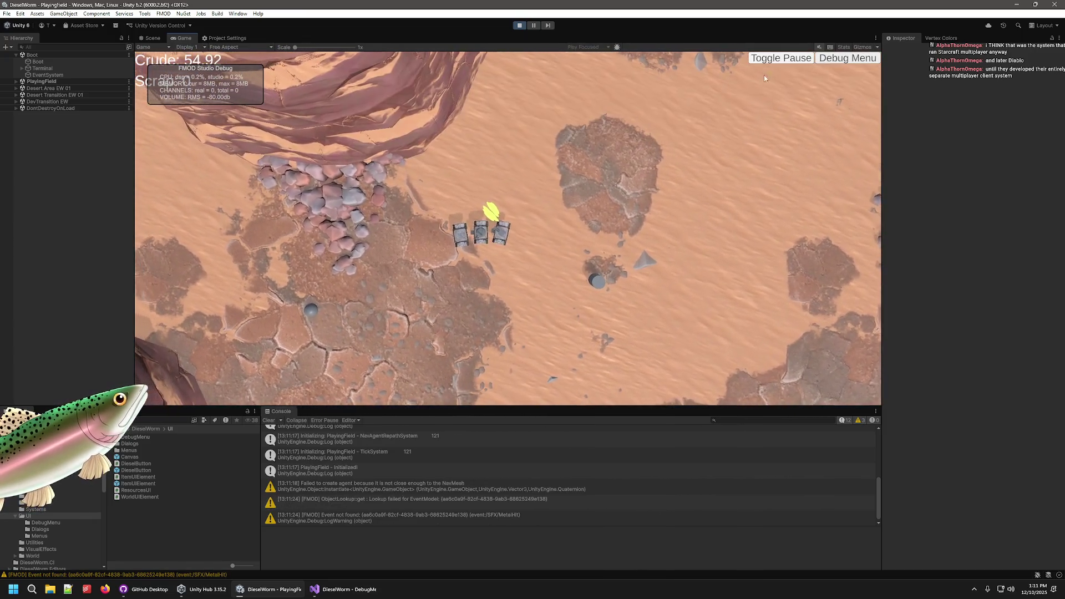
pyautogui.click(522, 25)
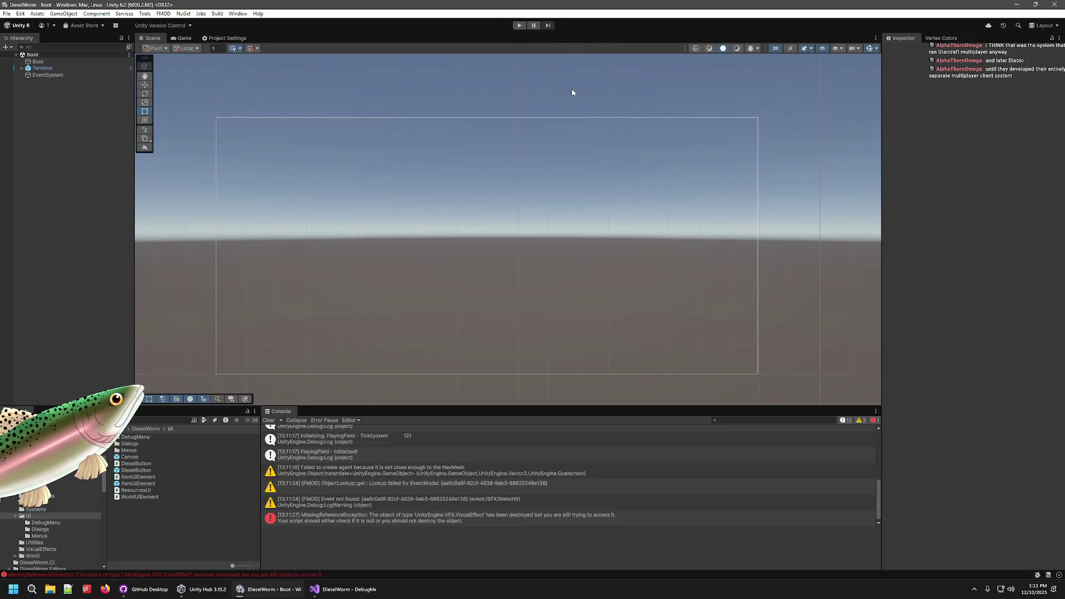
# - Enter play mode, start a new game and open the in-game Debug Menu
pyautogui.click(519, 25)
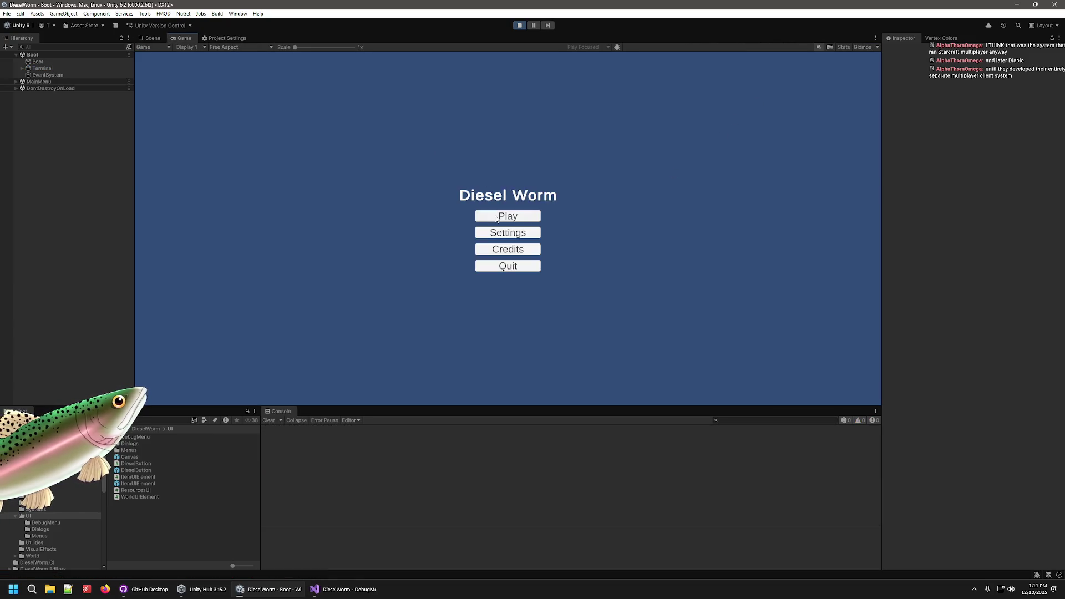
pyautogui.click(494, 216)
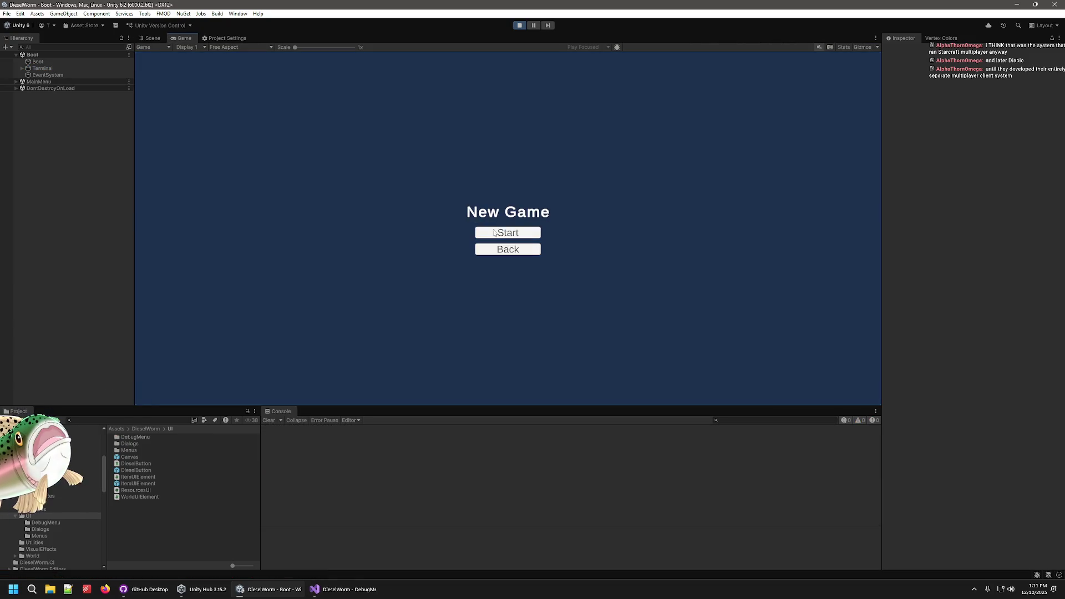
pyautogui.click(494, 232)
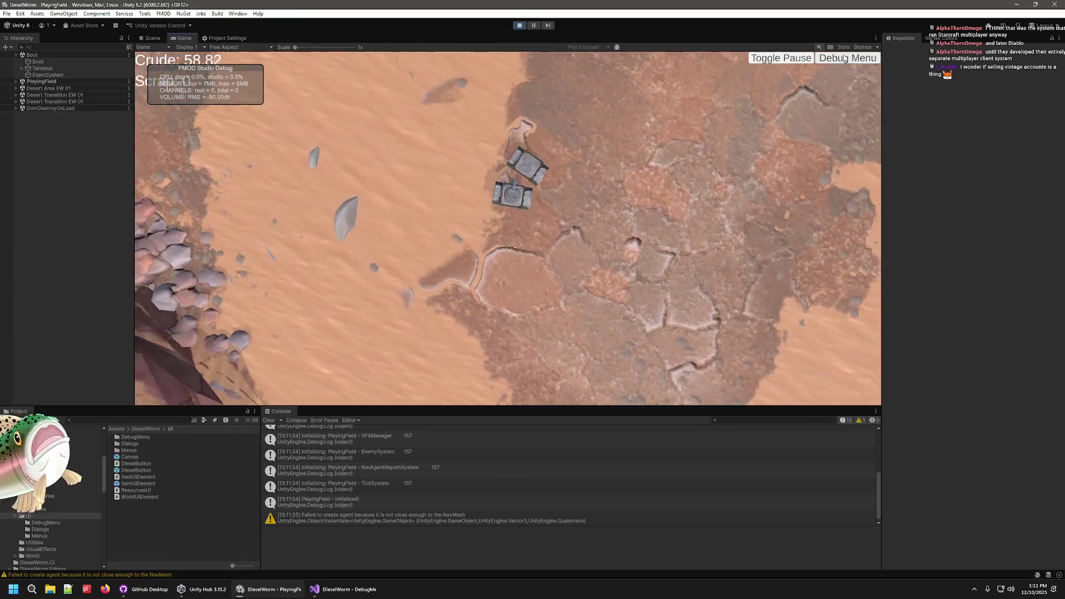
pyautogui.click(845, 58)
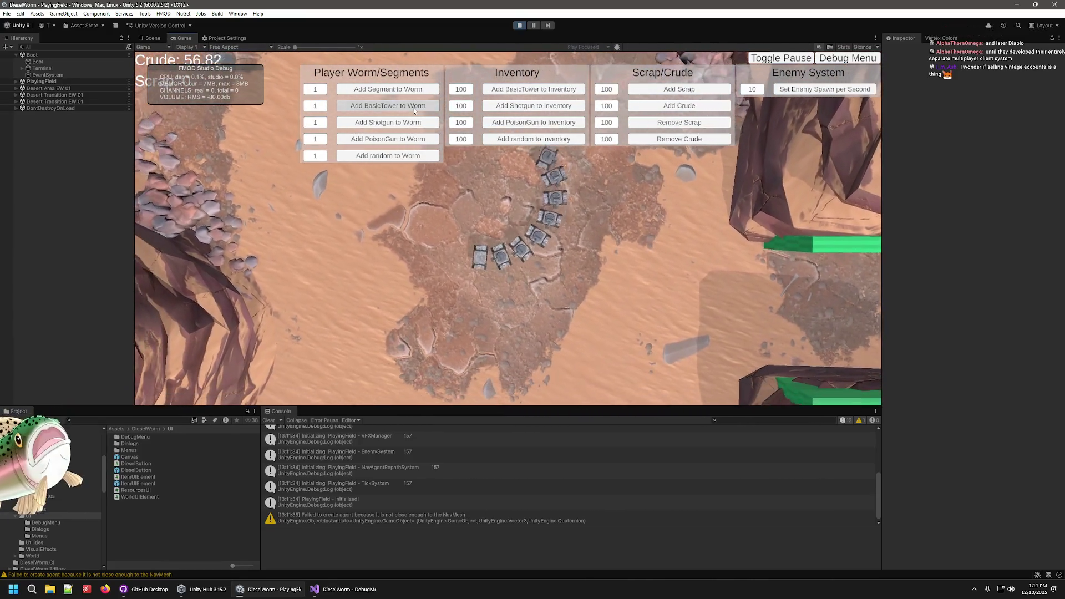
# - Add BasicTower, Shotgun and several PoisonGun segments to the worm, add scrap, then stop the game
pyautogui.click(408, 124)
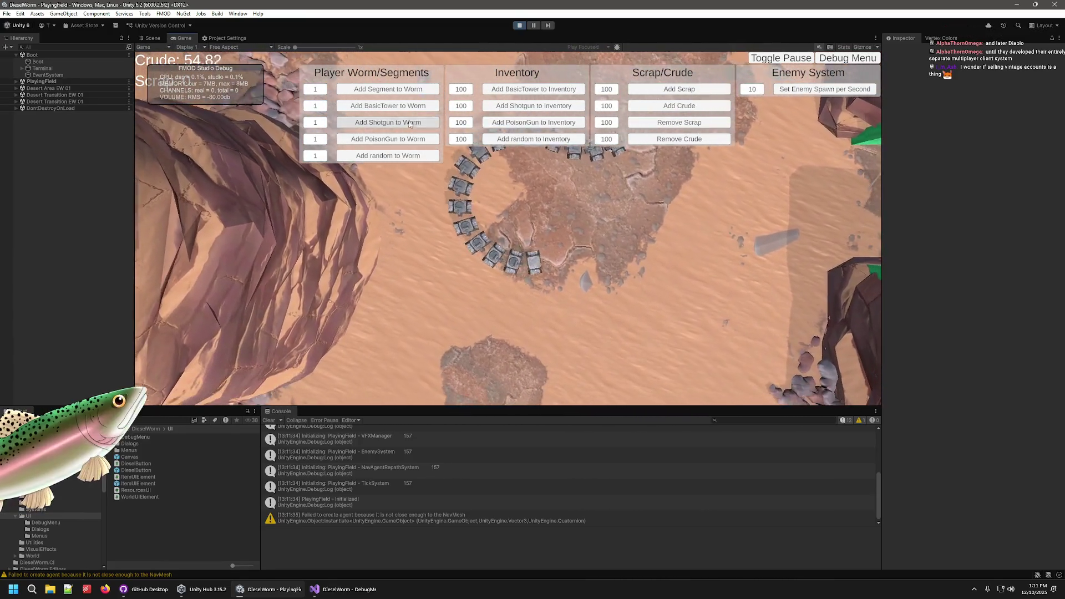
pyautogui.click(388, 138)
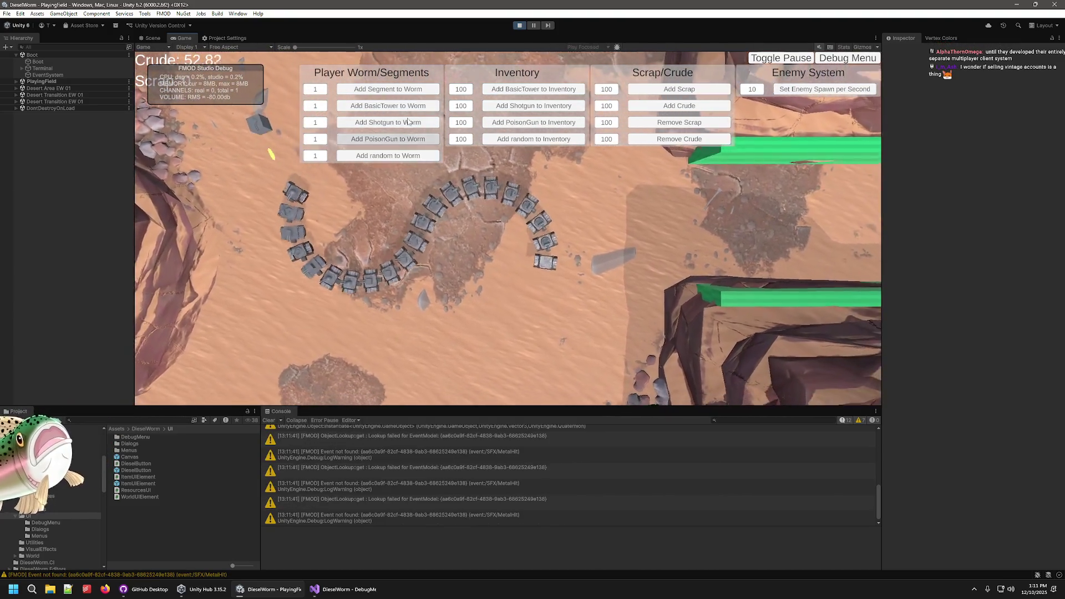
pyautogui.click(409, 124)
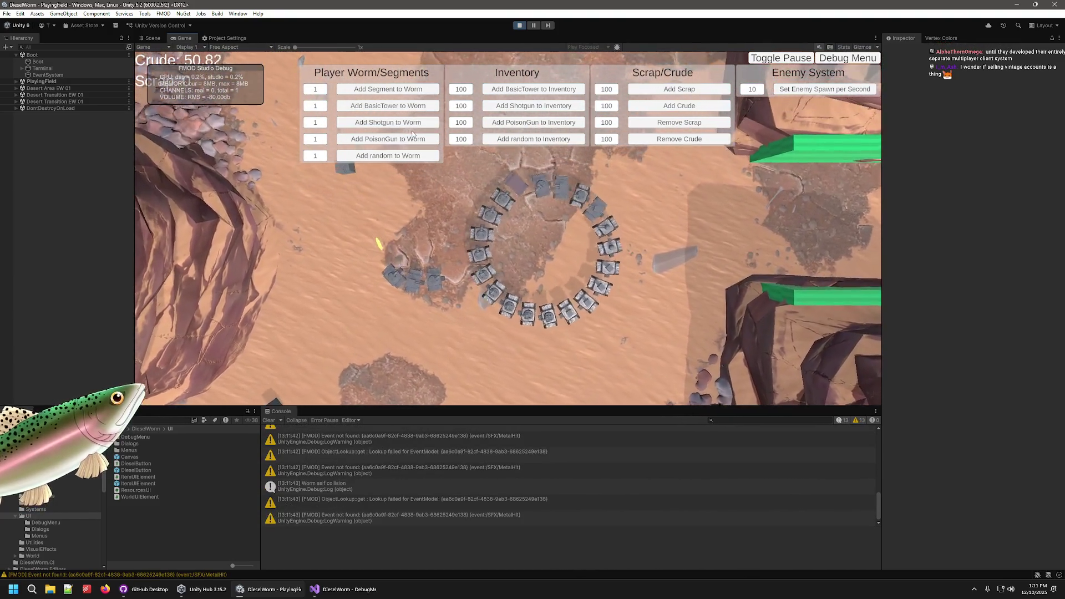
pyautogui.click(414, 135)
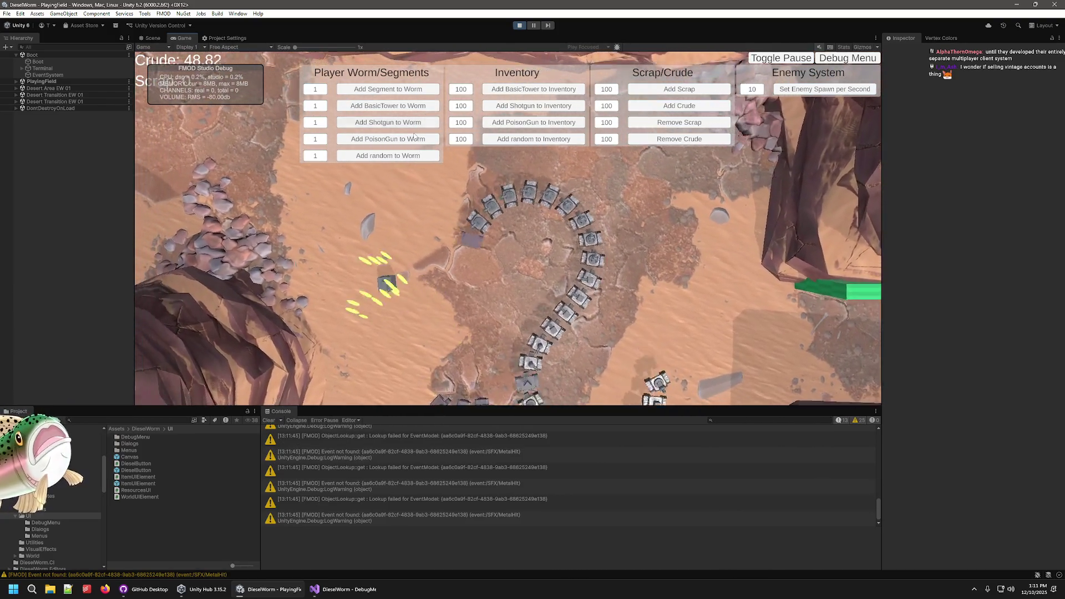
pyautogui.click(410, 133)
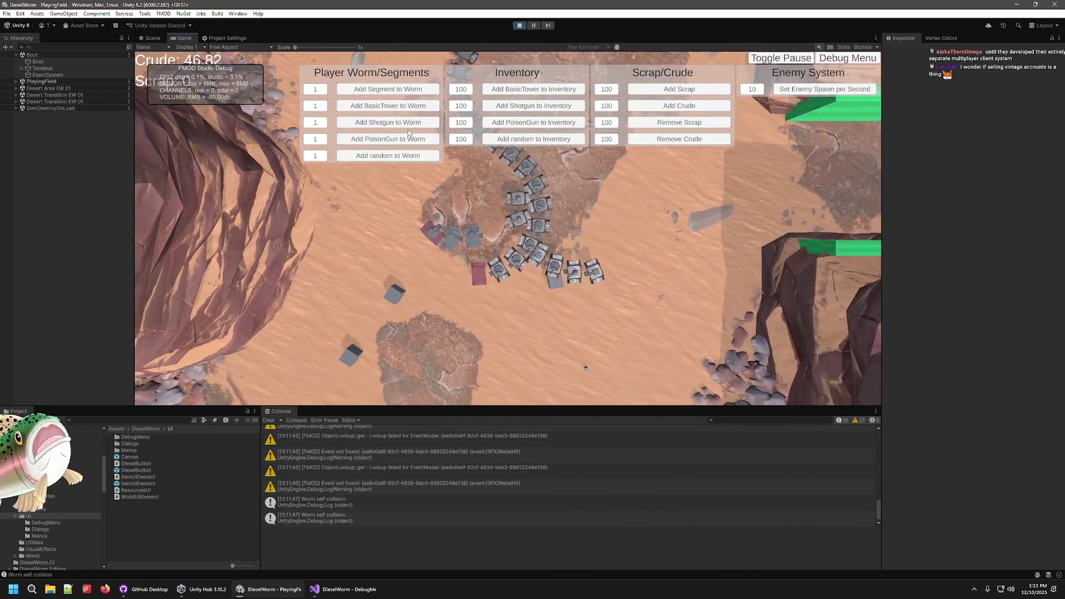
pyautogui.click(407, 135)
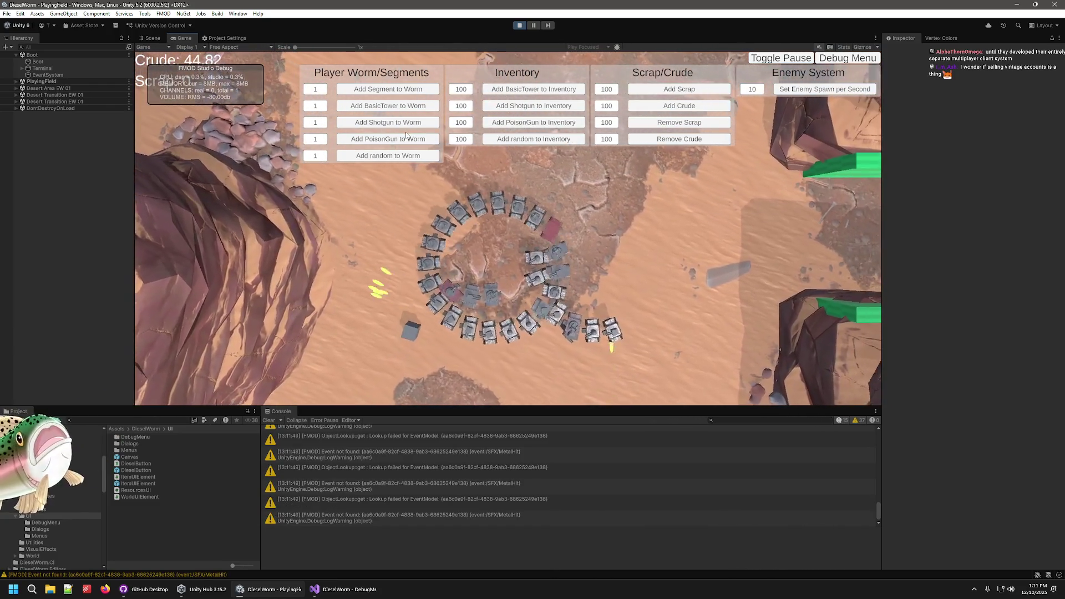
pyautogui.click(687, 88)
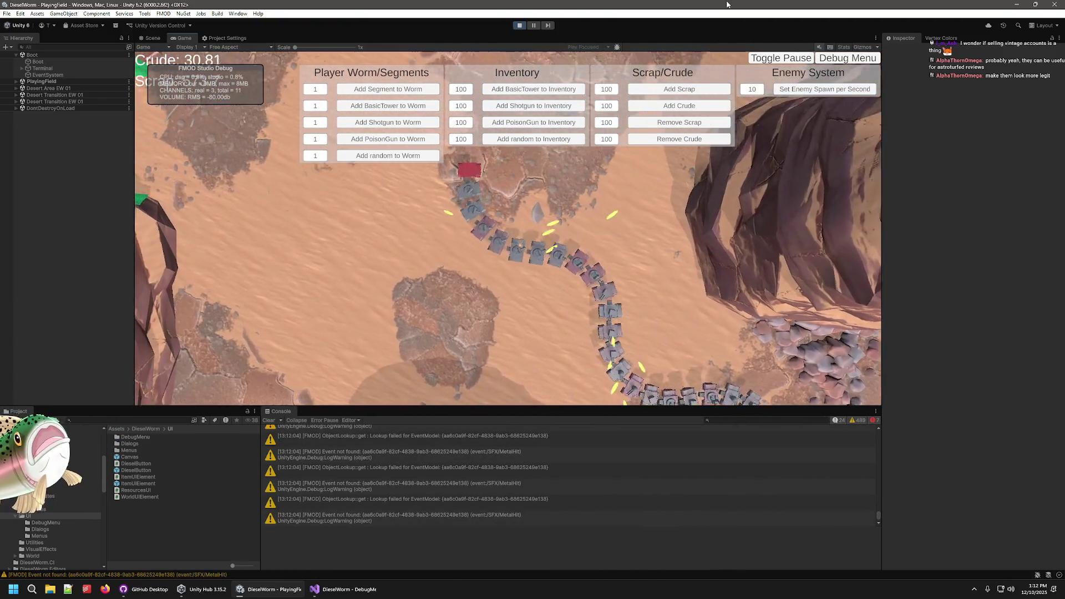
pyautogui.hotkey('ctrl', 'p')
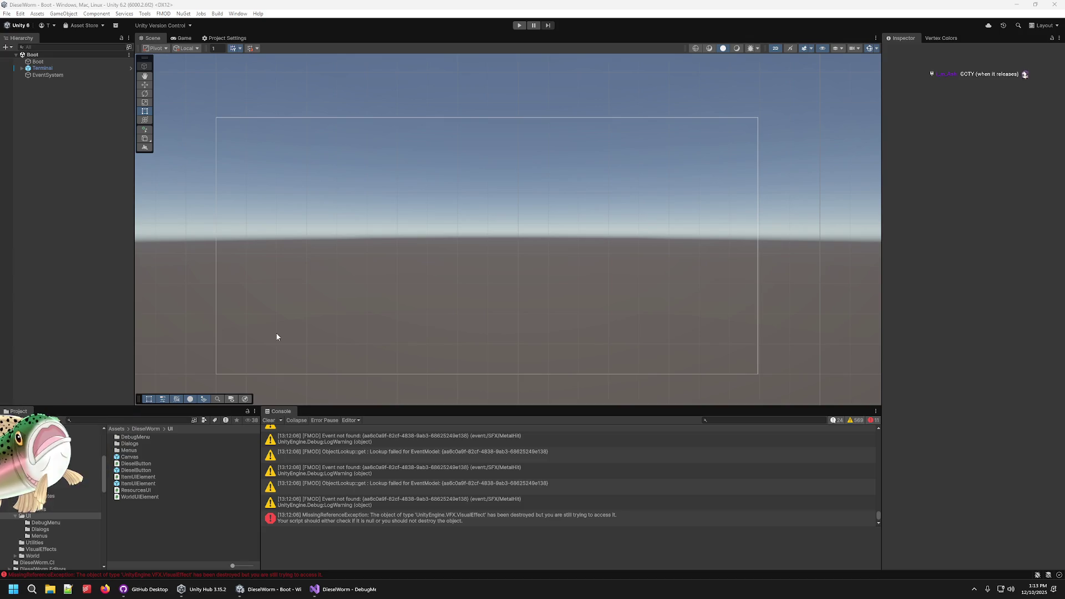
# - Refocus the Unity editor after play mode ends, then switch to DebugMenu.cs in Visual Studio
pyautogui.click(467, 13)
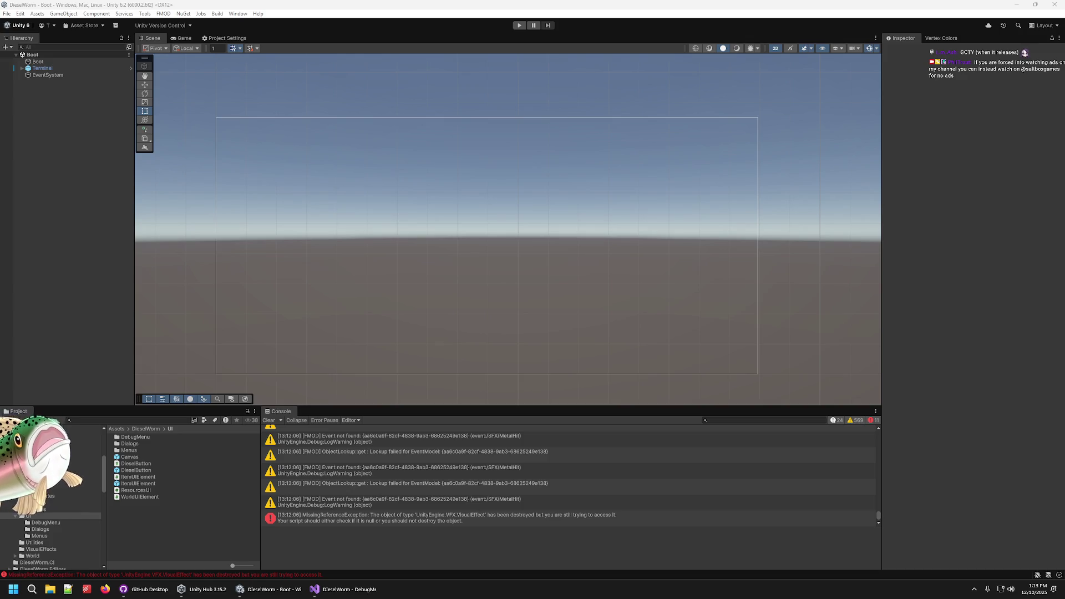
pyautogui.click(506, 214)
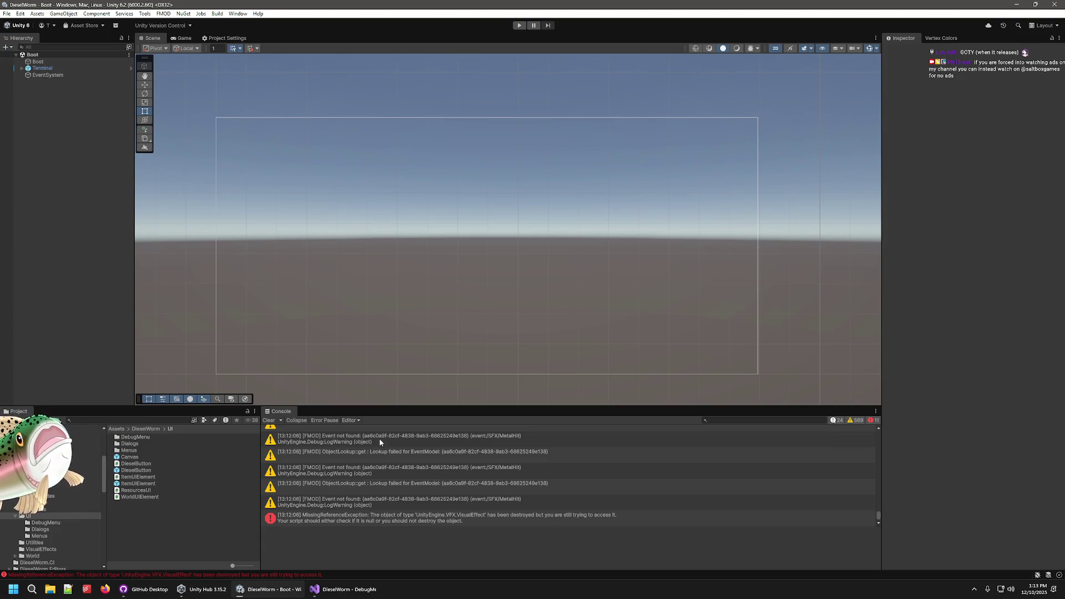
pyautogui.click(332, 590)
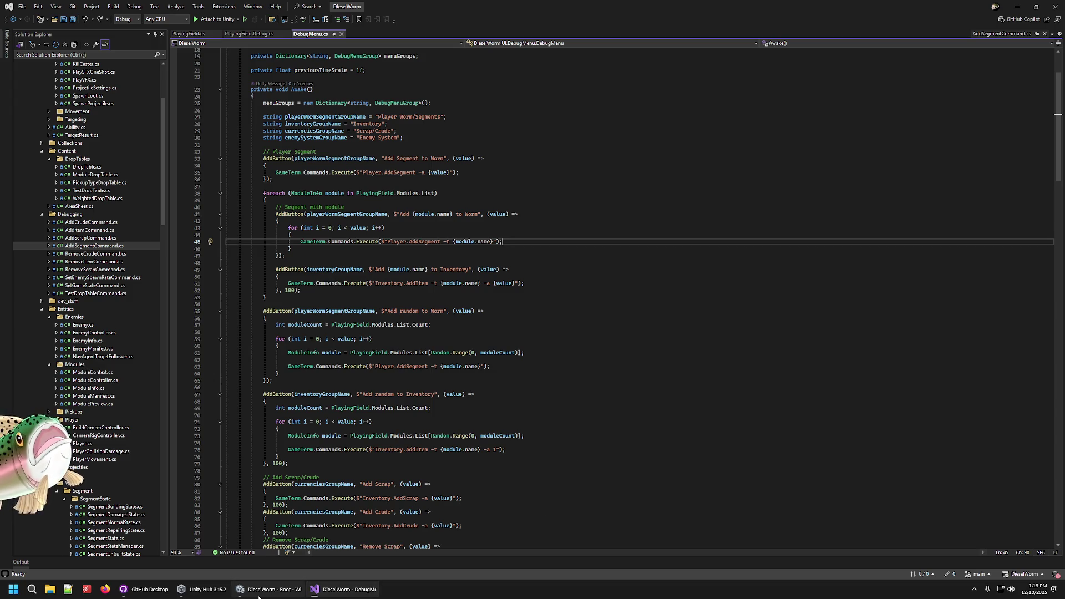
# - Flip between Unity and Visual Studio, ending on DebugMenu.cs
pyautogui.click(270, 589)
pyautogui.click(342, 595)
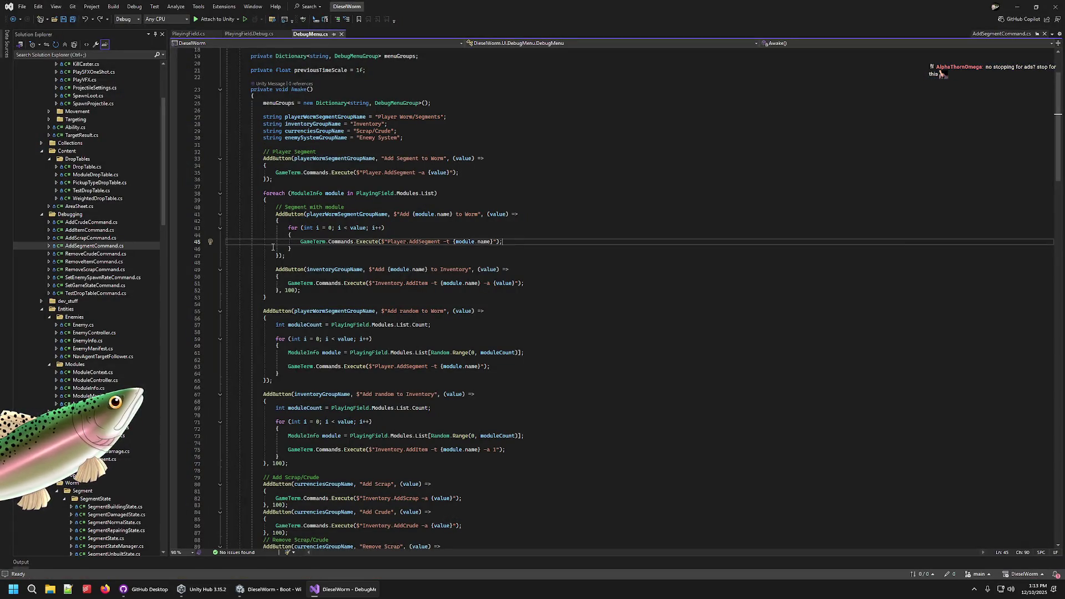
pyautogui.click(251, 591)
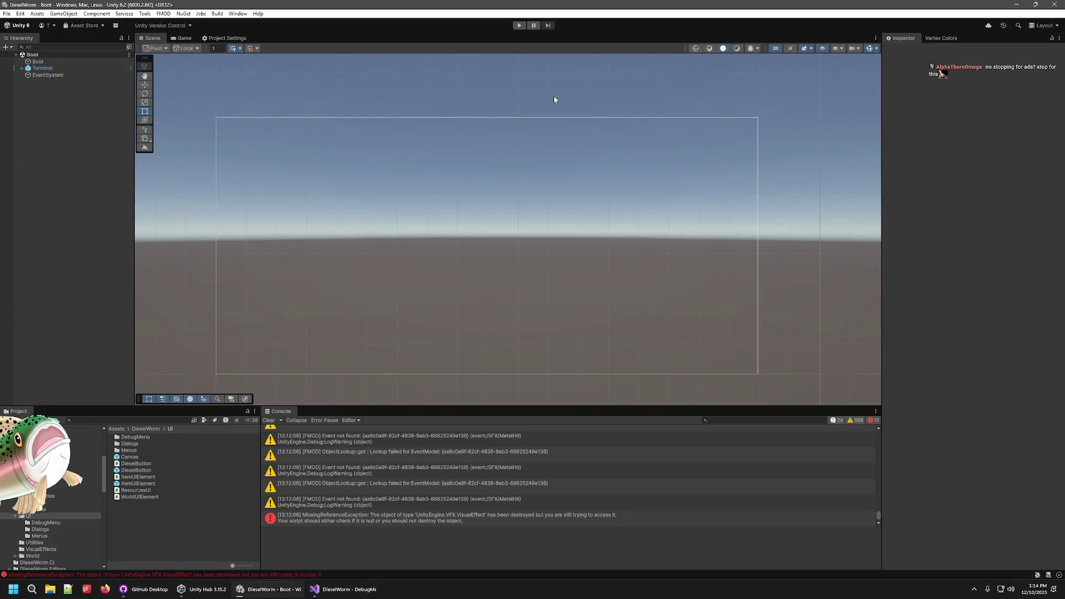
pyautogui.click(349, 593)
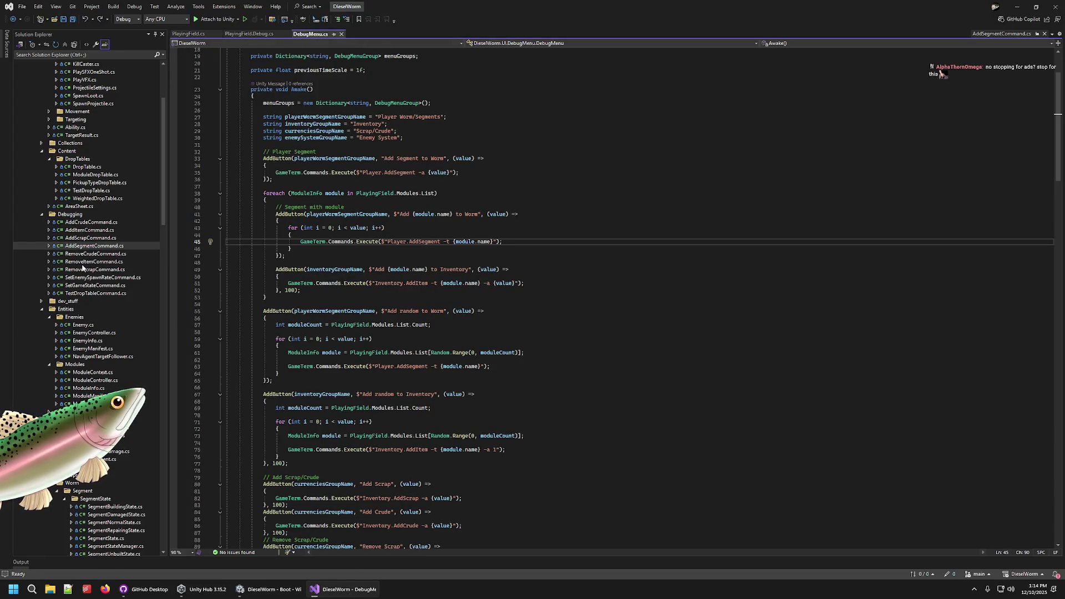
# - Preview Segment.cs, open Worm.cs and scroll to its Update method, then return to Unity
pyautogui.scroll(-15, 121, 242)
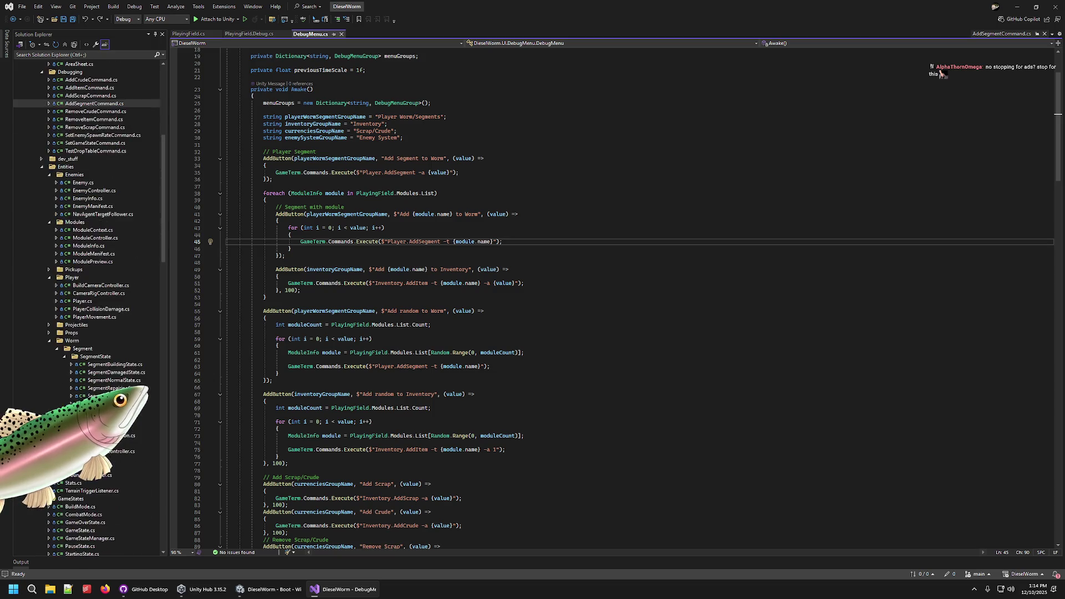
pyautogui.click(92, 214)
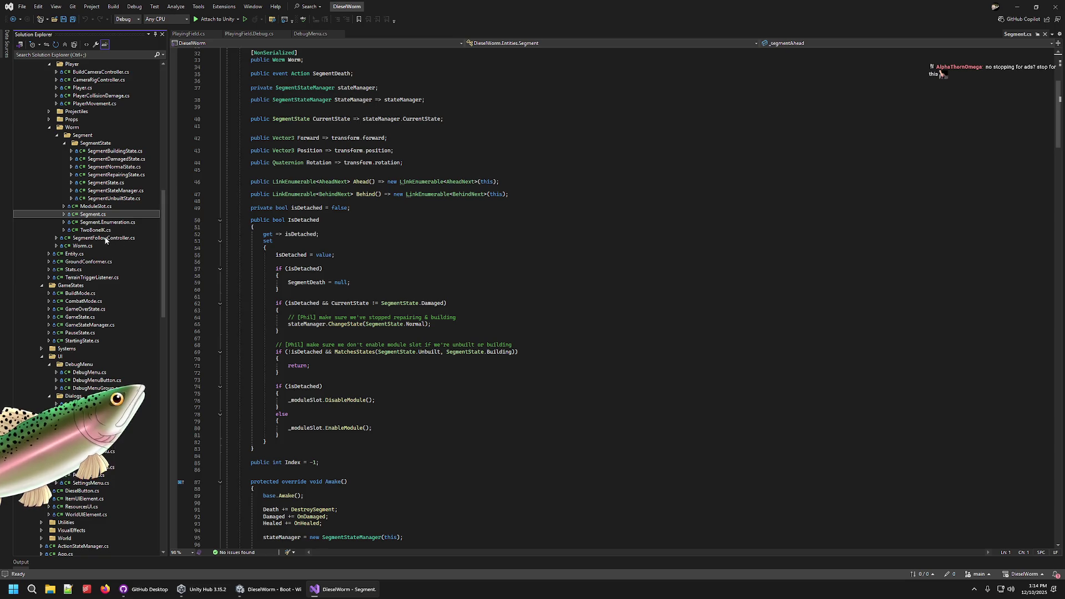
pyautogui.doubleClick(70, 246)
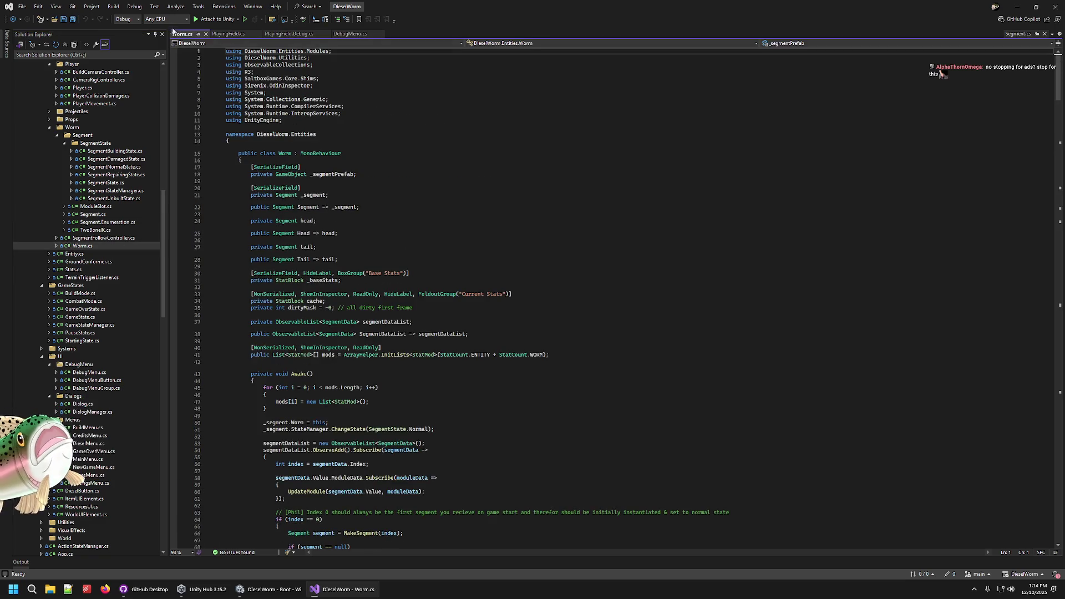
pyautogui.scroll(-7, 388, 263)
pyautogui.scroll(-19, 387, 262)
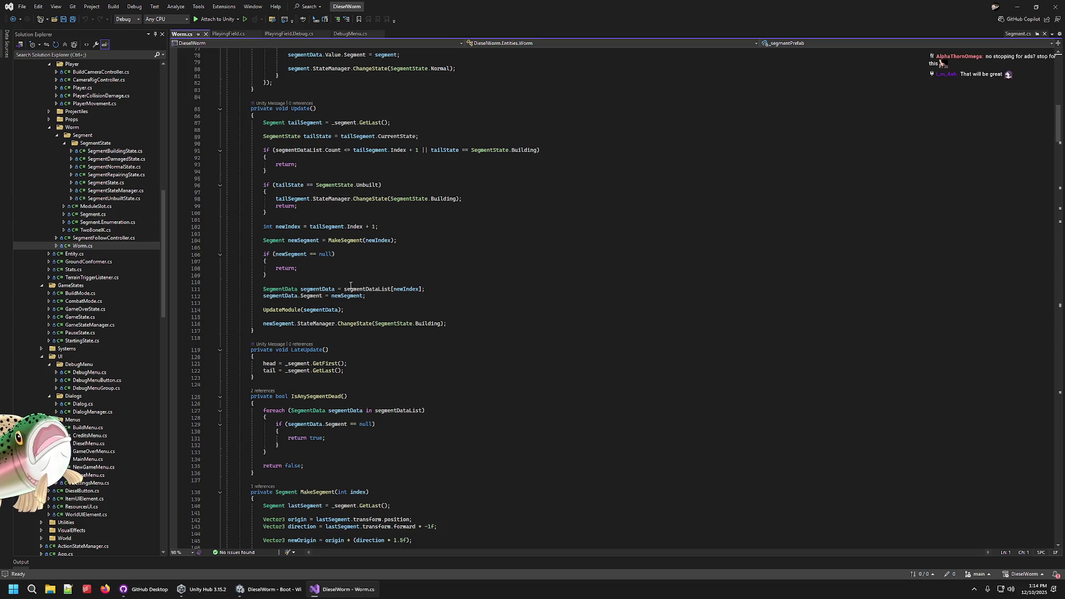
pyautogui.moveTo(345, 288)
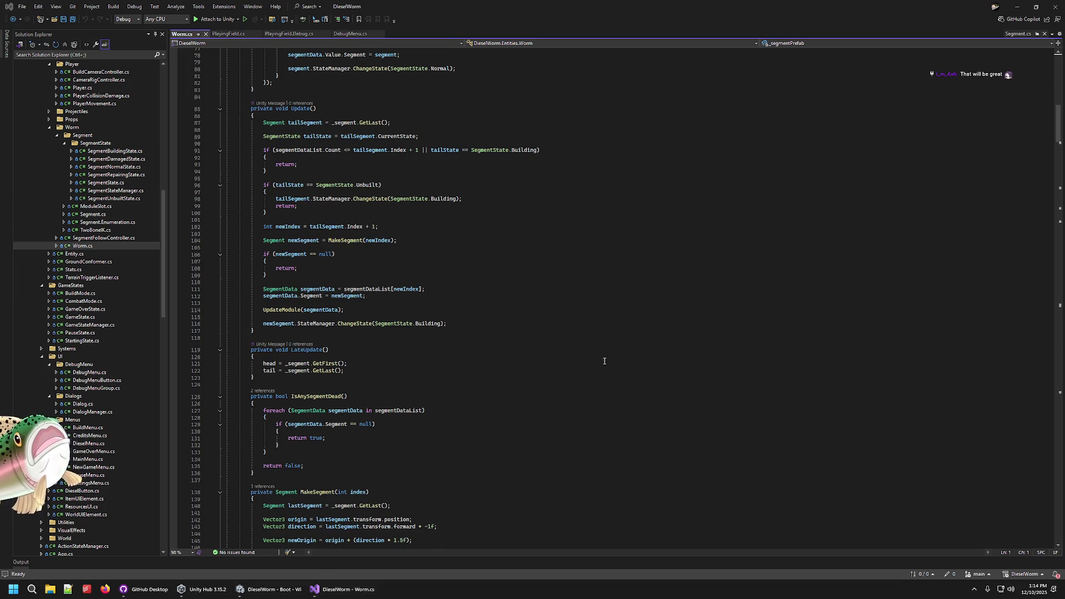
pyautogui.hotkey('alt', 'Tab')
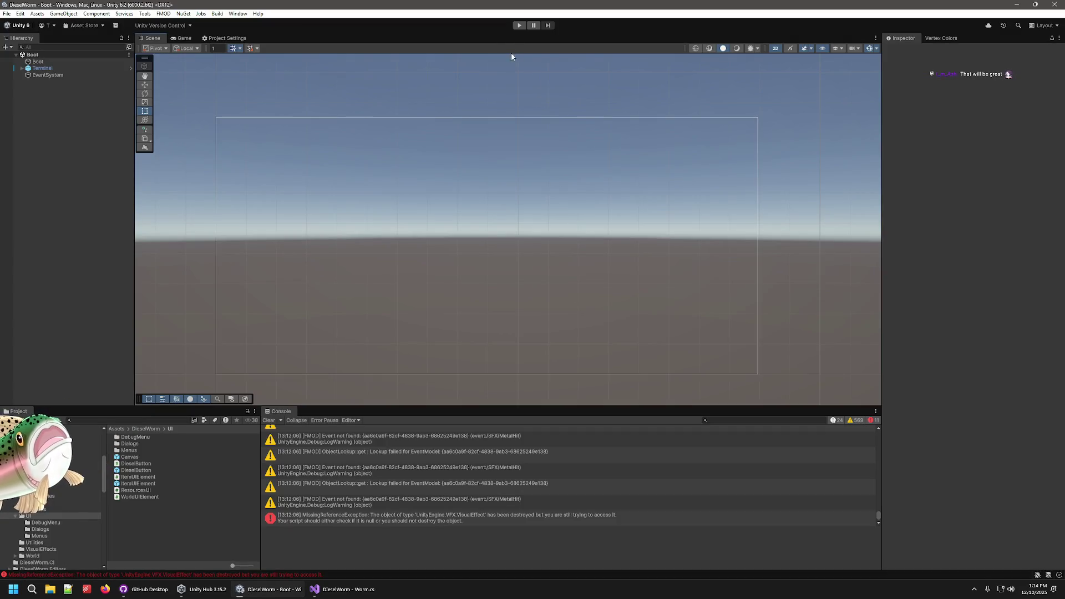
# - Run the game, start a new game on the PlayingField and open the Debug Menu
pyautogui.click(517, 26)
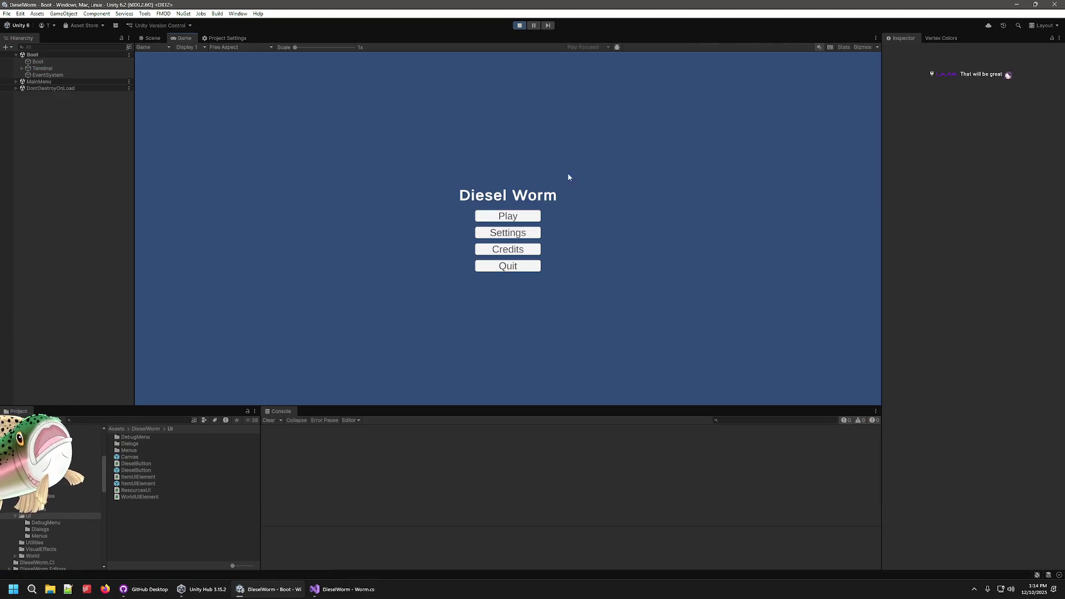
pyautogui.click(506, 225)
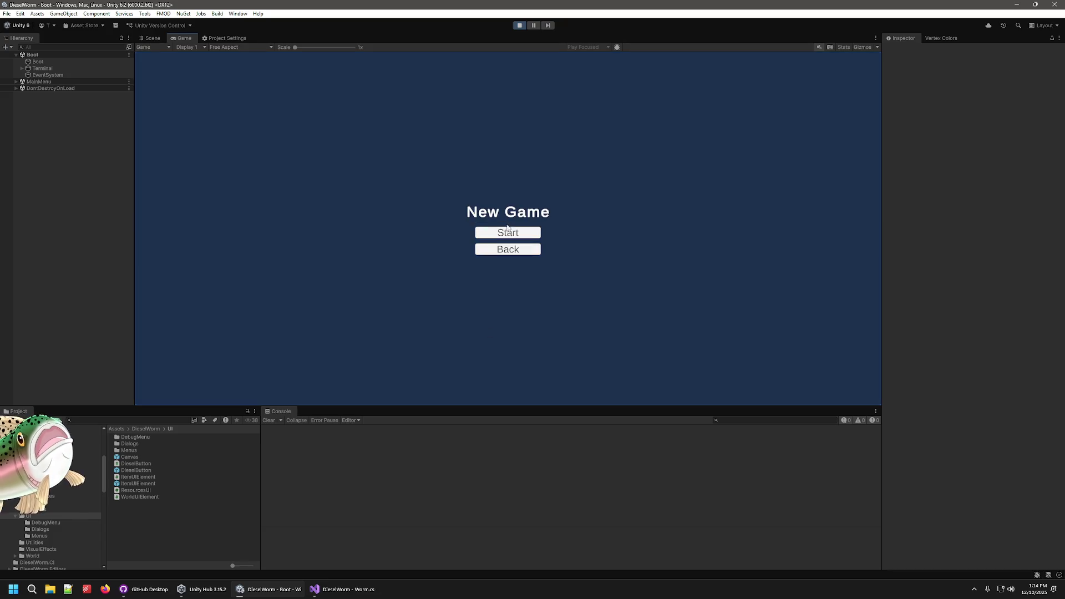
pyautogui.click(506, 229)
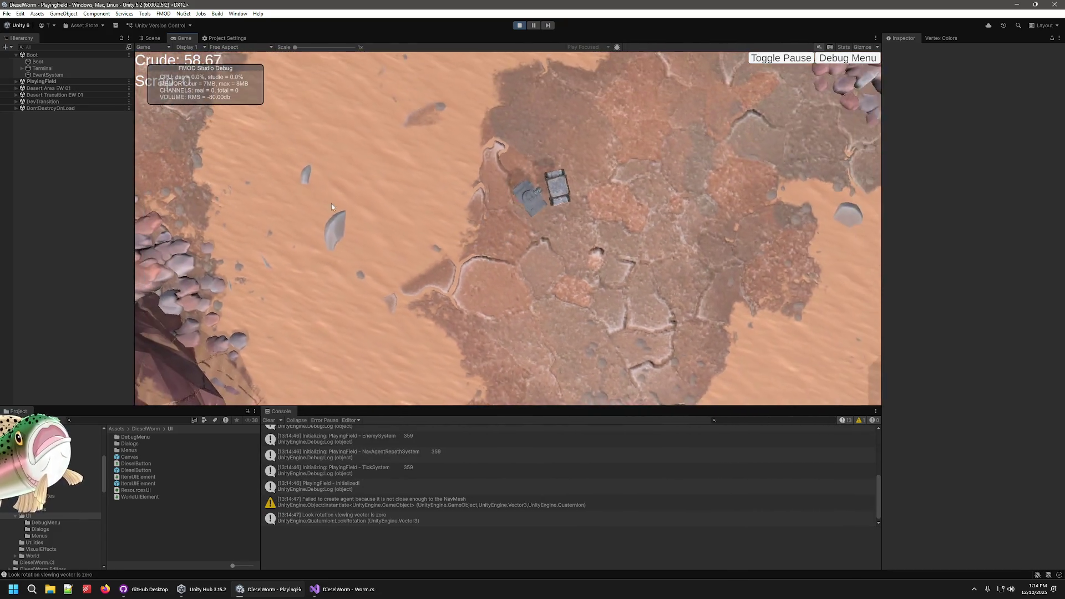
pyautogui.click(845, 59)
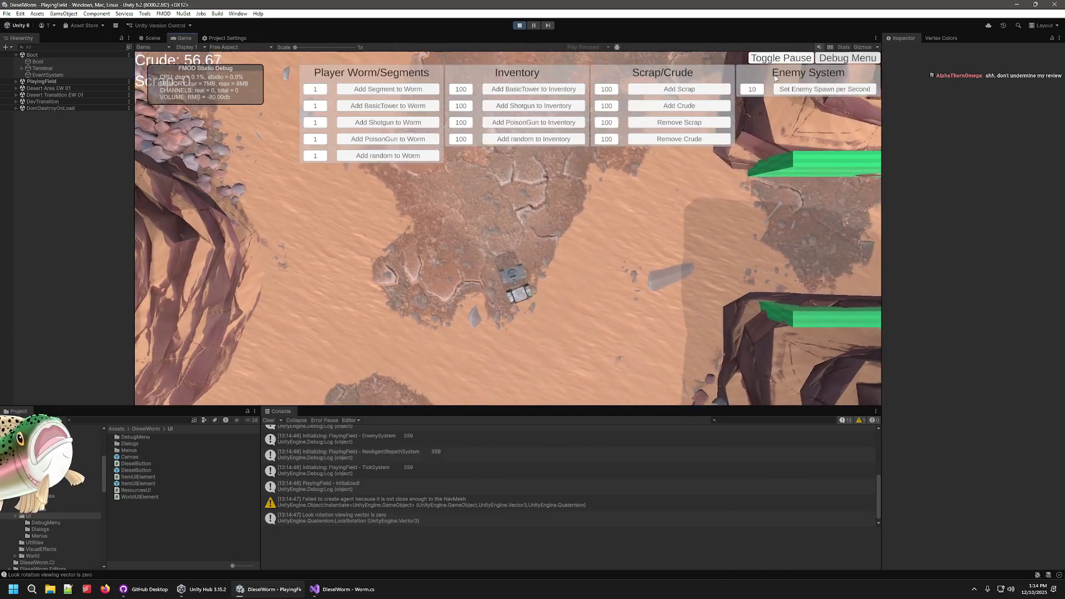
# - Add seven random segments to the worm
pyautogui.click(412, 156)
pyautogui.click(412, 156)
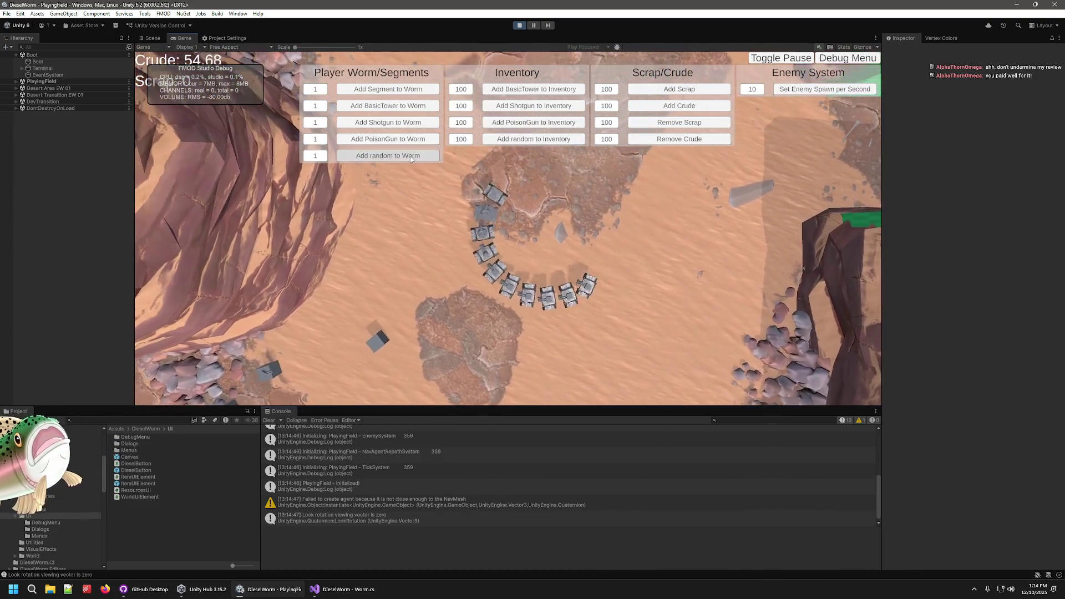
pyautogui.click(411, 156)
pyautogui.click(411, 156)
pyautogui.click(412, 156)
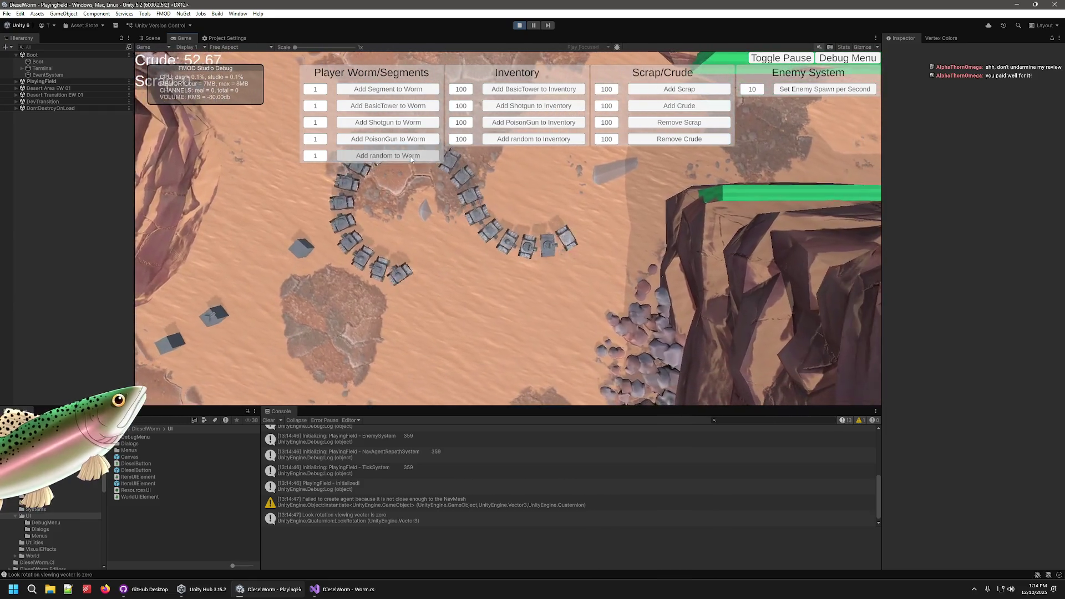
pyautogui.click(411, 156)
pyautogui.click(412, 156)
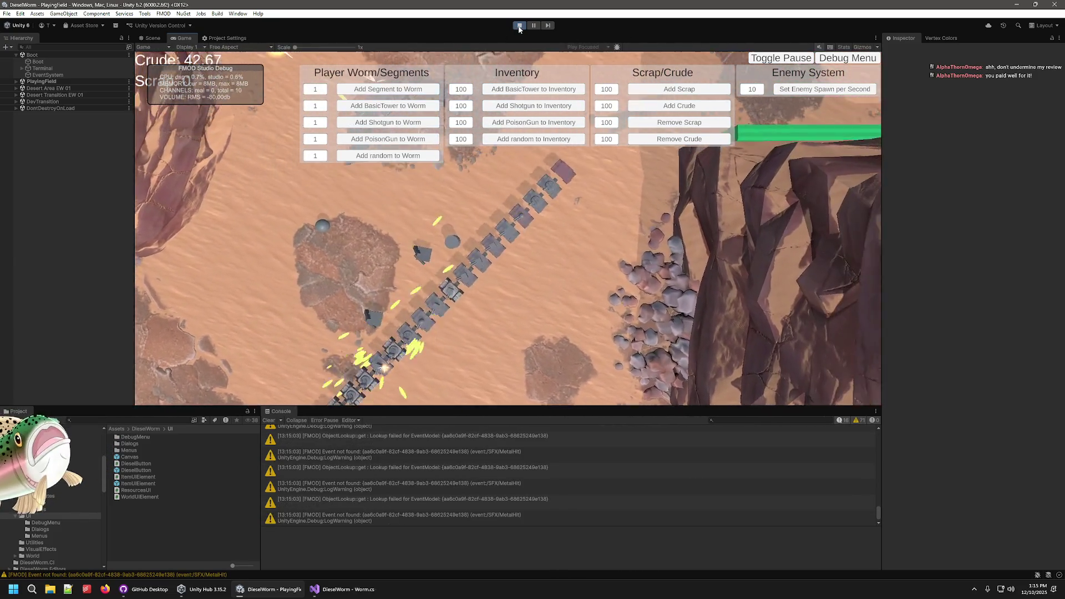
# - Pause the game and frame the worm in the Scene view
pyautogui.click(780, 59)
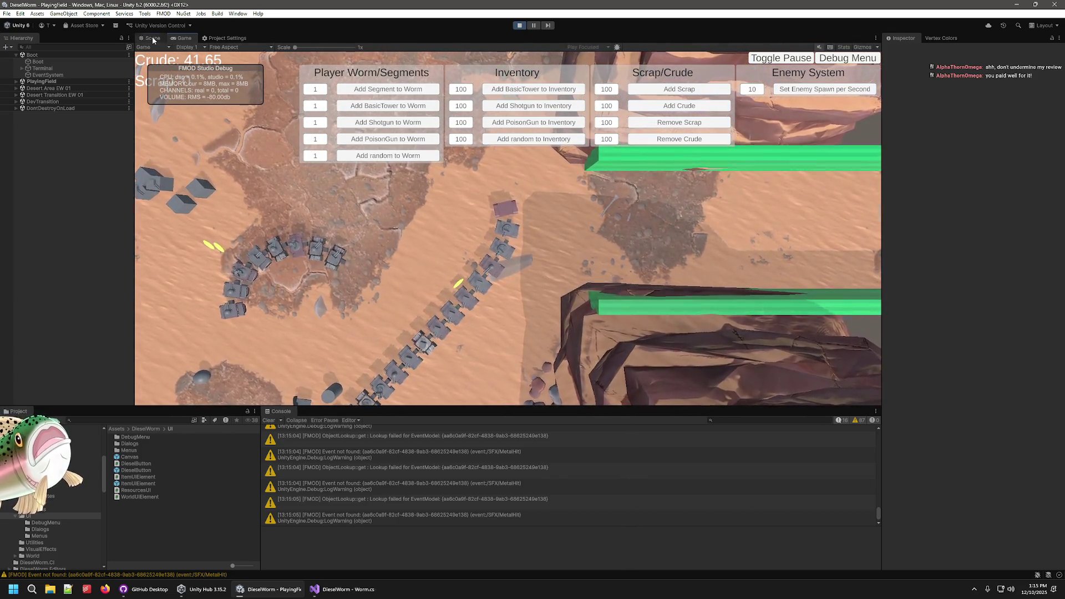
pyautogui.hotkey('ctrl', '1')
pyautogui.press('f')
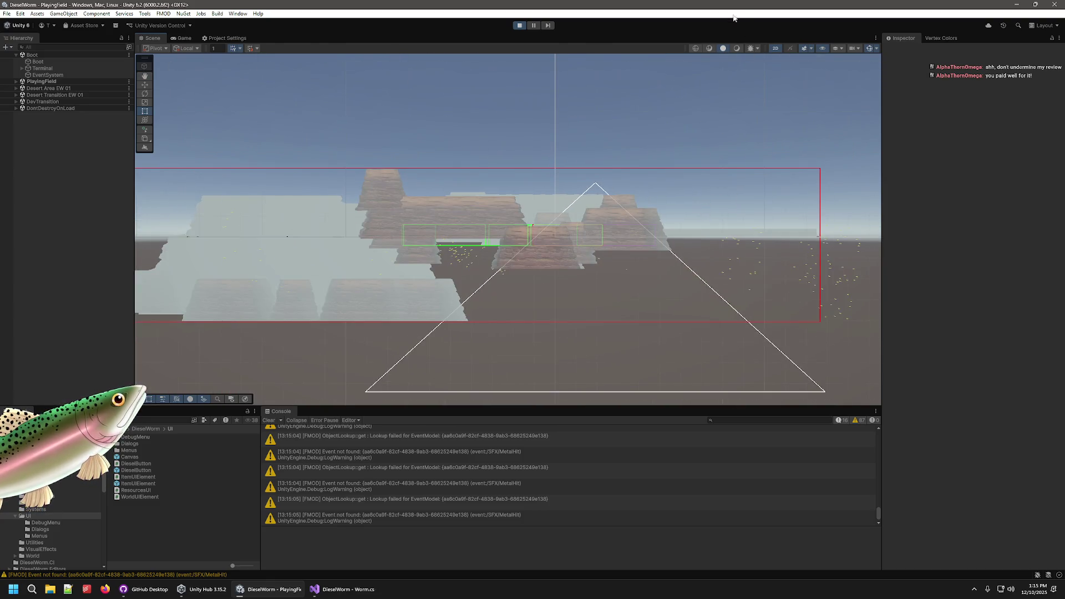
# - Set the Scene view to 3D, dock the Game view beside it, and add two random segments
pyautogui.click(778, 49)
pyautogui.moveTo(733, 75)
pyautogui.mouseDown()
pyautogui.moveTo(637, 274)
pyautogui.moveTo(659, 120)
pyautogui.moveTo(444, 242)
pyautogui.mouseUp()
pyautogui.moveTo(186, 38)
pyautogui.mouseDown()
pyautogui.moveTo(271, 65)
pyautogui.moveTo(719, 280)
pyautogui.moveTo(868, 277)
pyautogui.mouseUp()
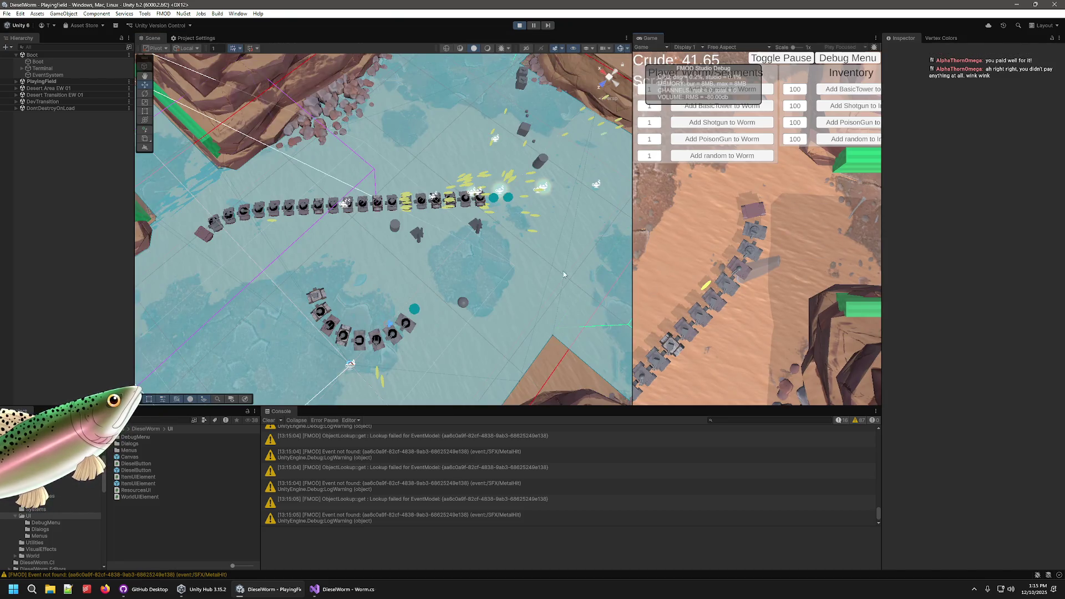
pyautogui.moveTo(629, 235); pyautogui.dragTo(511, 225)
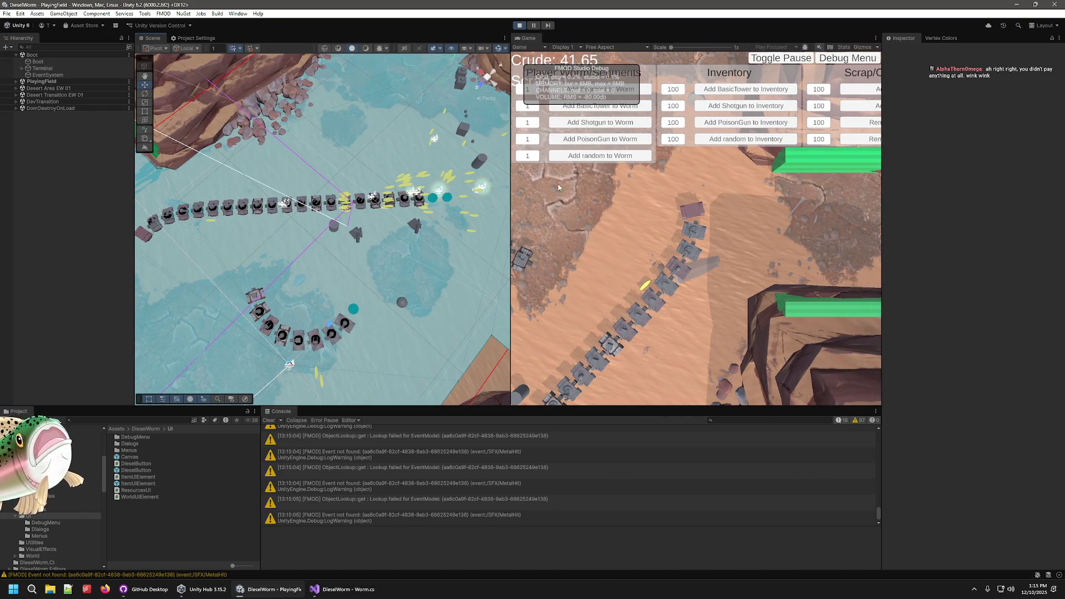
pyautogui.moveTo(441, 239); pyautogui.dragTo(416, 228)
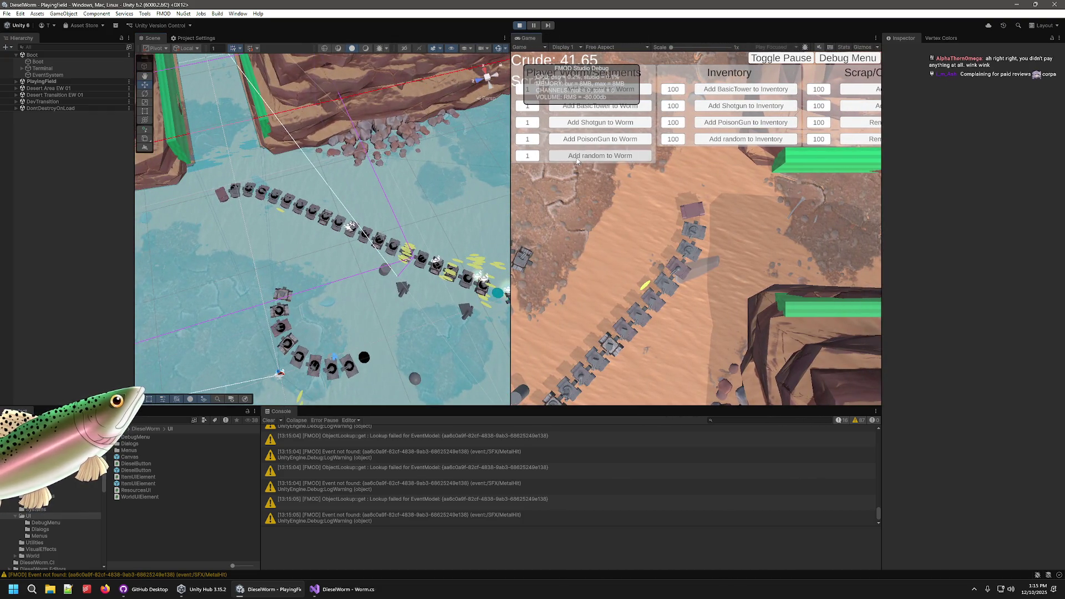
pyautogui.click(577, 159)
pyautogui.click(583, 157)
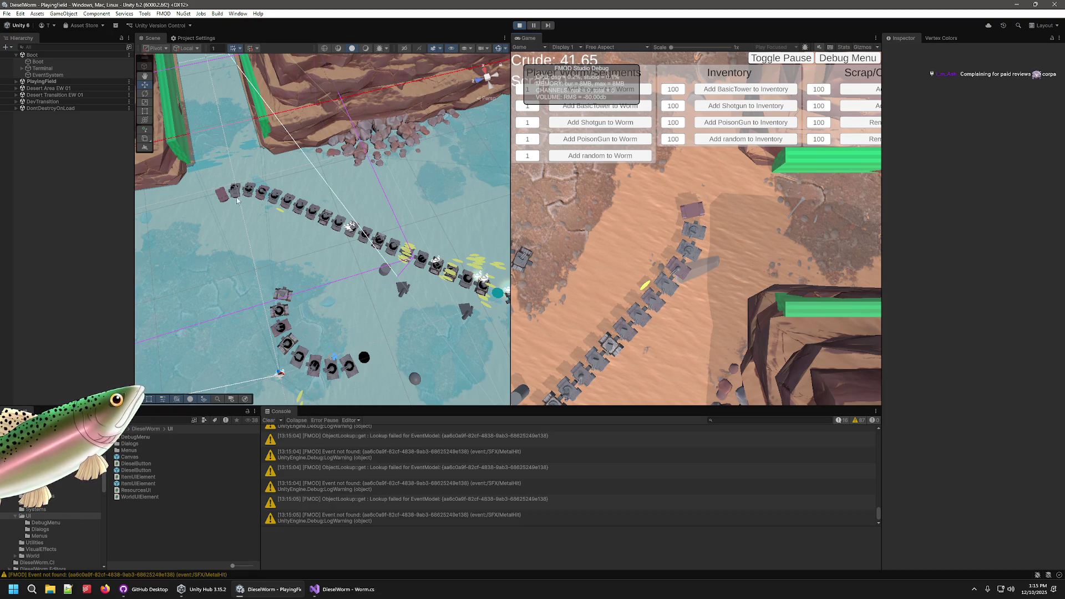
# - Stop play mode, re-dock the Game view with the Scene tab, and bring Worm.cs forward
pyautogui.click(520, 25)
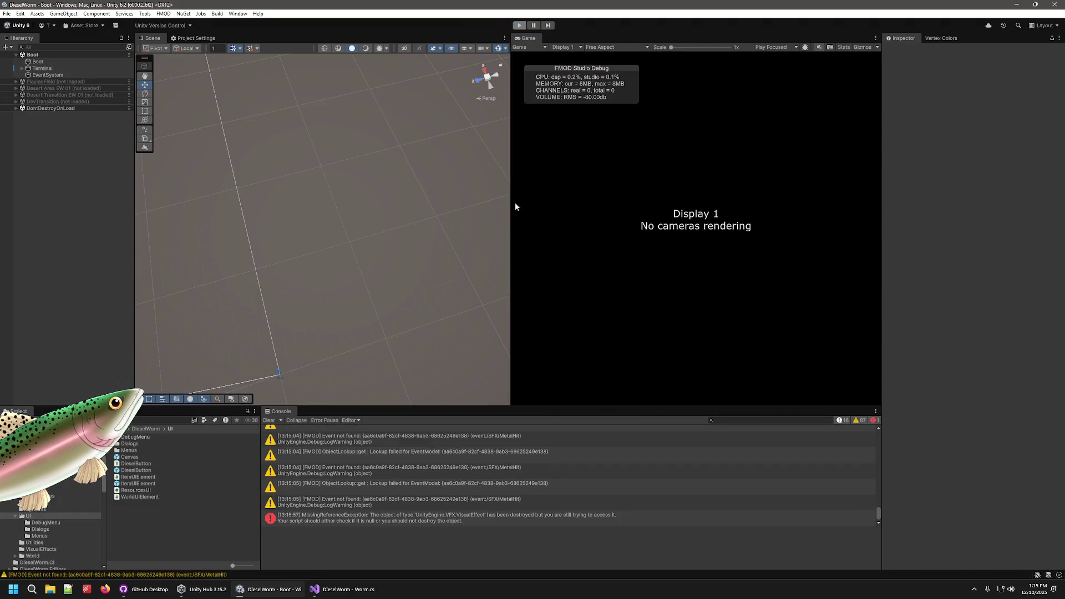
pyautogui.moveTo(528, 37)
pyautogui.mouseDown()
pyautogui.moveTo(225, 47)
pyautogui.moveTo(175, 38)
pyautogui.mouseUp()
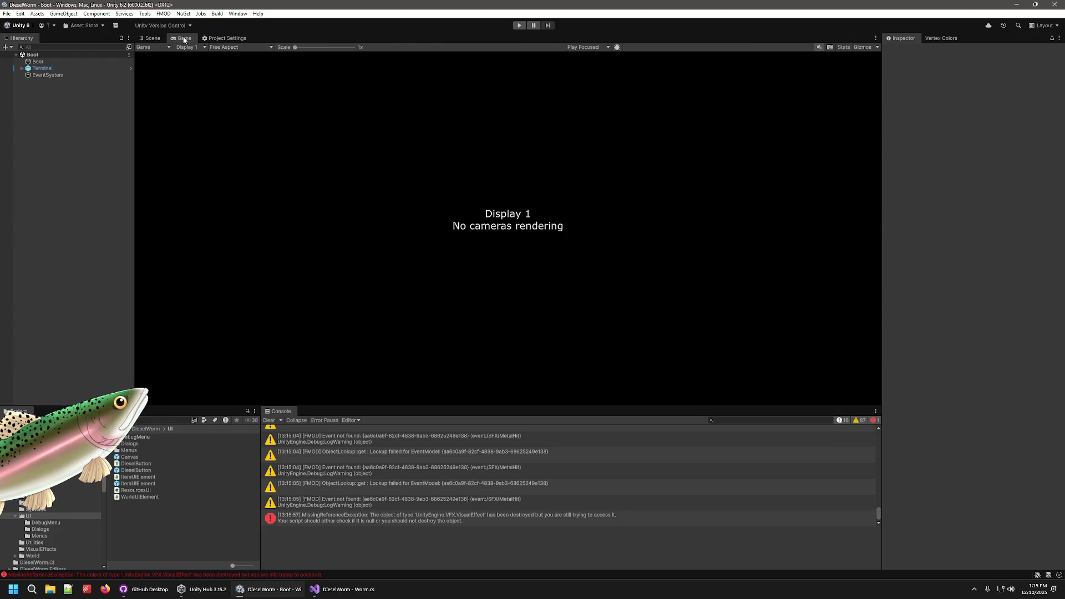
pyautogui.click(150, 37)
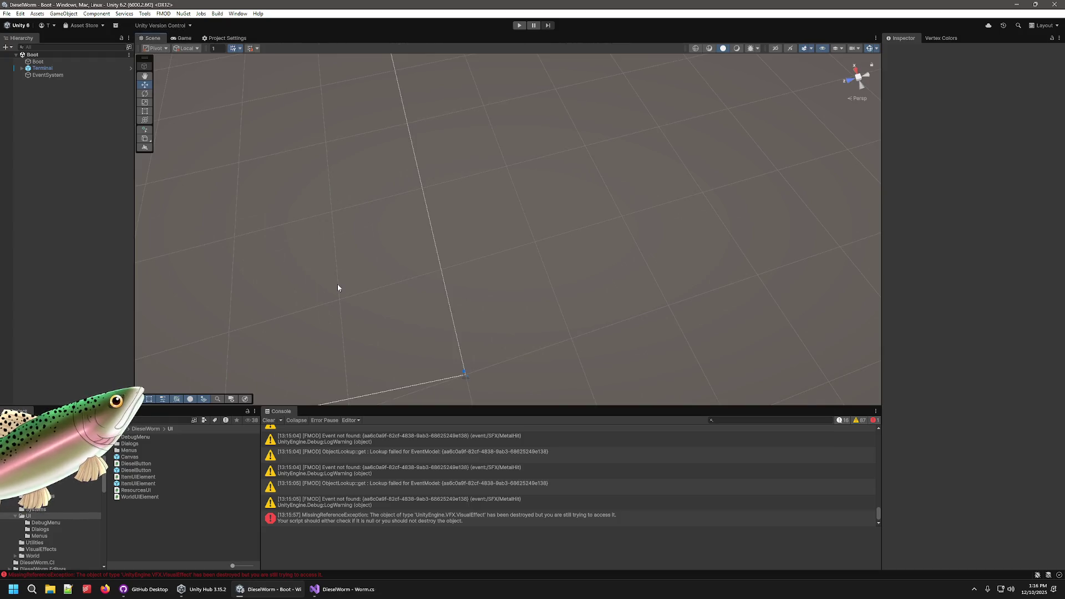
pyautogui.click(343, 595)
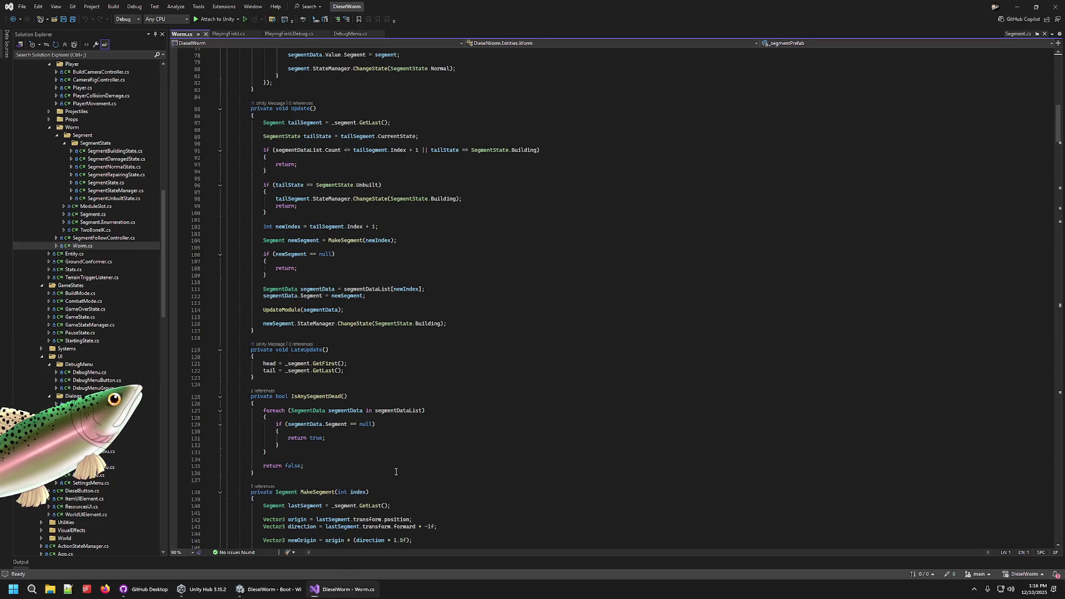
# - Inspect MakeSegment's index use and segment initialisation, peeking at SegmentRepairingState and SegmentState
pyautogui.click(357, 492)
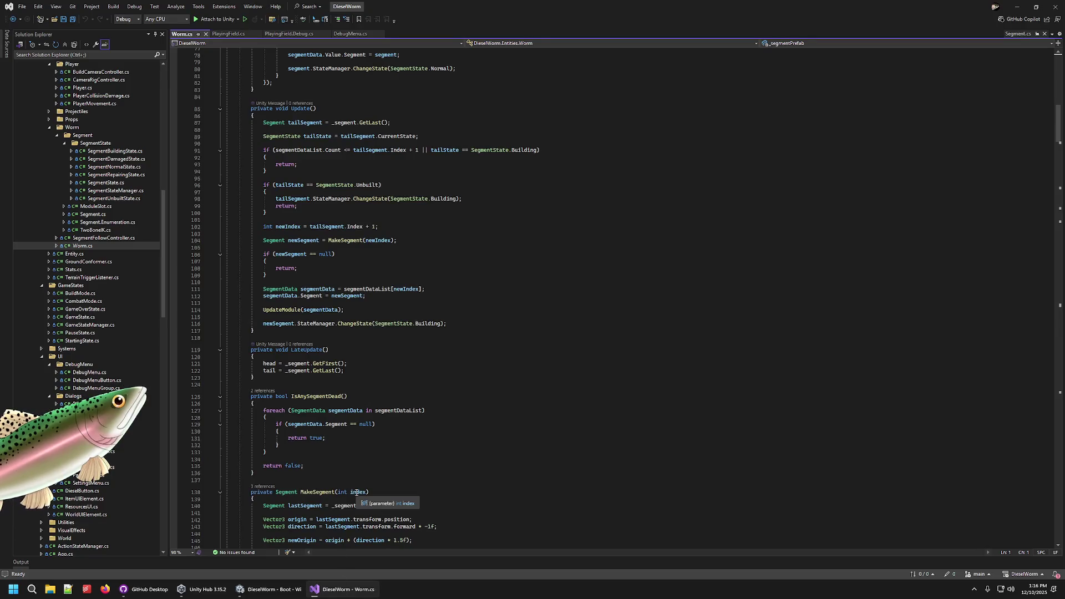
pyautogui.scroll(-8, 347, 470)
pyautogui.scroll(-7, 347, 470)
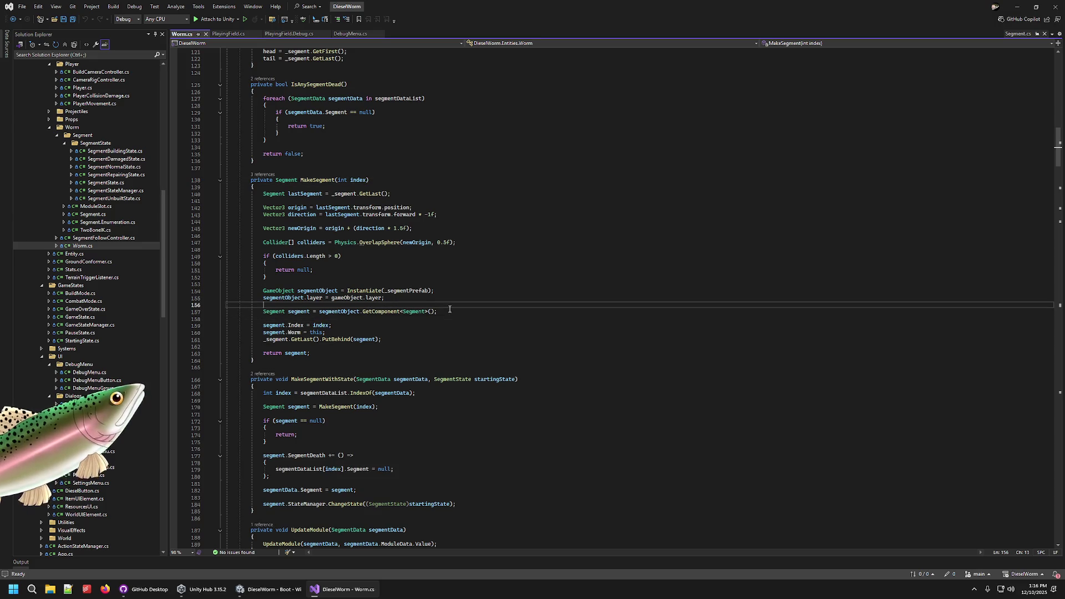
pyautogui.click(393, 336)
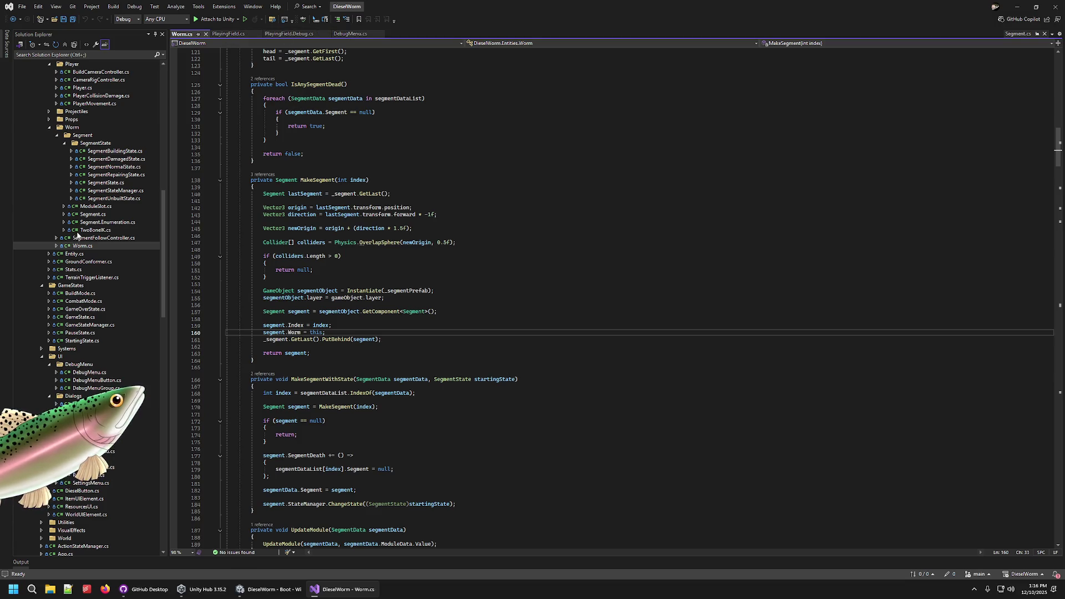
pyautogui.click(117, 175)
pyautogui.click(111, 183)
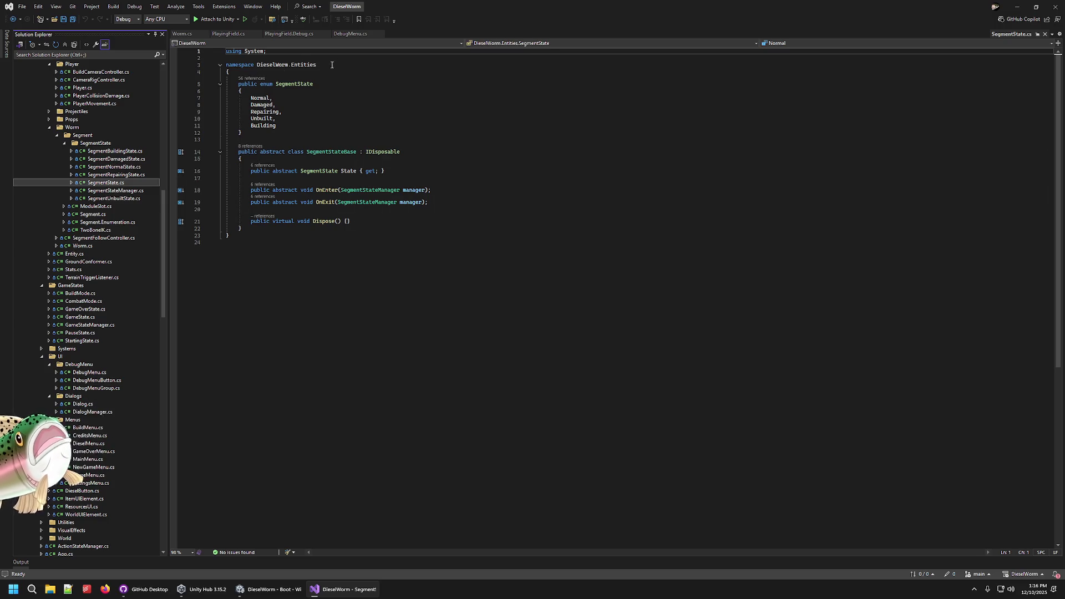
pyautogui.click(183, 34)
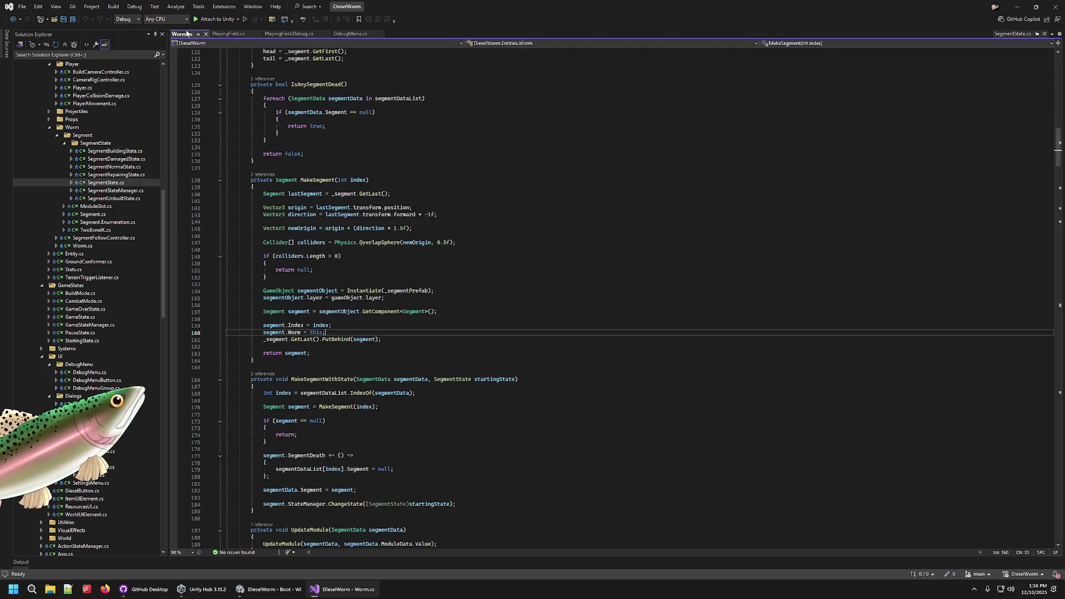
# - Trace MakeSegmentWithState from its AddSegment caller to its MakeSegment call and null check
pyautogui.scroll(-13, 320, 182)
pyautogui.scroll(3, 319, 178)
pyautogui.doubleClick(315, 173)
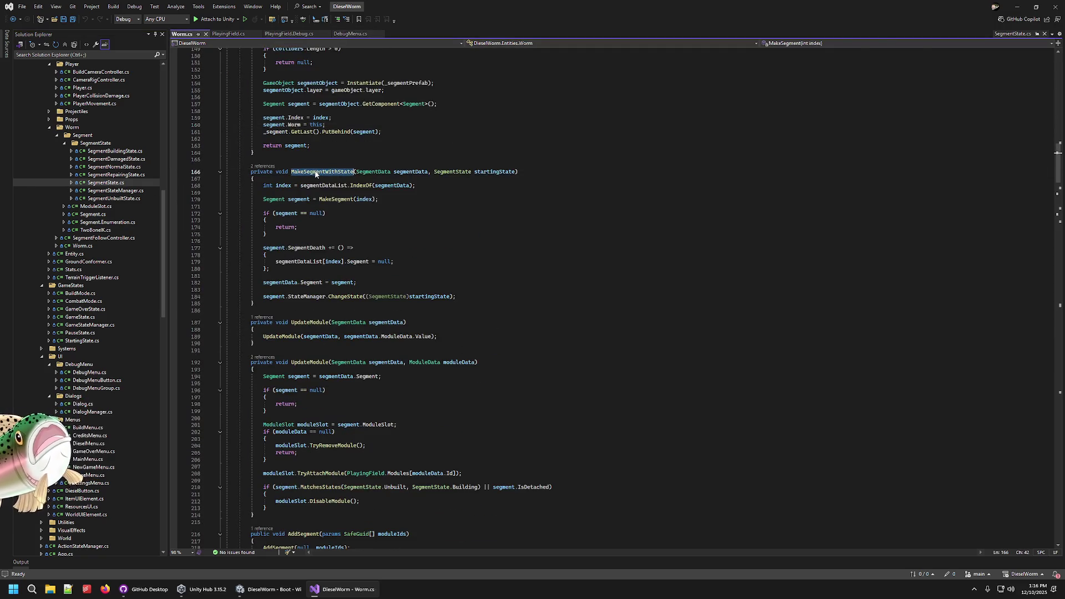
pyautogui.scroll(-20, 349, 361)
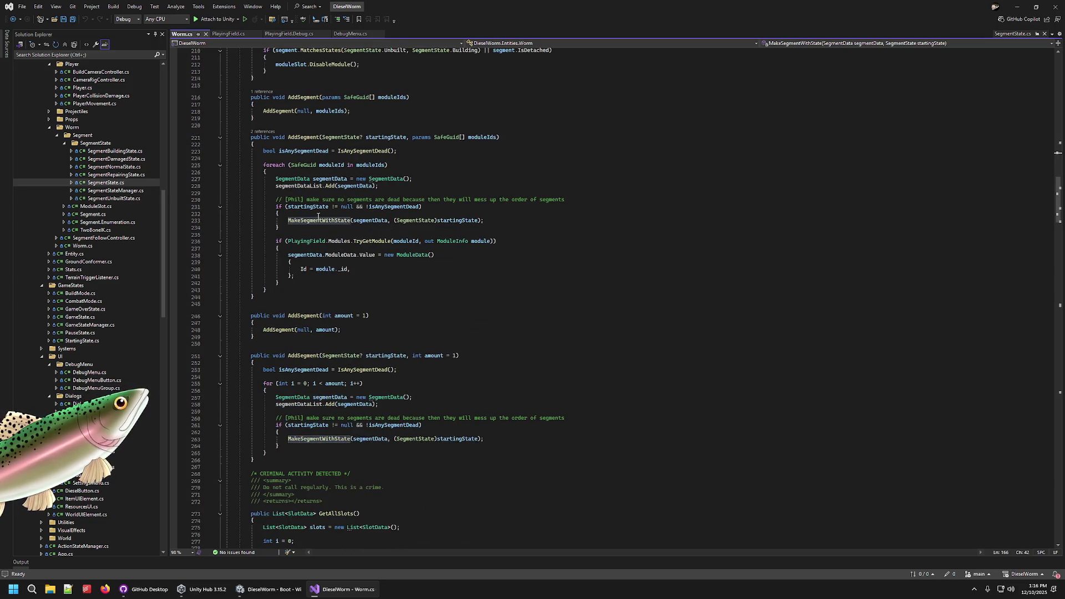
pyautogui.doubleClick(319, 221)
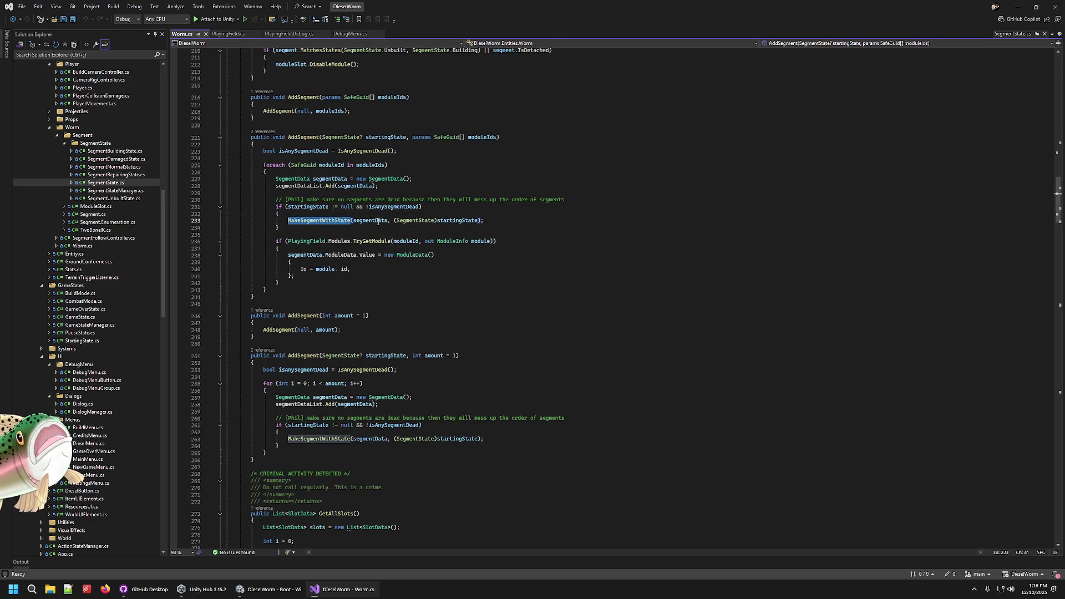
pyautogui.scroll(20, 379, 222)
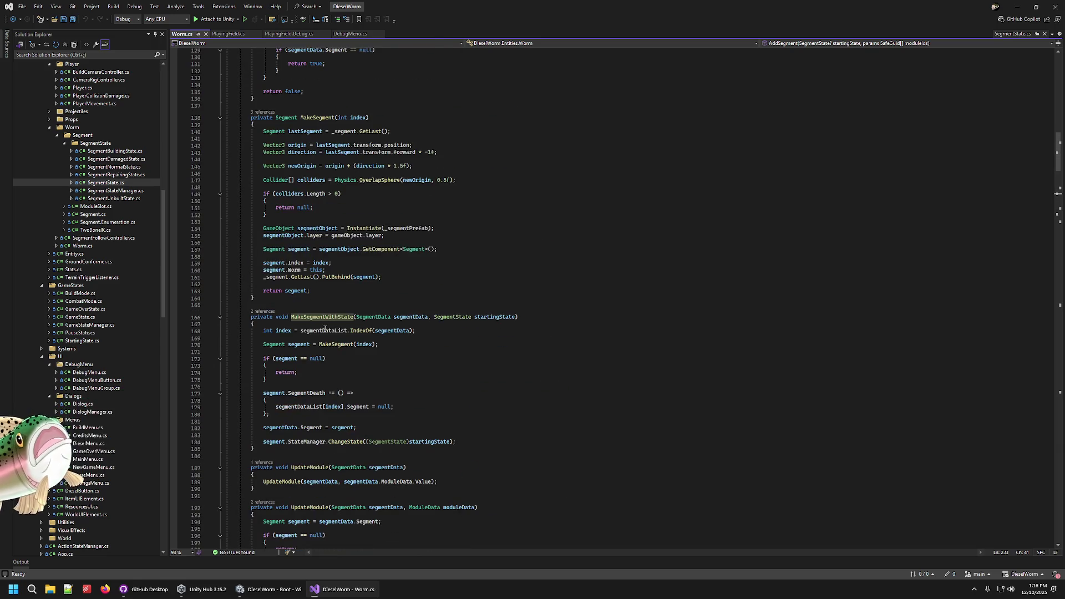
pyautogui.click(324, 330)
pyautogui.doubleClick(334, 345)
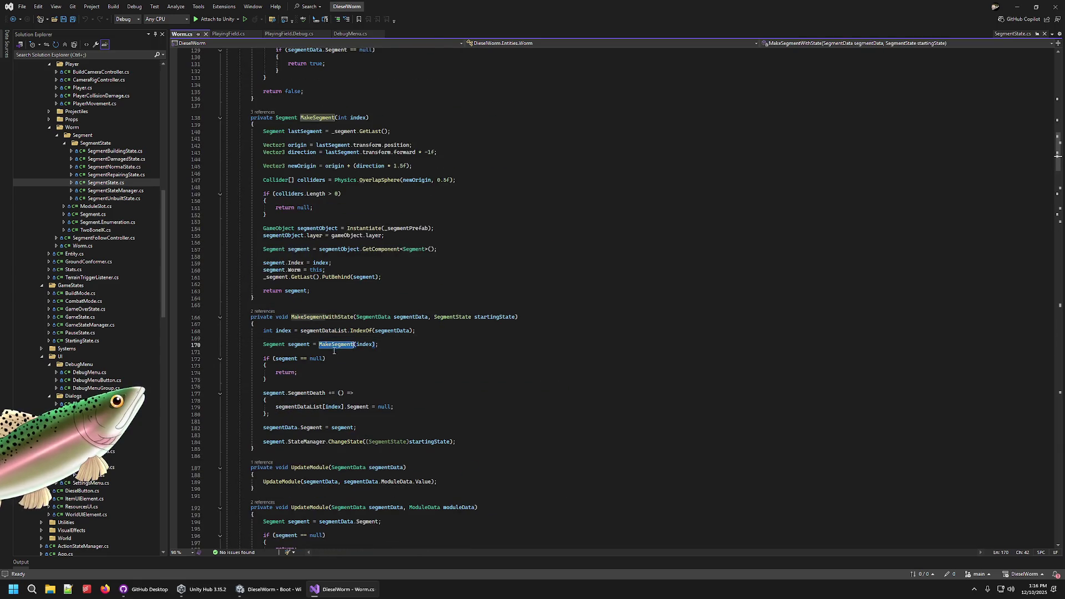
pyautogui.click(301, 359)
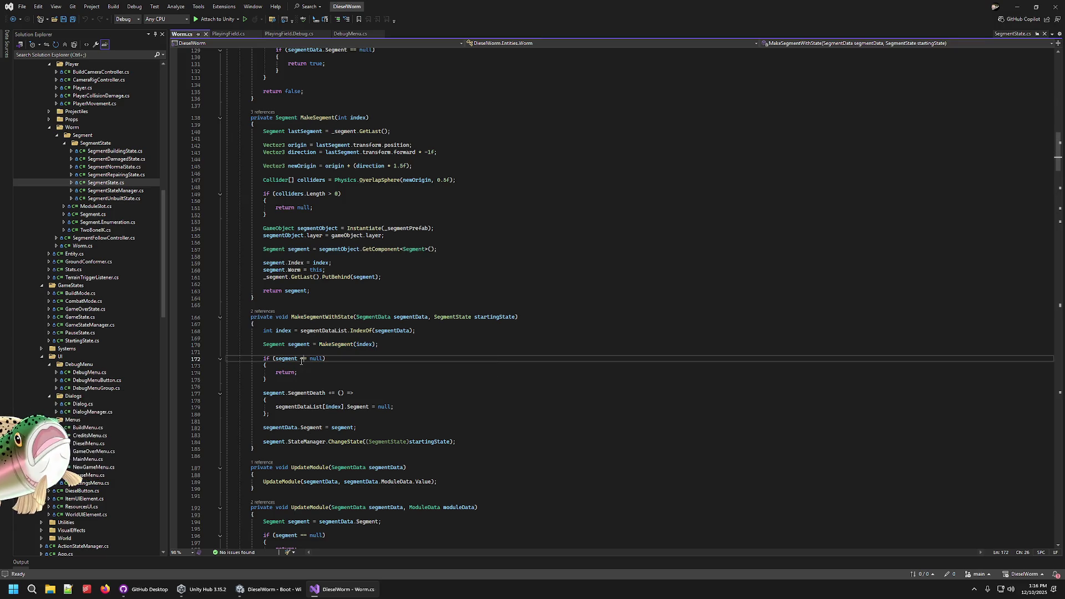
# - Examine the SegmentDeath event, the segment assignment on line 182 and the ChangeState call
pyautogui.doubleClick(309, 392)
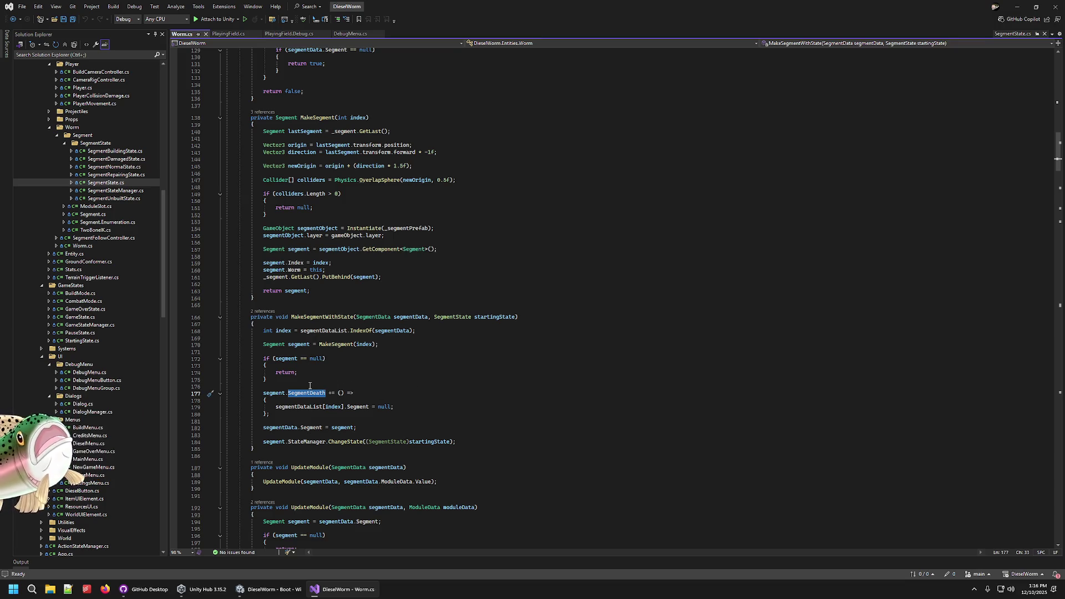
pyautogui.click(309, 386)
pyautogui.doubleClick(307, 393)
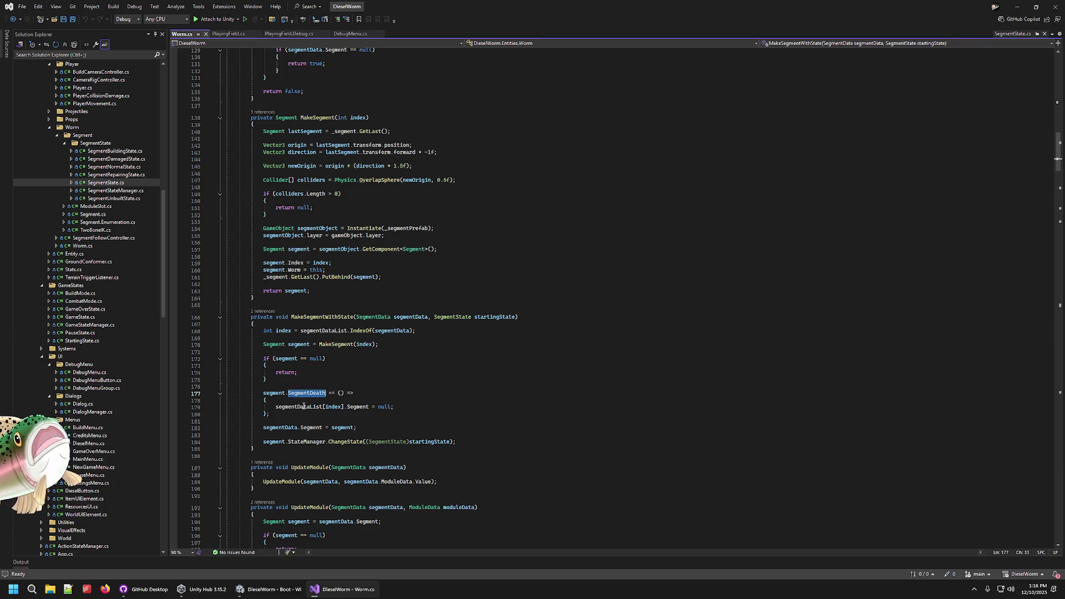
pyautogui.click(427, 401)
pyautogui.click(376, 421)
pyautogui.click(377, 427)
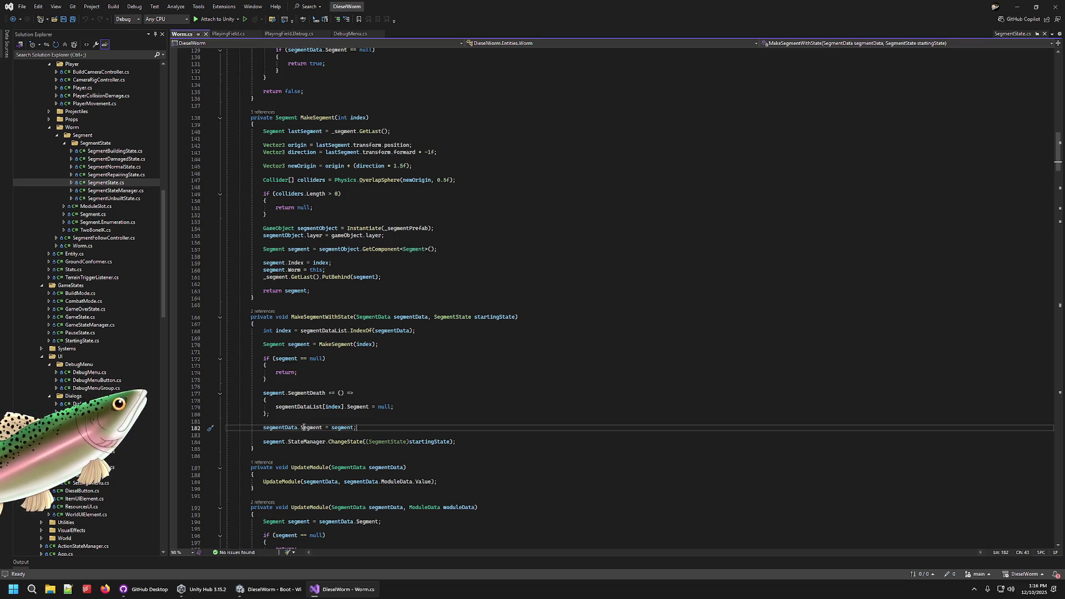
pyautogui.click(340, 443)
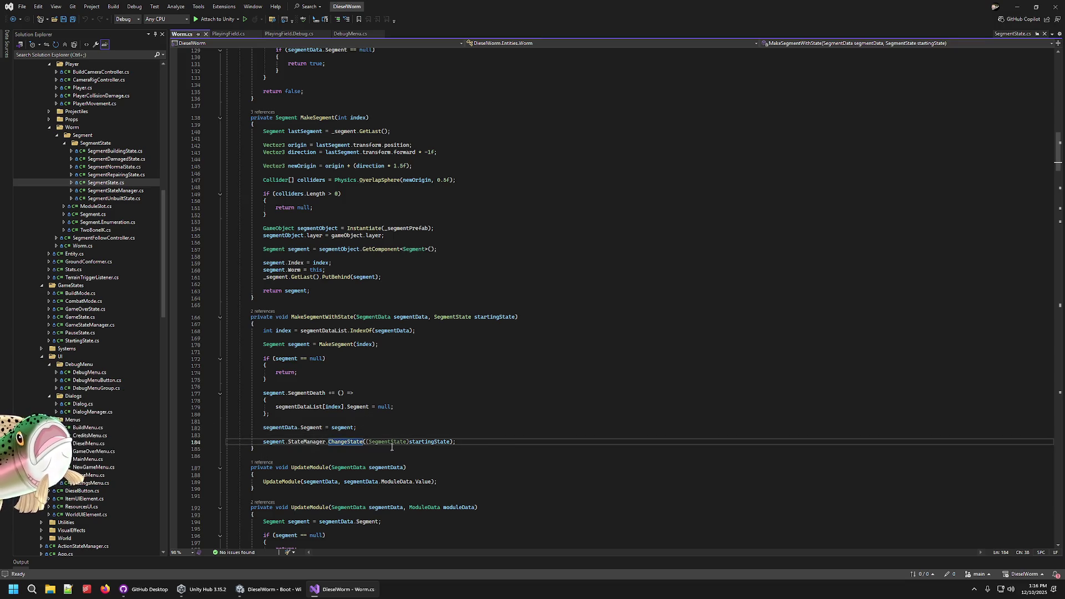
pyautogui.scroll(1, 290, 300)
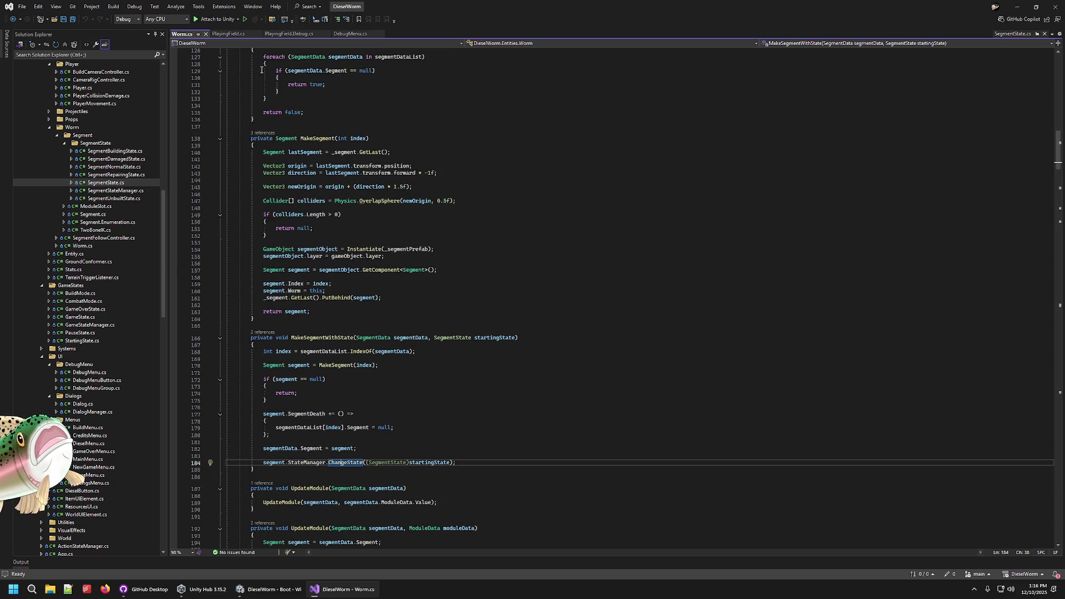
# - Open Segment.cs, highlight stateManager references, then open SegmentStateManager.cs
pyautogui.doubleClick(93, 214)
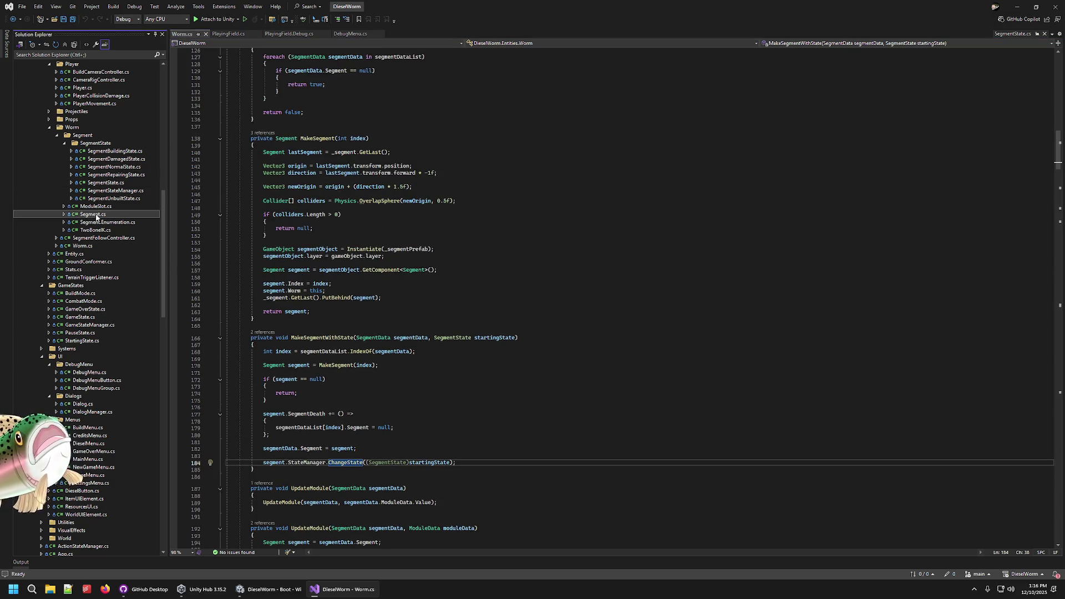
pyautogui.scroll(8, 316, 234)
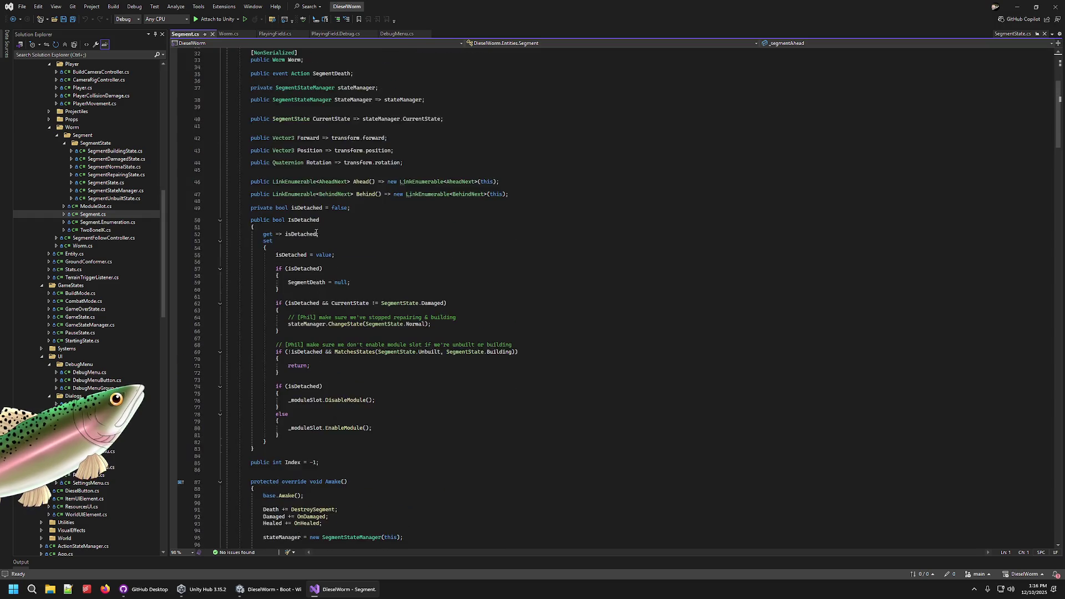
pyautogui.click(344, 234)
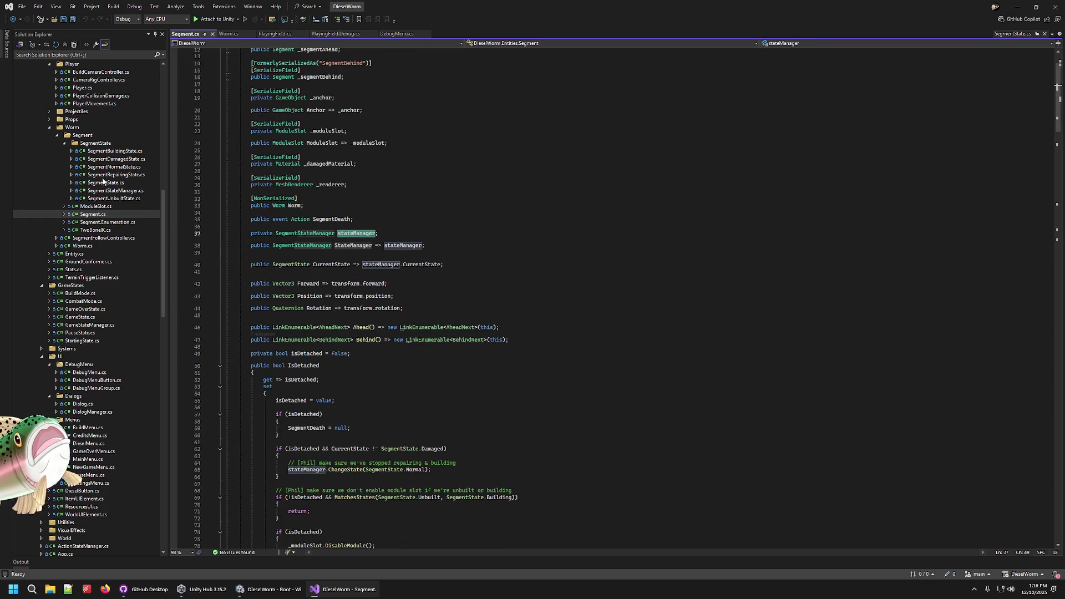
pyautogui.doubleClick(109, 190)
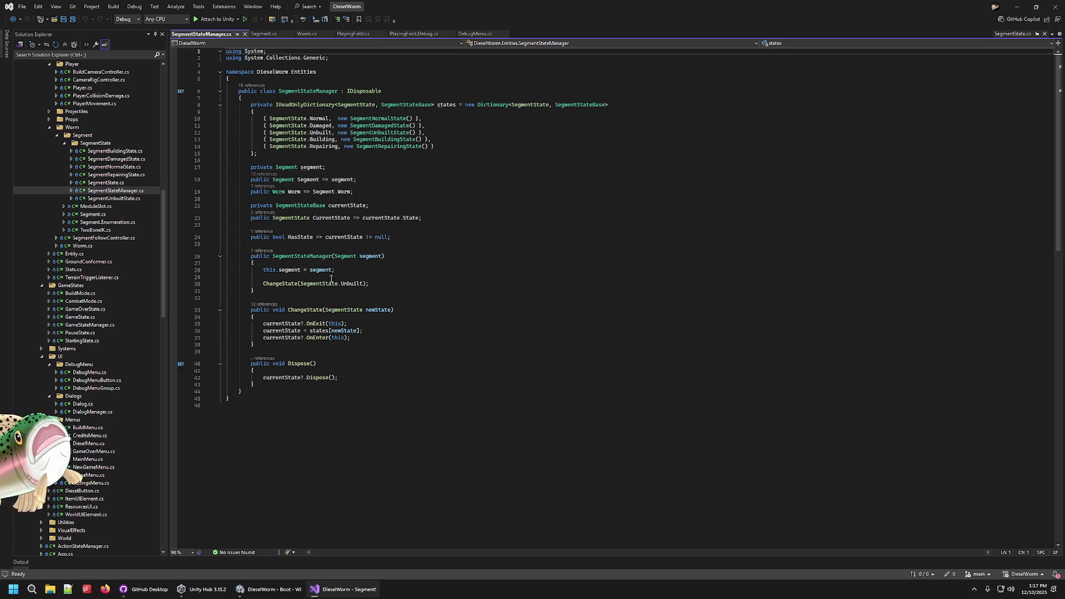
# - Study ChangeState's exit and OnEnter calls and the Normal state entry, then open SegmentNormalState.cs
pyautogui.moveTo(263, 324); pyautogui.dragTo(333, 323)
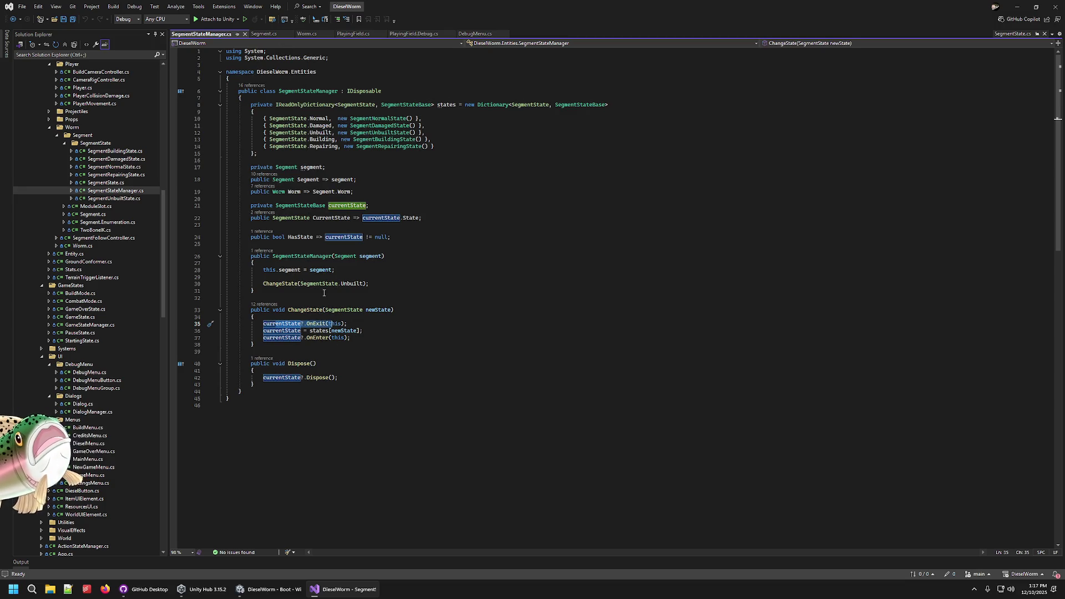
pyautogui.click(269, 331)
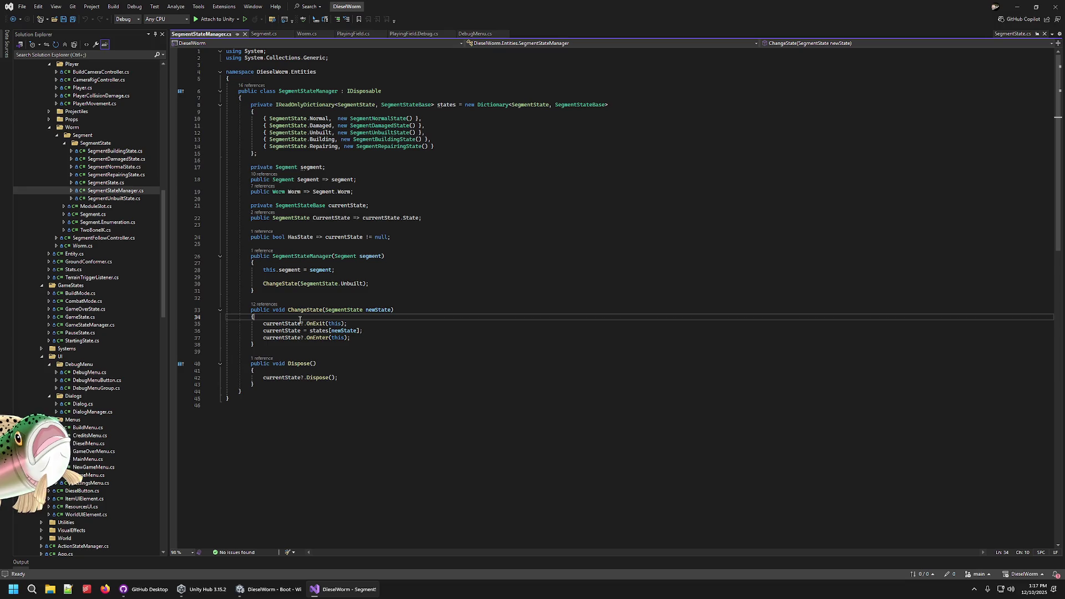
pyautogui.press('Down')
pyautogui.press('Right')
pyautogui.press('Right')
pyautogui.press('Right')
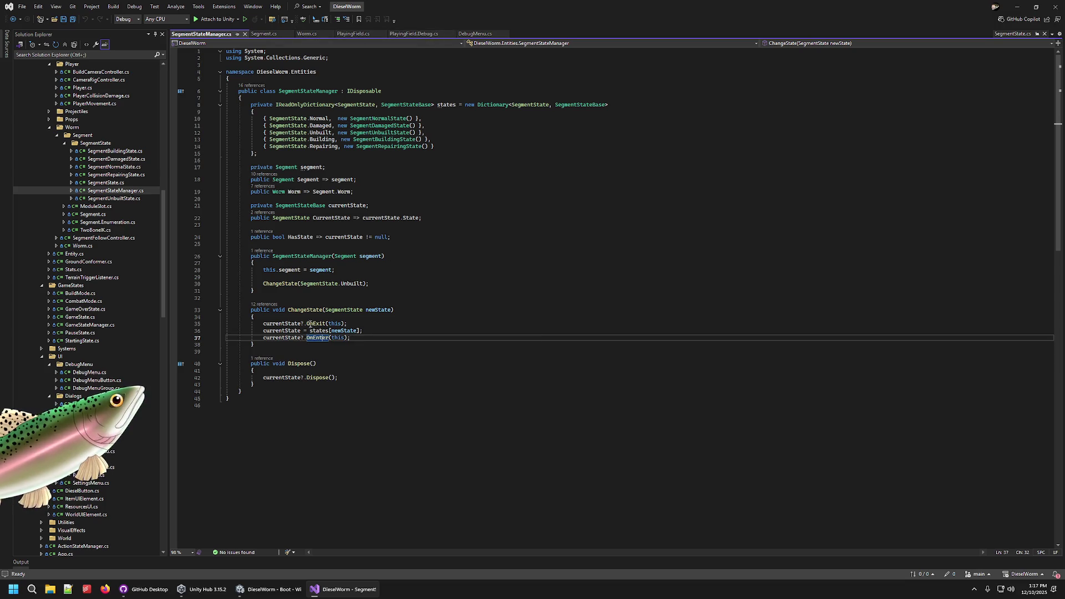
pyautogui.doubleClick(319, 118)
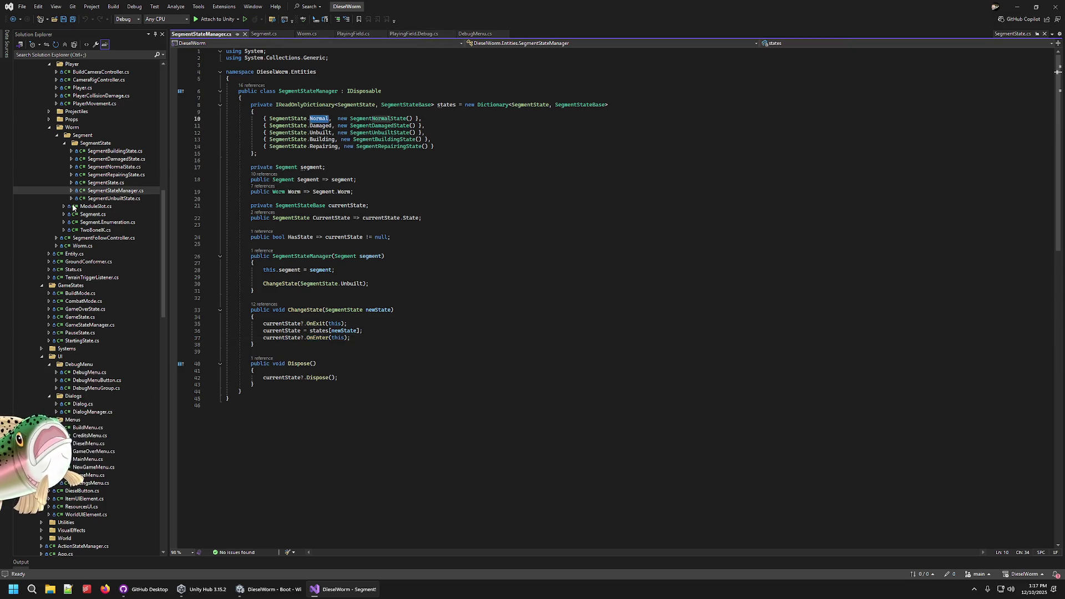
pyautogui.doubleClick(117, 167)
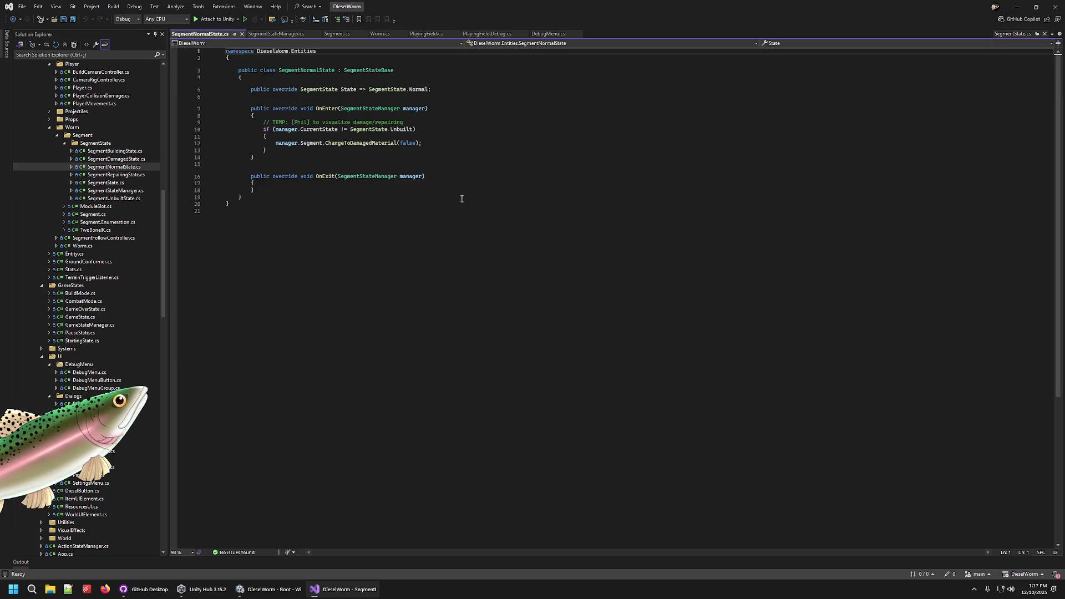
# - Examine SegmentNormalState's OnEnter, including the Unbuilt check and temporary damage-visualising block
pyautogui.click(306, 115)
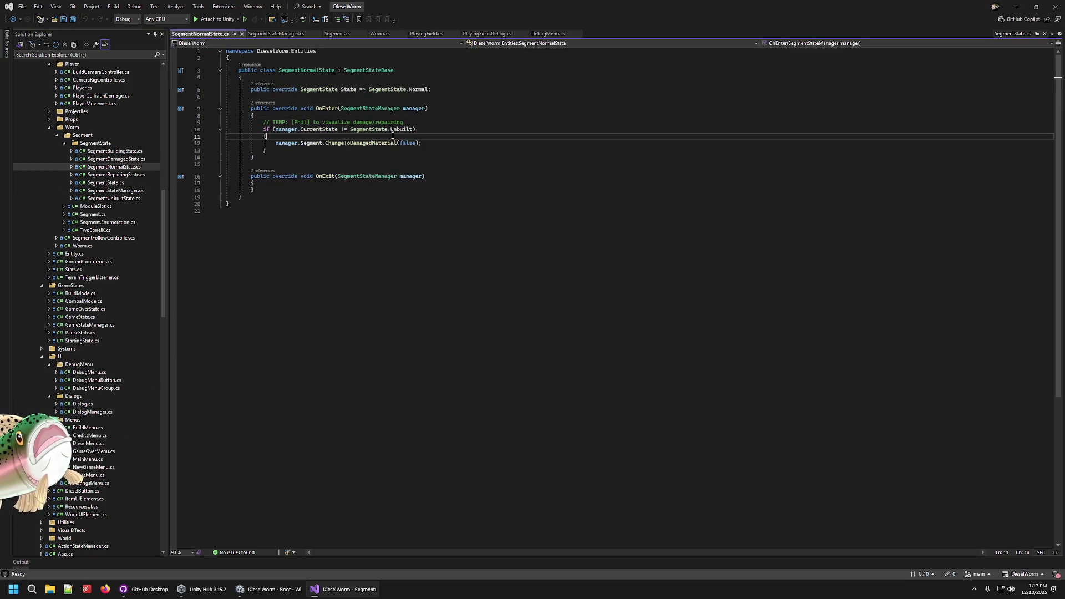
pyautogui.click(397, 129)
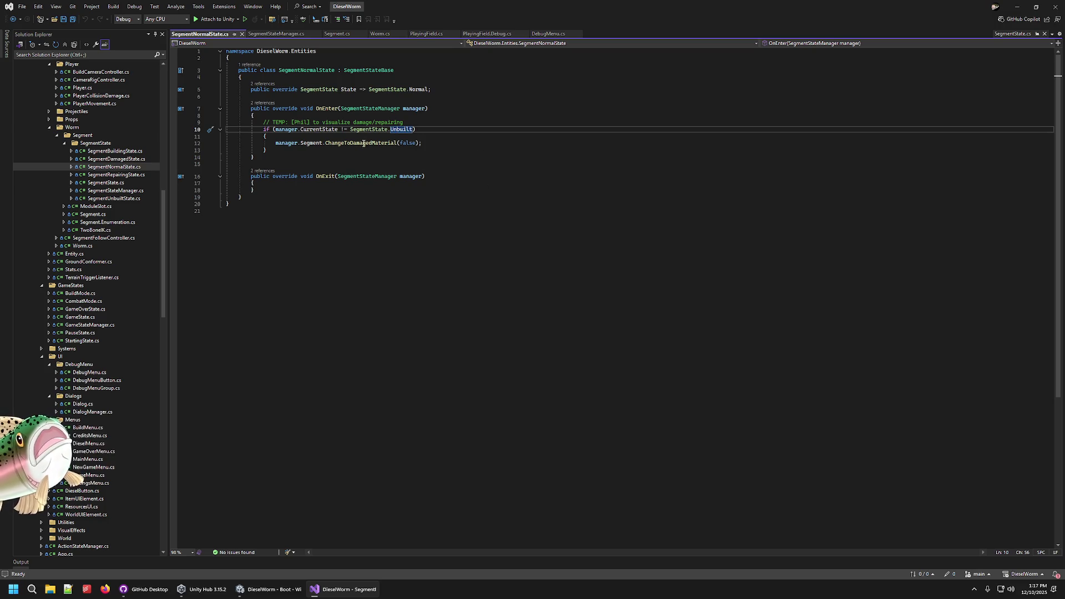
pyautogui.click(404, 129)
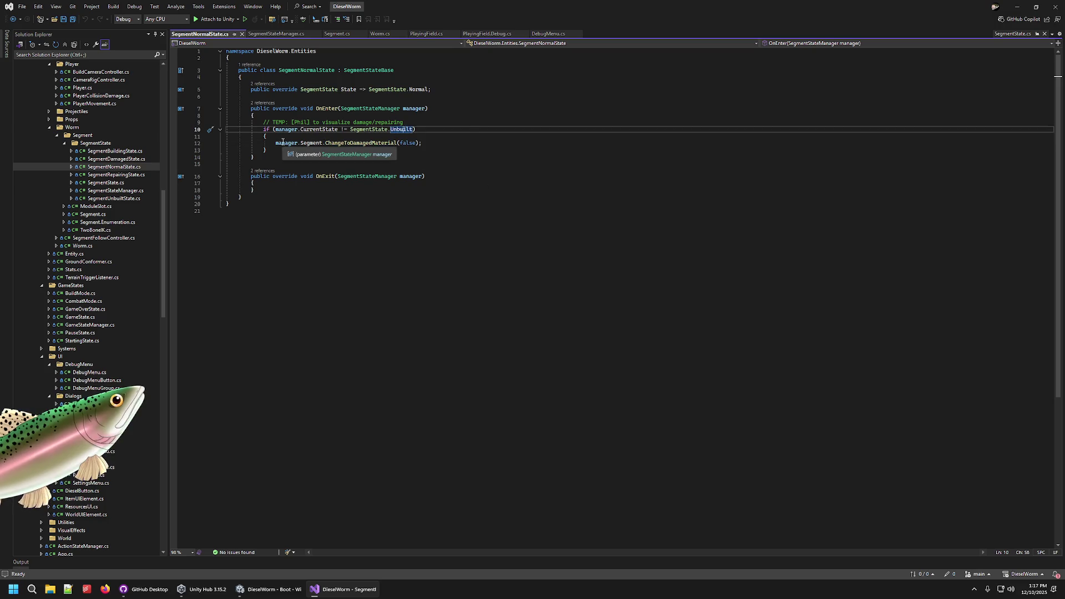
pyautogui.moveTo(267, 150); pyautogui.dragTo(265, 123)
pyautogui.click(326, 110)
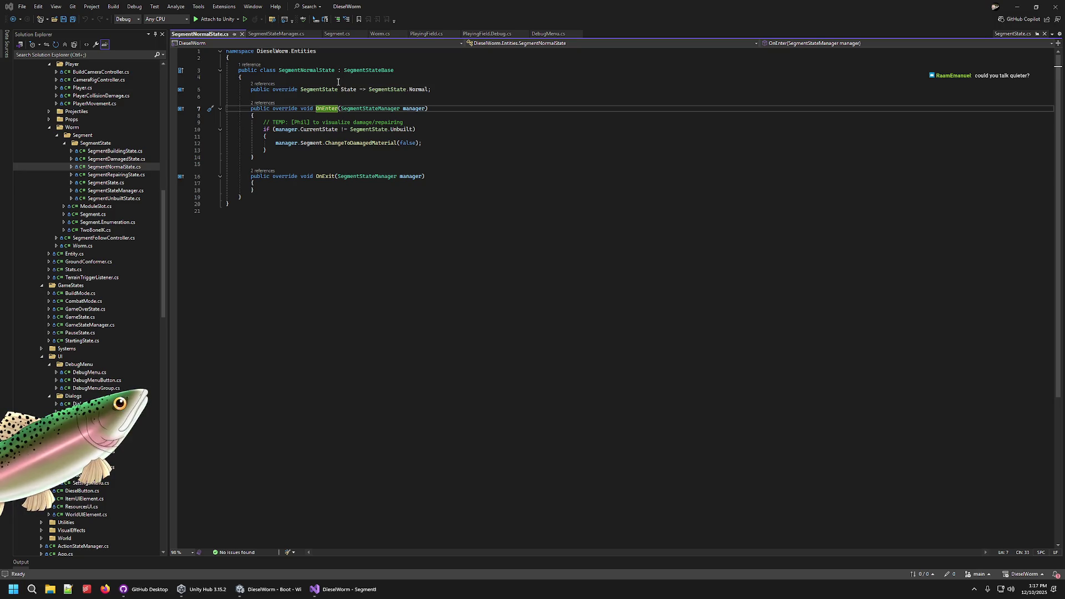
# - Briefly switch to Unity and back, then open Segment.cs from Solution Explorer
pyautogui.click(283, 590)
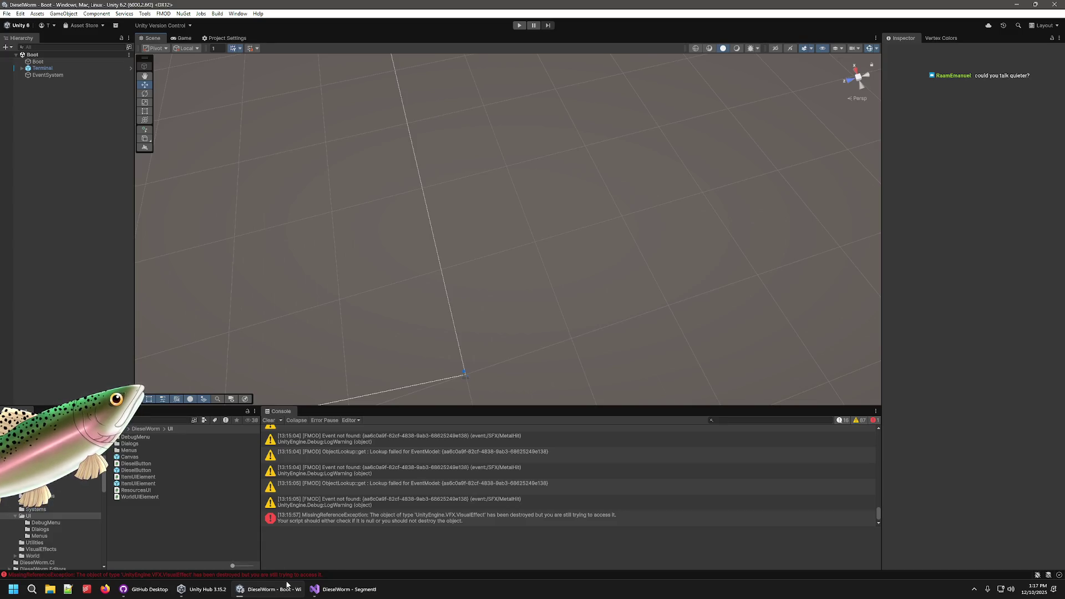
pyautogui.click(341, 590)
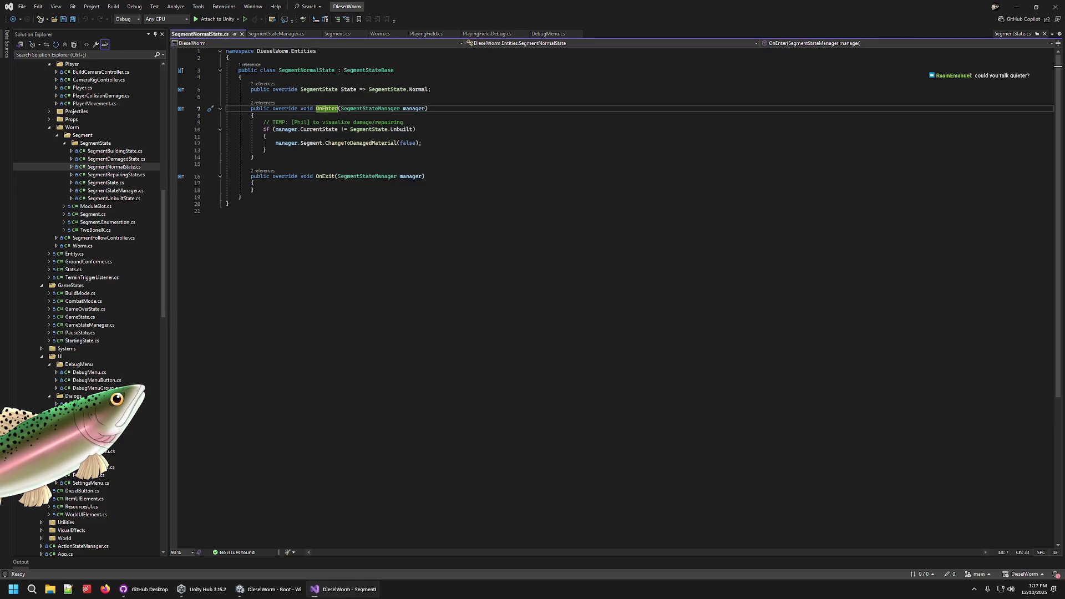
pyautogui.click(92, 223)
pyautogui.click(92, 215)
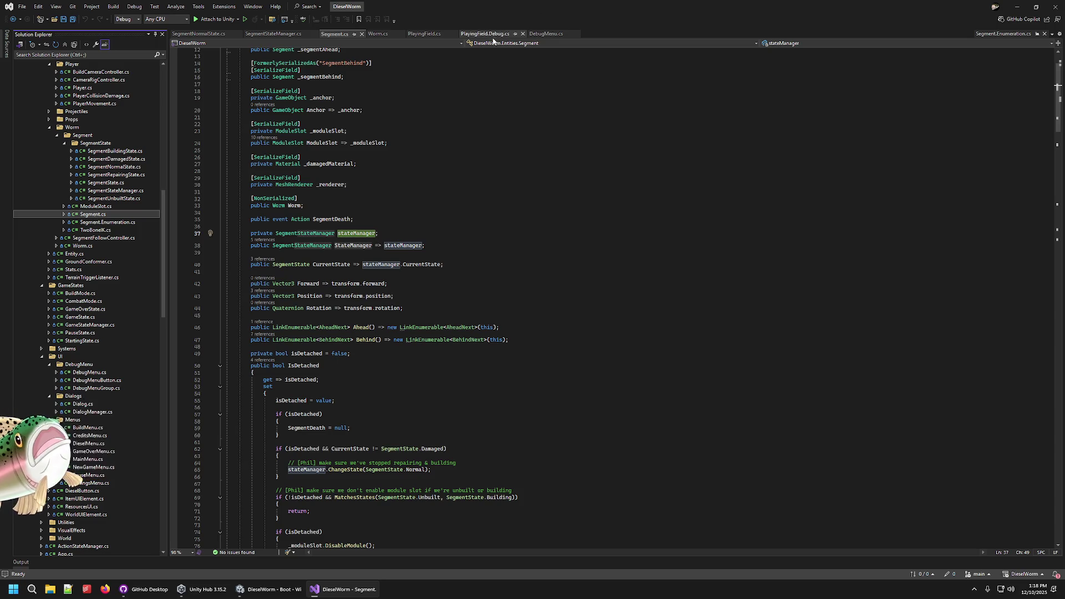
# - Inspect the AddSegment call in PlayingField.Debug.cs, then enter Unity play mode with Ctrl+P
pyautogui.click(484, 34)
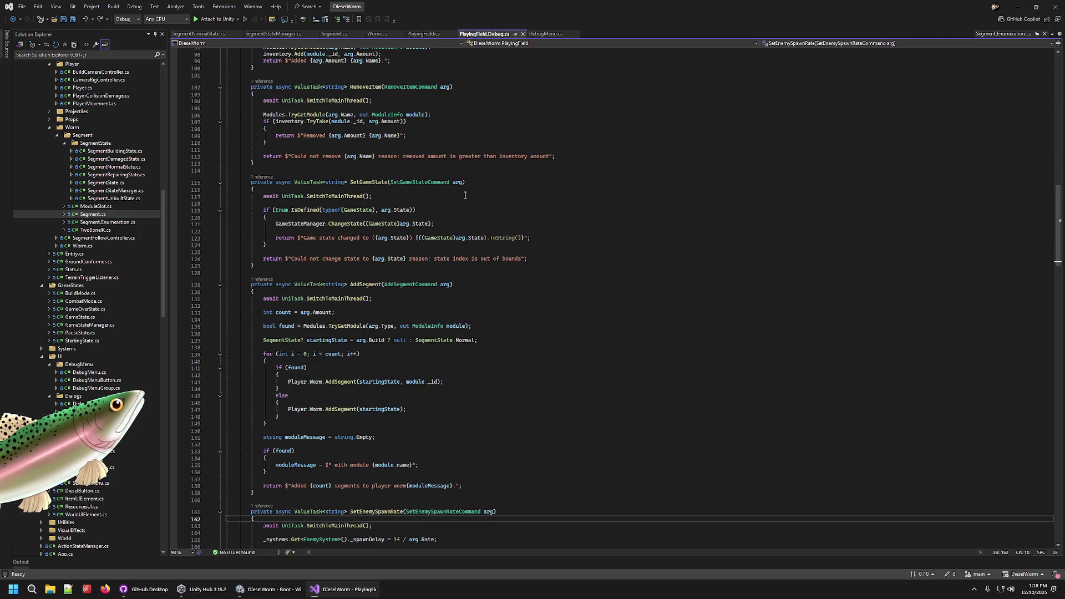
pyautogui.scroll(-5, 387, 265)
pyautogui.doubleClick(282, 292)
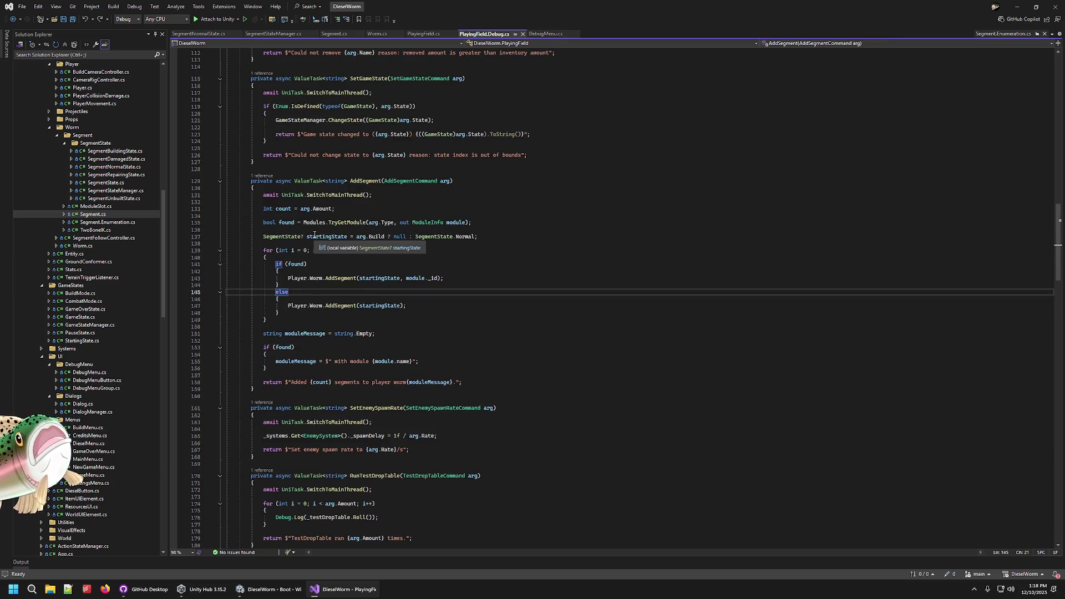
pyautogui.doubleClick(339, 280)
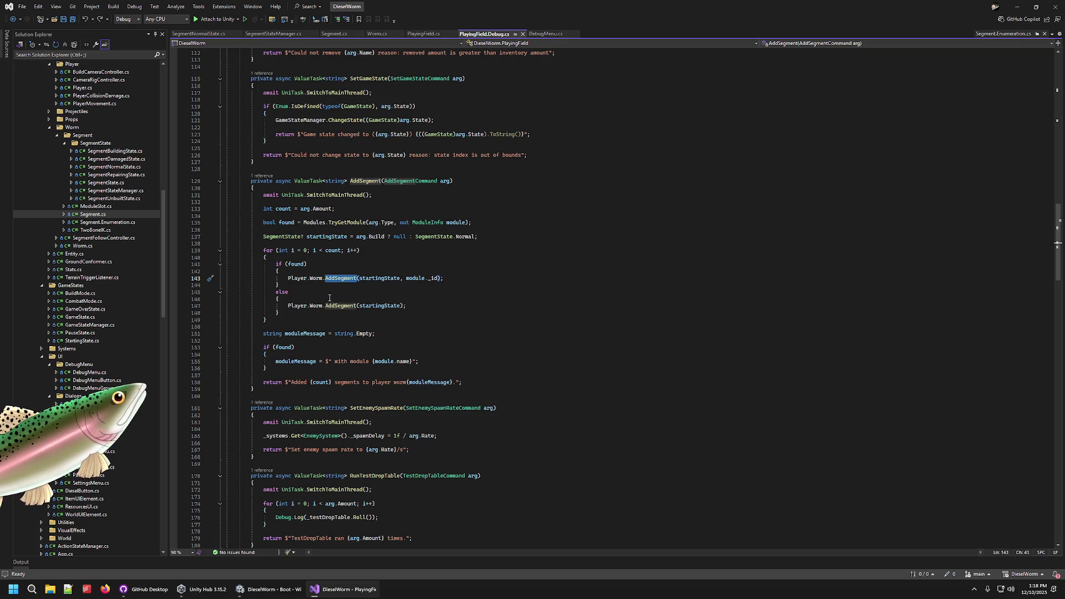
pyautogui.hotkey('alt', 'Tab')
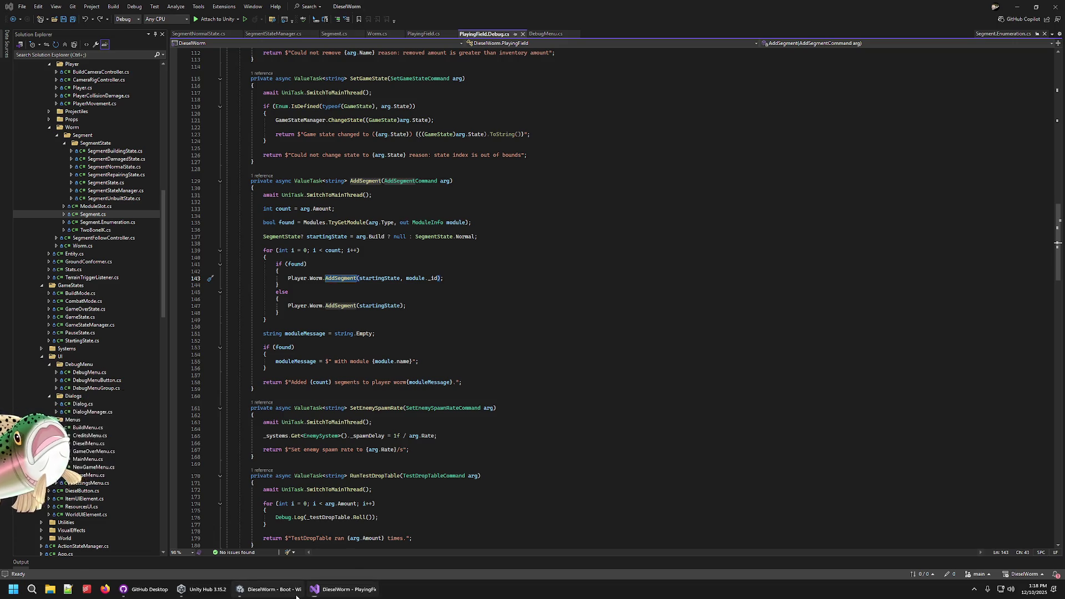
pyautogui.hotkey('ctrl', 'p')
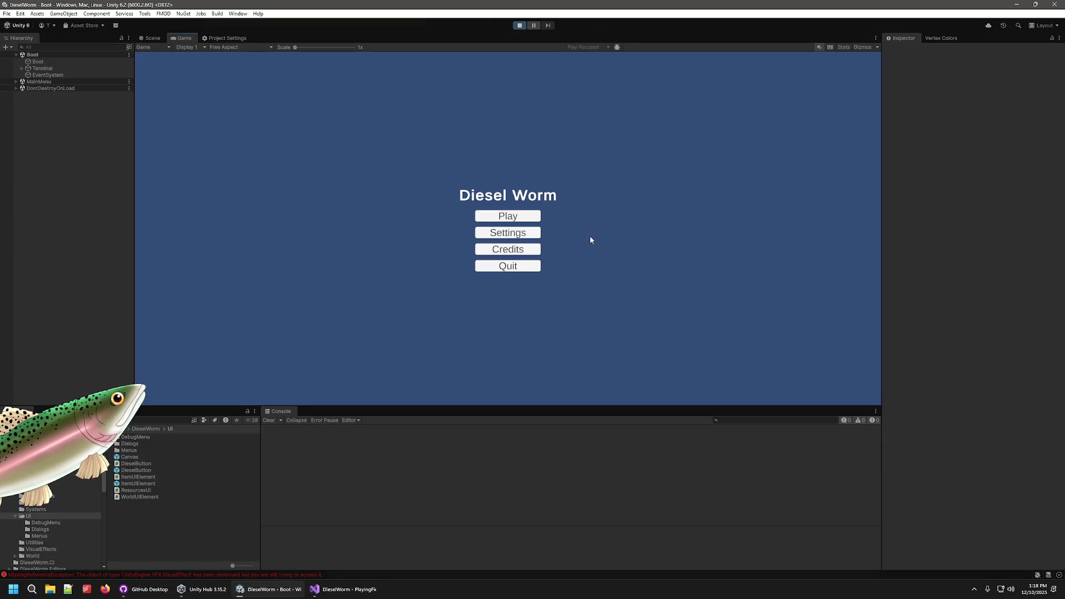
# - Start a new game, add three worm segments and scrap via the Debug Menu, then stop playing
pyautogui.click(524, 217)
pyautogui.click(518, 231)
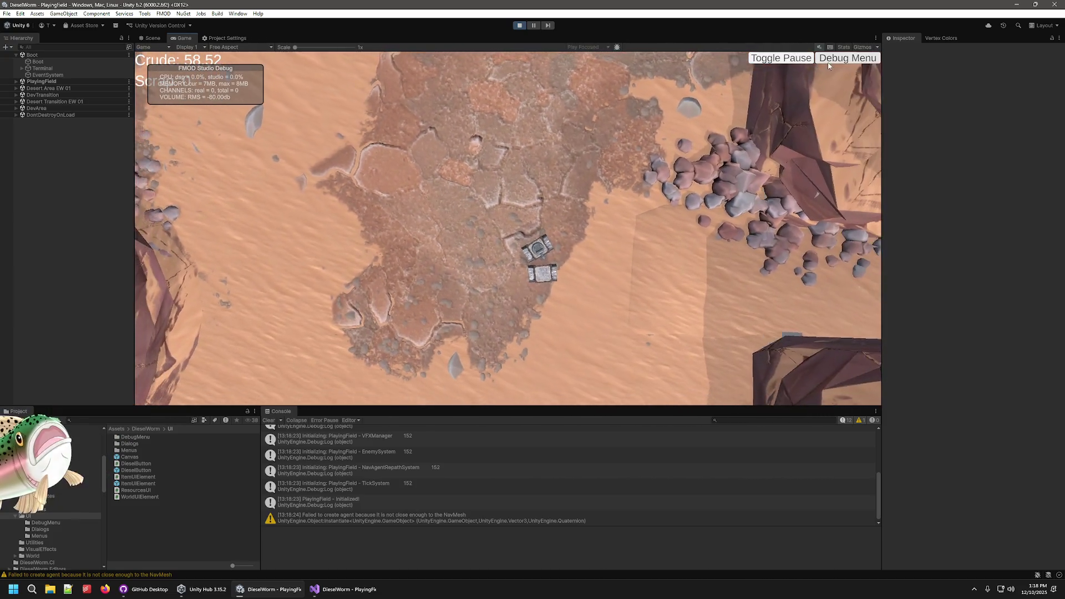
pyautogui.click(848, 58)
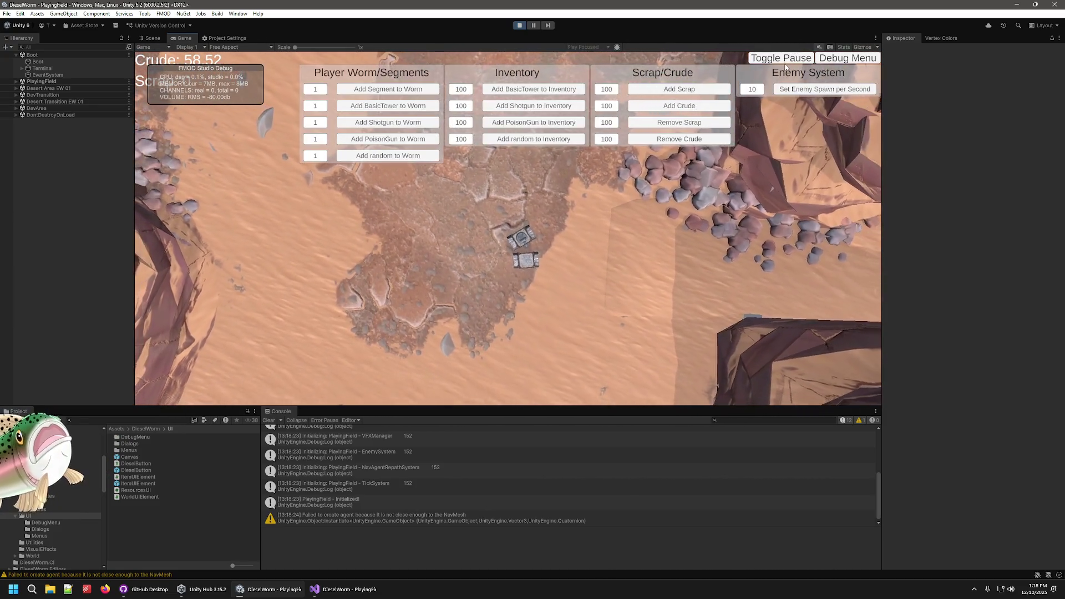
pyautogui.click(375, 88)
pyautogui.click(375, 89)
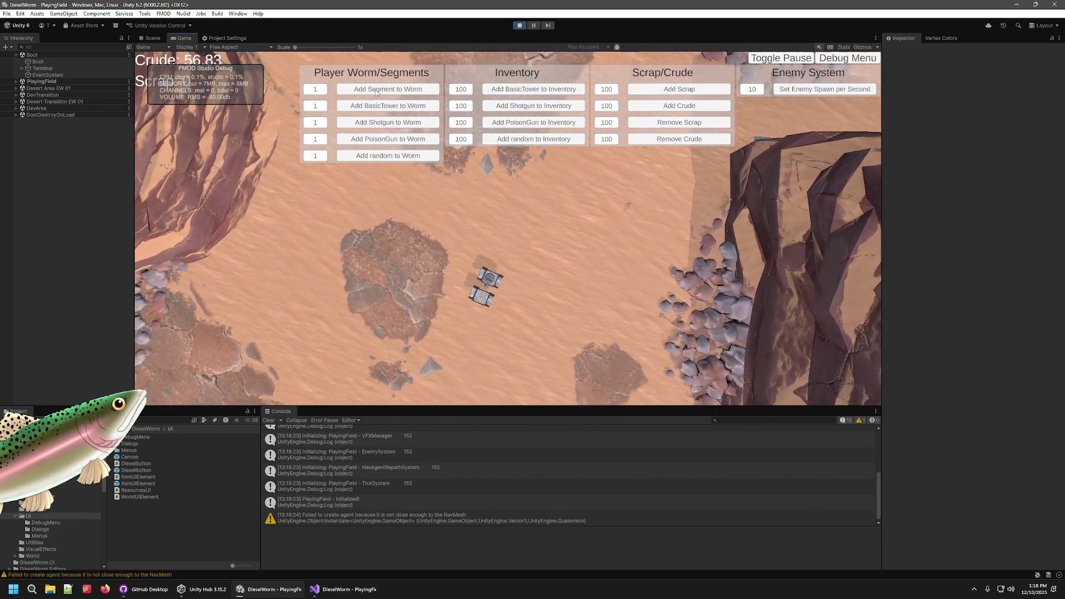
pyautogui.click(374, 89)
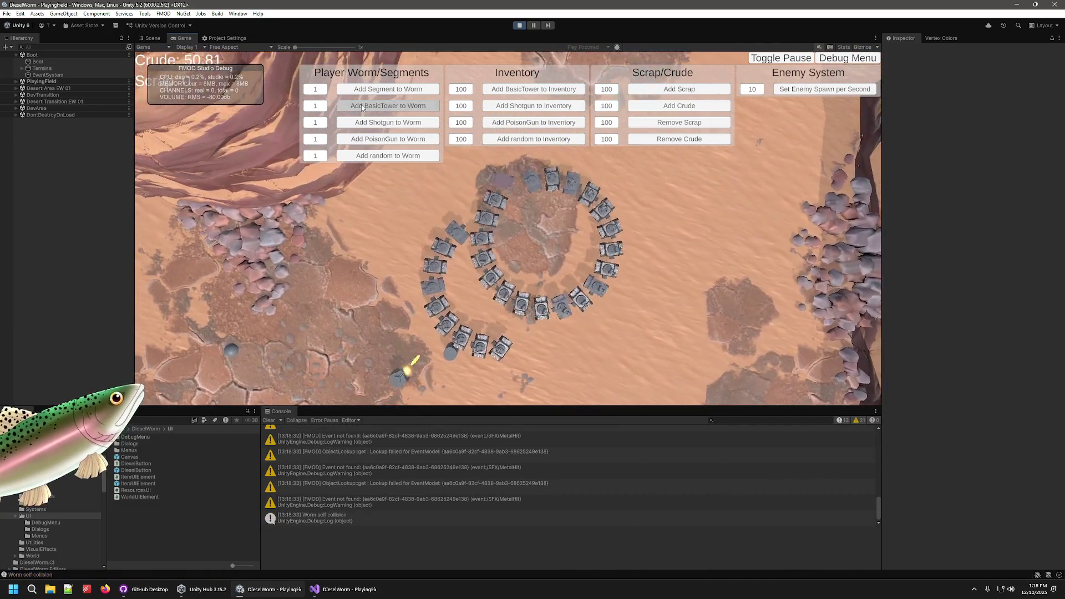
pyautogui.click(674, 93)
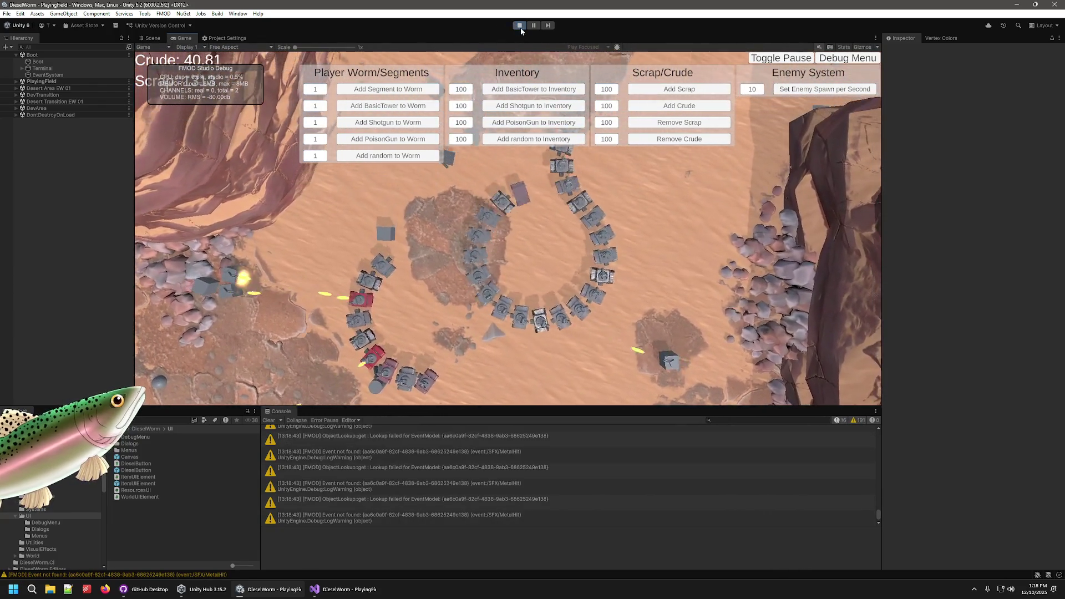
pyautogui.click(520, 25)
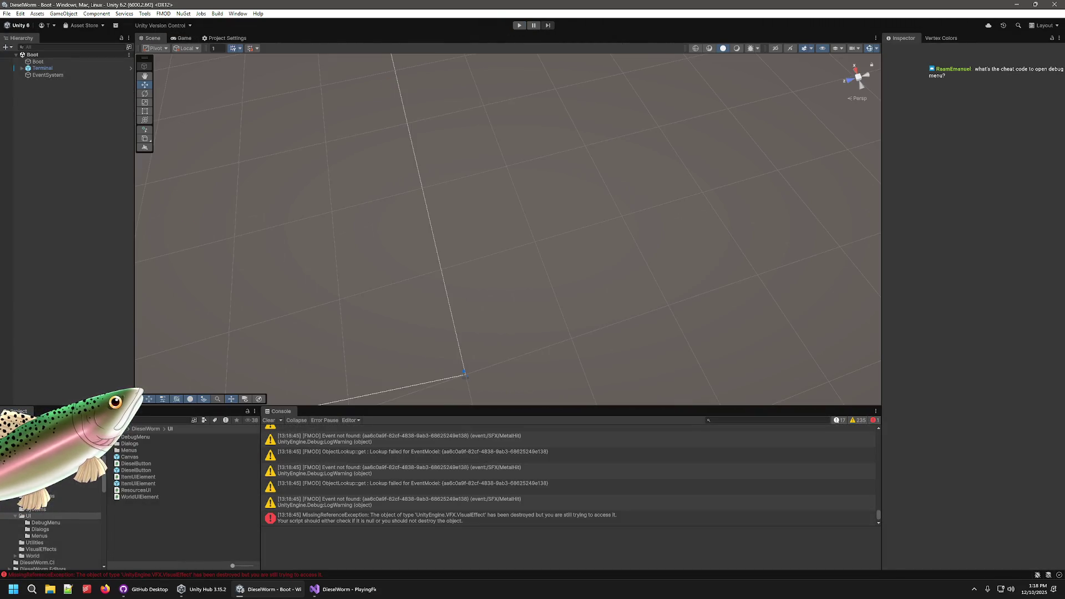
# - Enter play mode and start a new game on the playing field
pyautogui.click(519, 25)
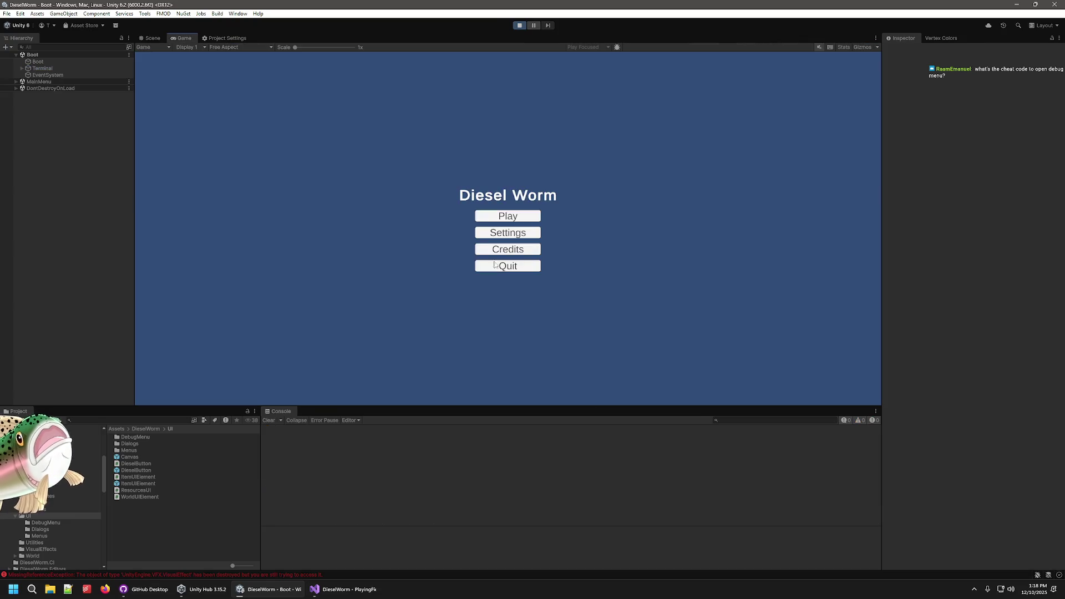
pyautogui.click(522, 217)
pyautogui.click(517, 232)
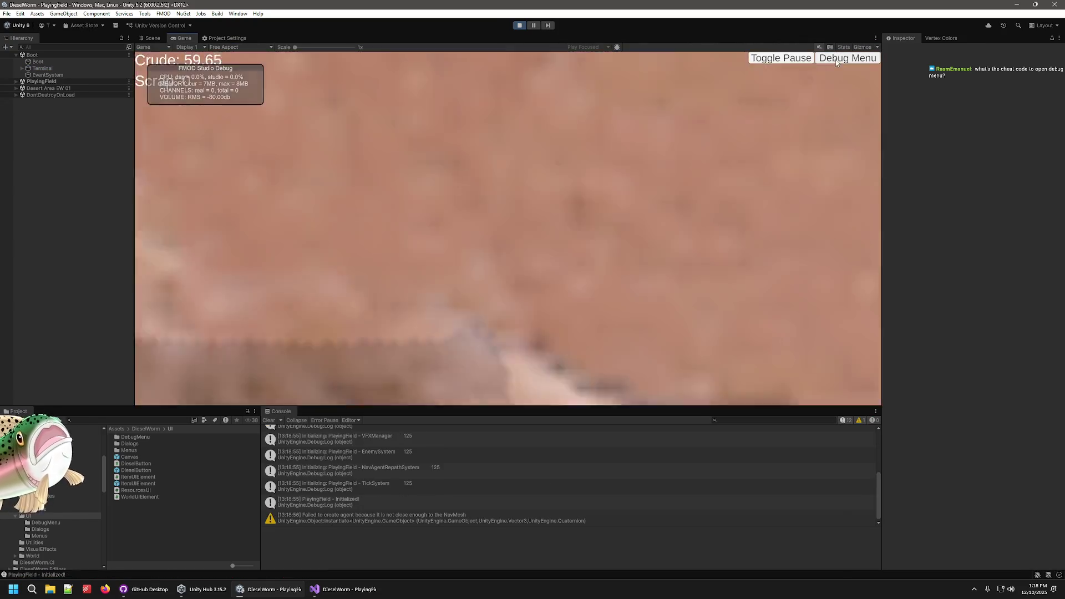
# - Add 50 random worm segments from the debug menu, then stop play and return to Visual Studio
pyautogui.click(836, 58)
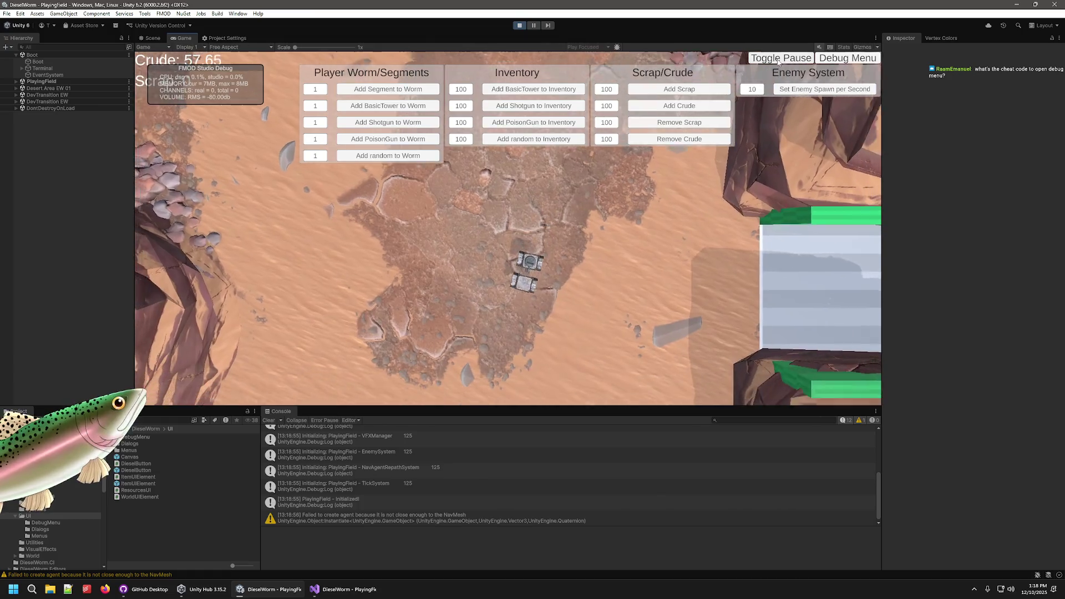
pyautogui.click(317, 156)
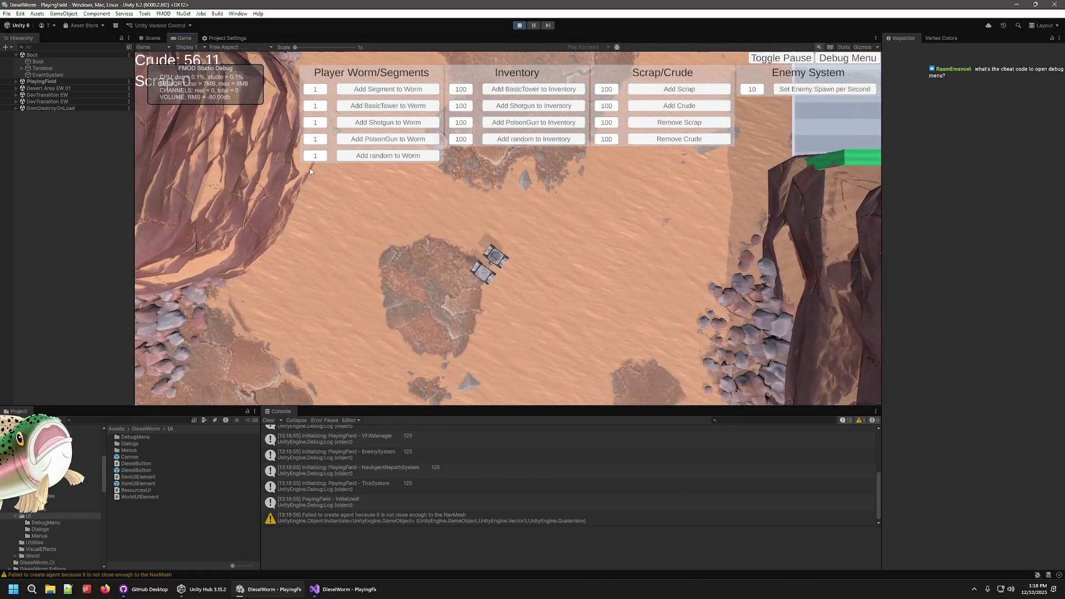
pyautogui.write('50')
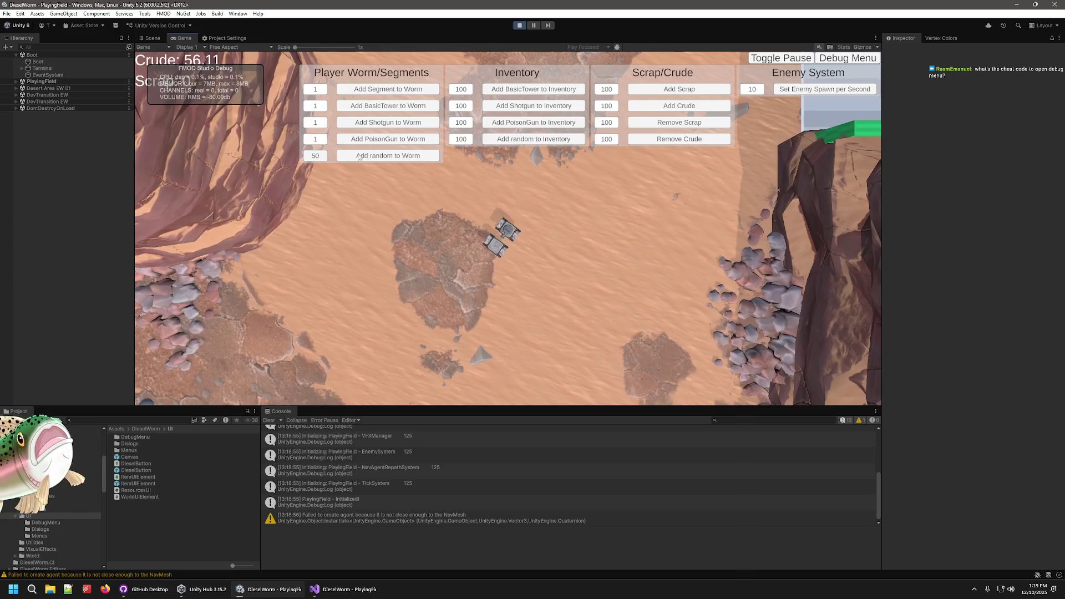
pyautogui.click(341, 156)
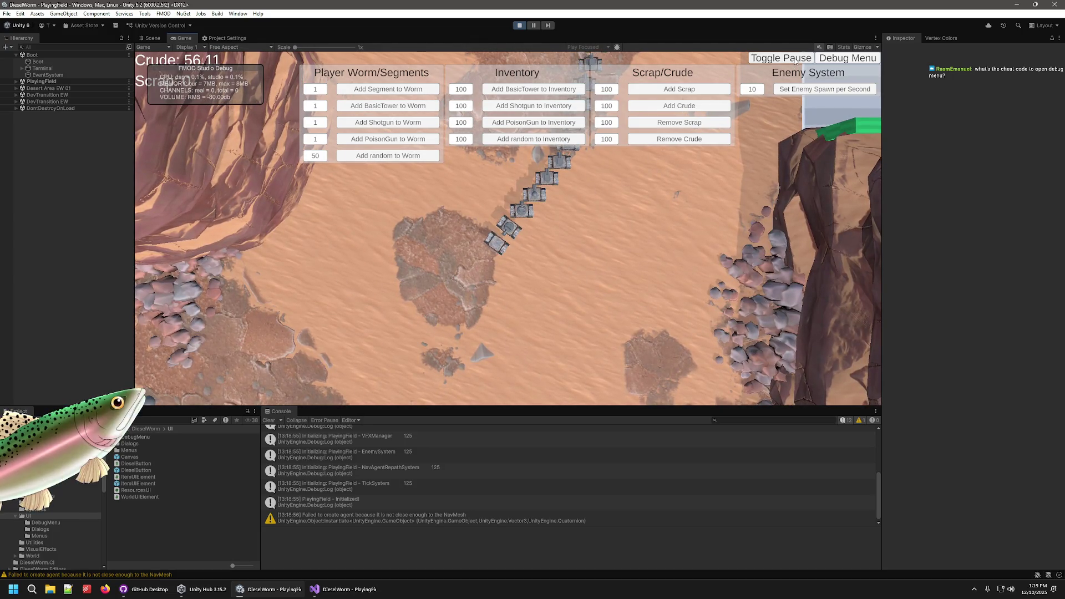
pyautogui.click(848, 58)
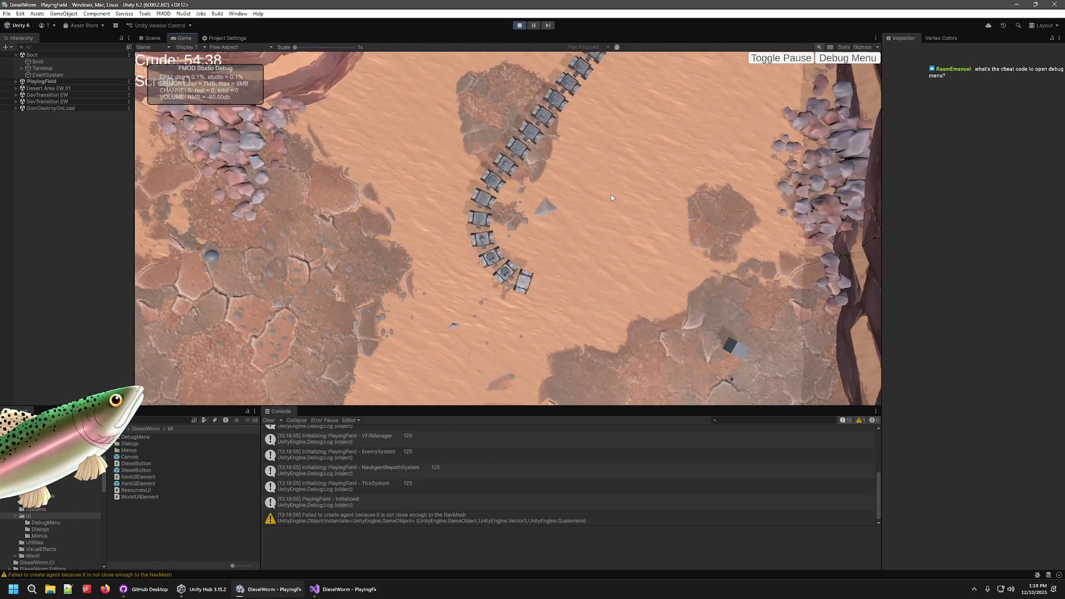
pyautogui.click(524, 27)
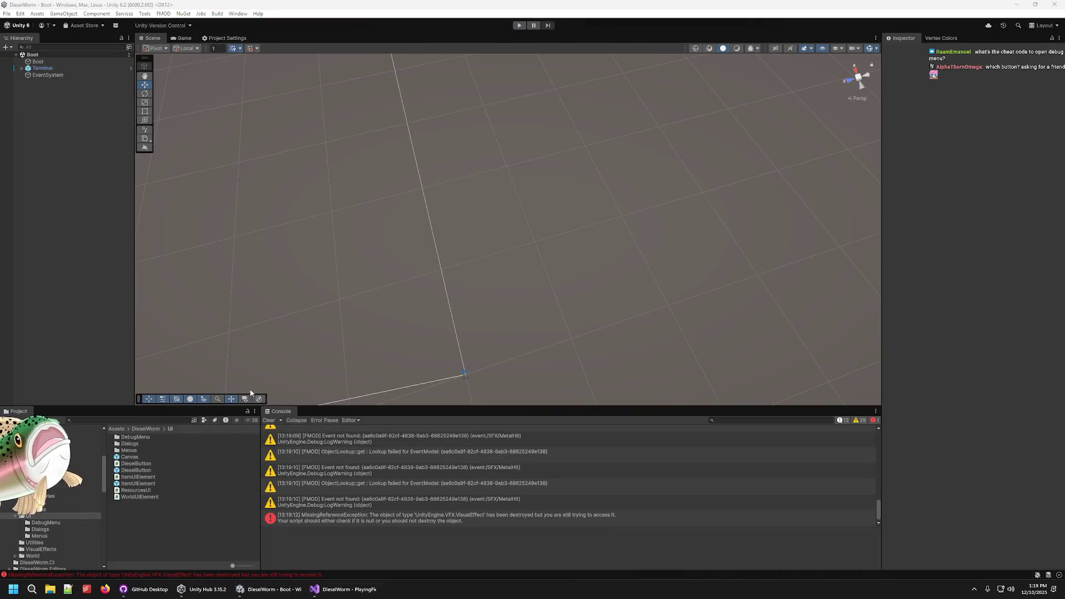
pyautogui.hotkey('alt', 'Tab')
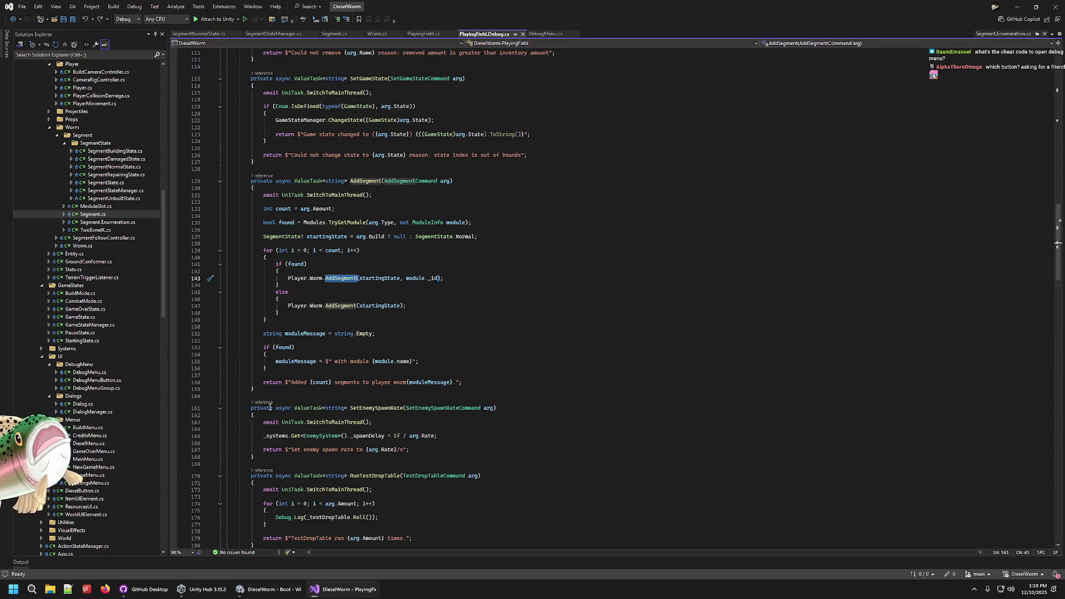
pyautogui.click(270, 590)
pyautogui.hotkey('alt', 'Tab')
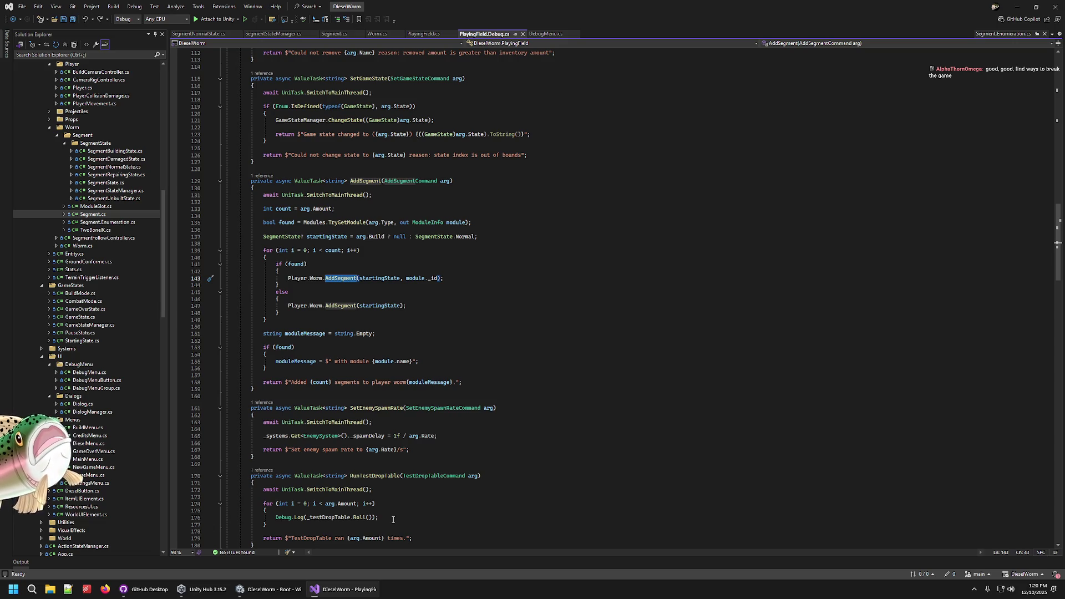
pyautogui.click(476, 264)
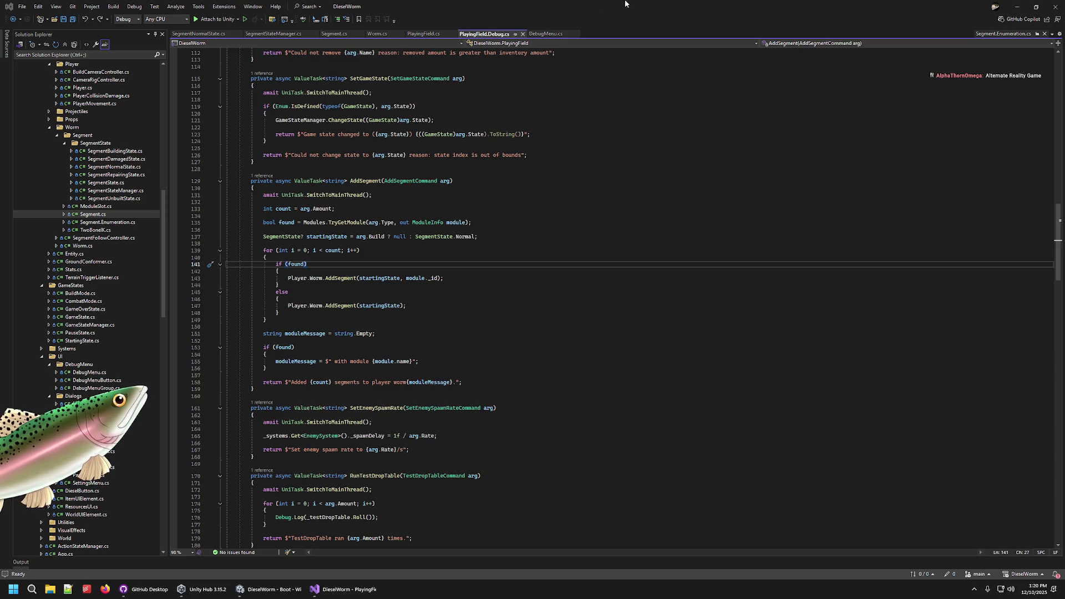
pyautogui.hotkey('alt', 'Tab')
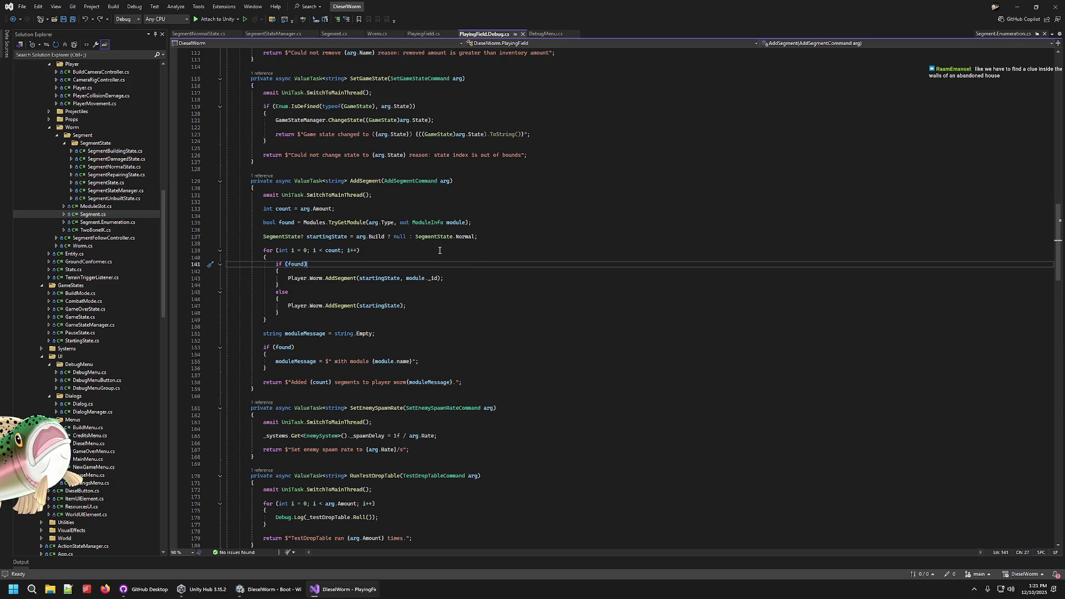
pyautogui.click(356, 278)
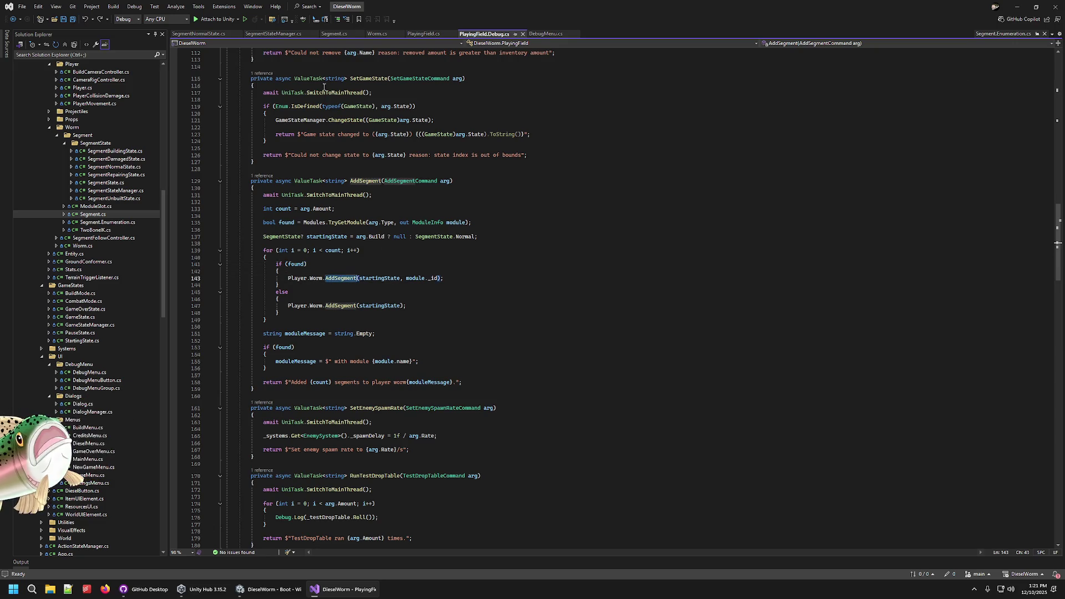
# - Flip through the state script tabs to Segment.cs and scroll down through it
pyautogui.click(278, 34)
pyautogui.click(212, 35)
pyautogui.click(340, 35)
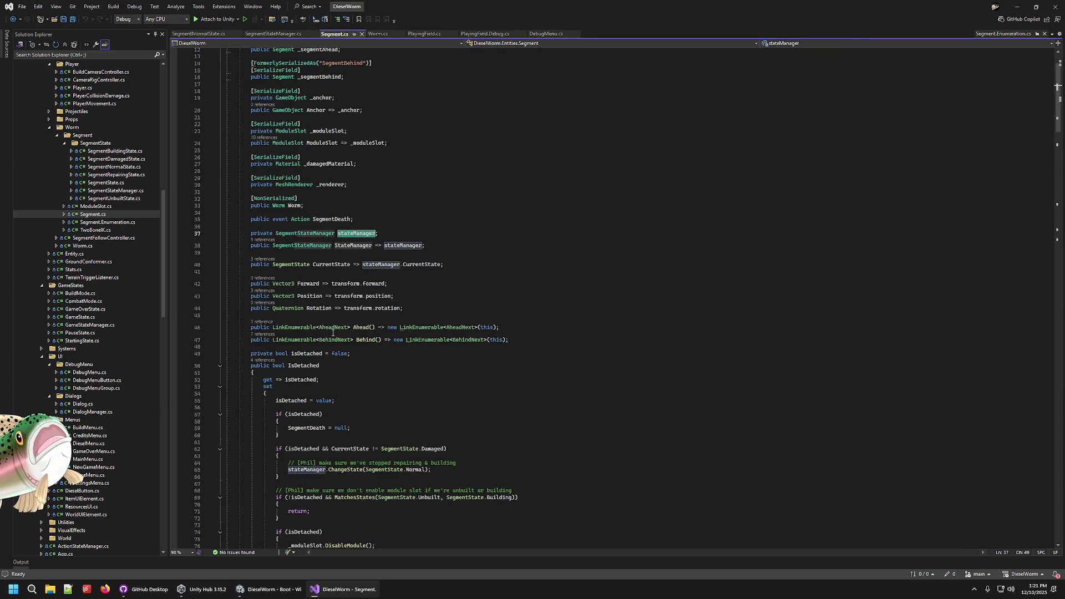
pyautogui.scroll(-6, 333, 333)
pyautogui.scroll(-2, 329, 327)
pyautogui.scroll(-18, 330, 326)
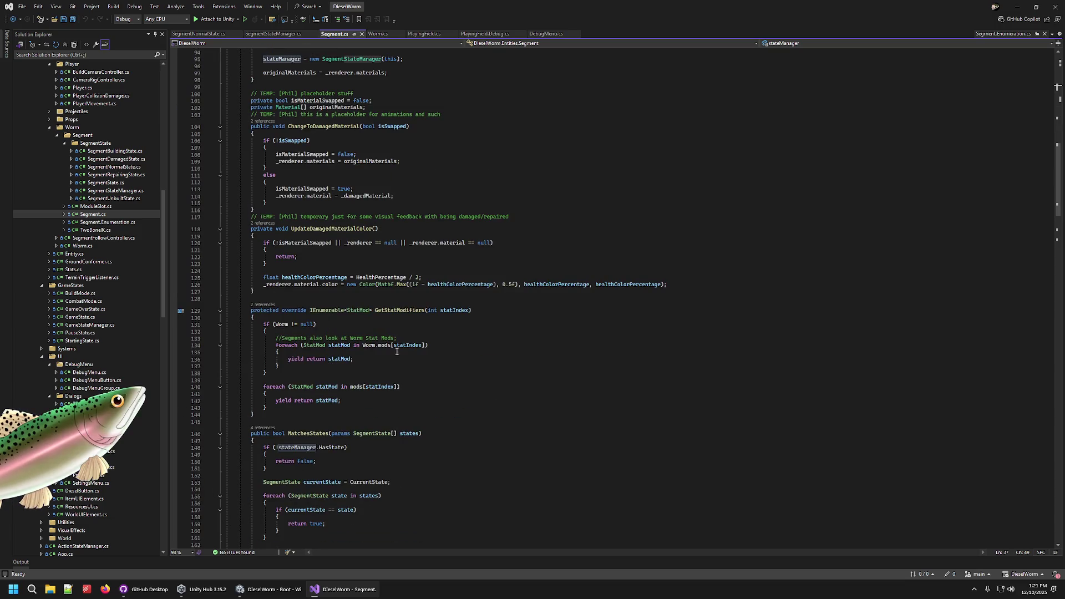
pyautogui.scroll(-20, 396, 352)
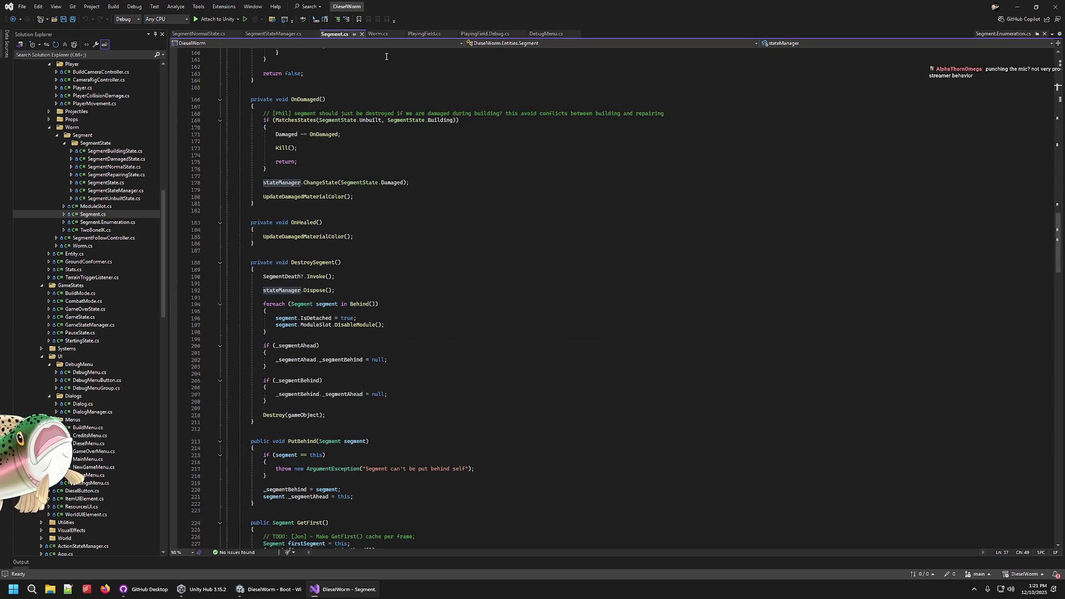
# - Navigate back to Worm.cs and review the AddSegment overloads' module lookup around lines 221–243
pyautogui.hotkey('ctrl', '-')
pyautogui.hotkey('ctrl', '-')
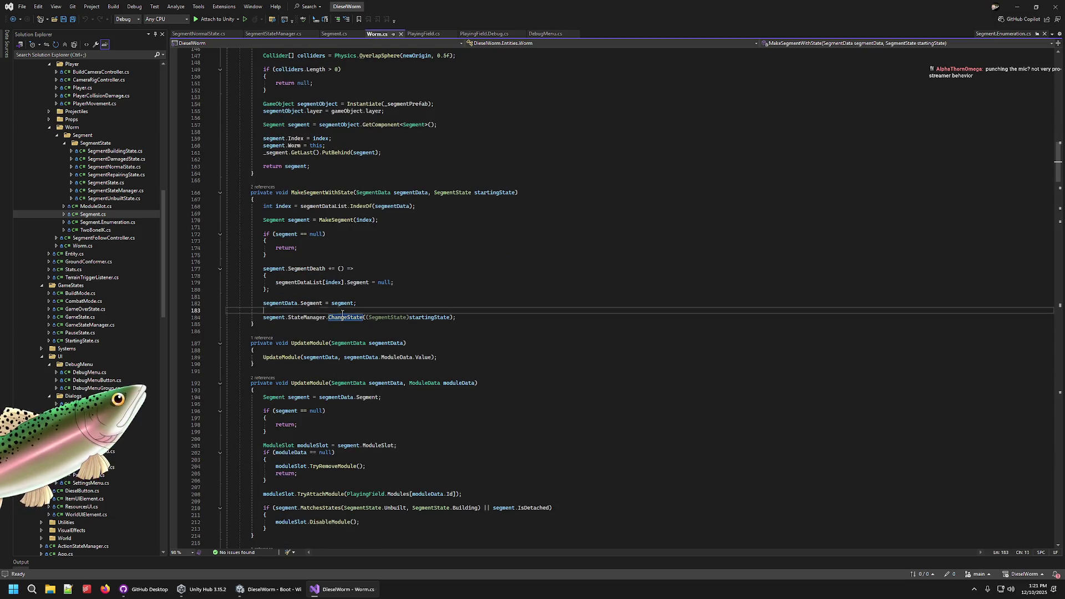
pyautogui.hotkey('ctrl', '-')
pyautogui.scroll(-10, 408, 294)
pyautogui.scroll(-7, 408, 294)
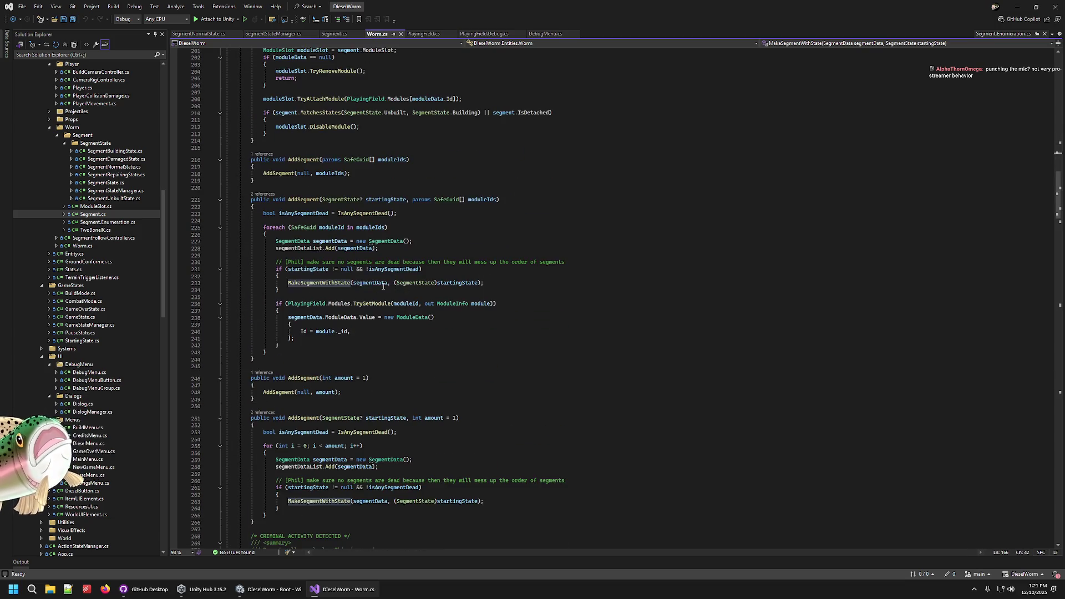
pyautogui.click(366, 304)
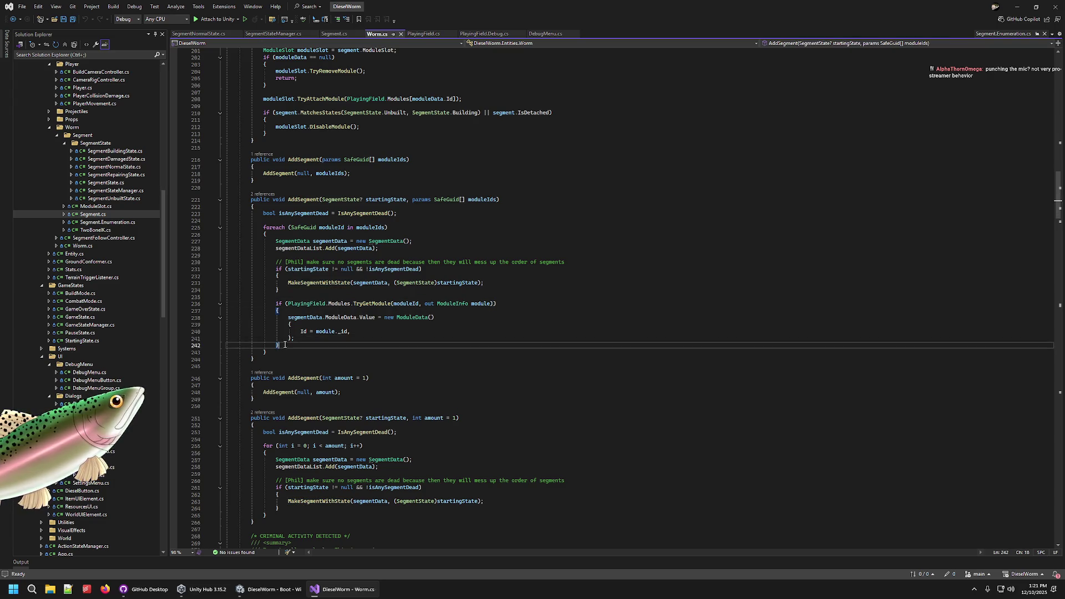
pyautogui.click(273, 352)
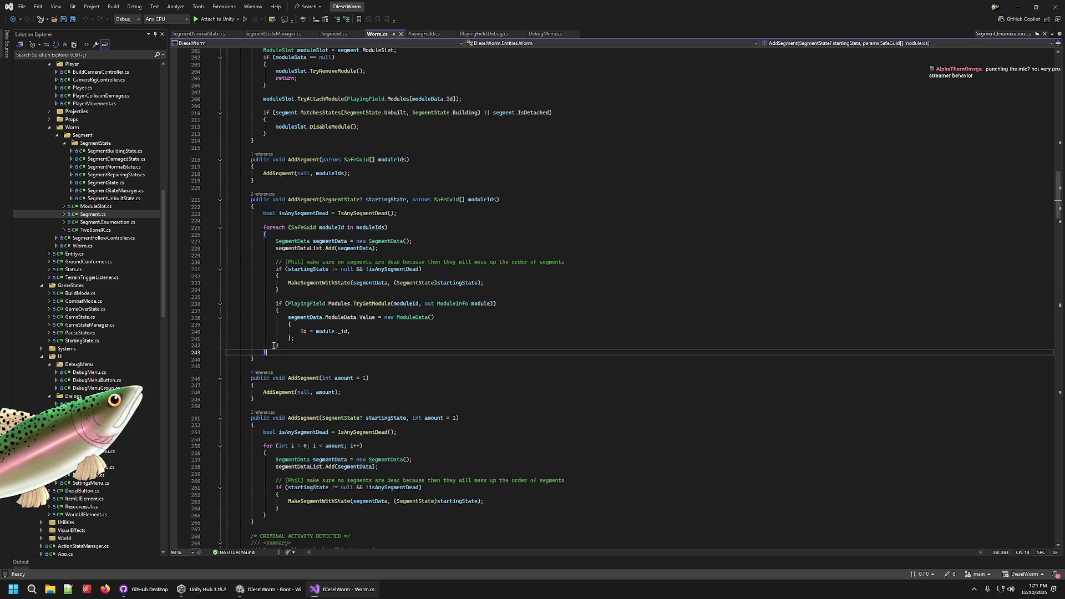
pyautogui.click(273, 340)
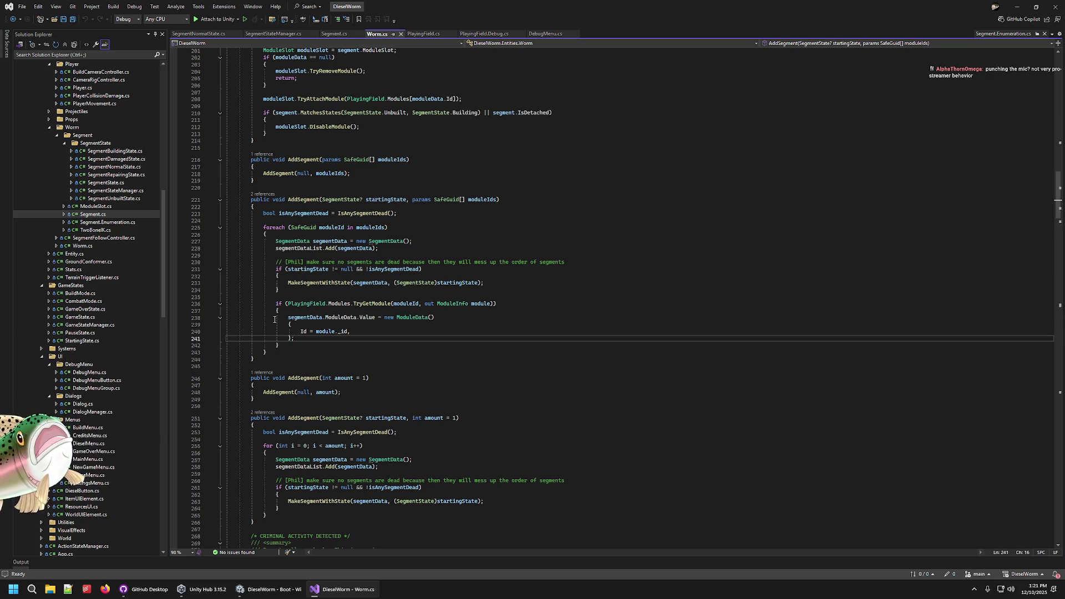
pyautogui.moveTo(276, 320)
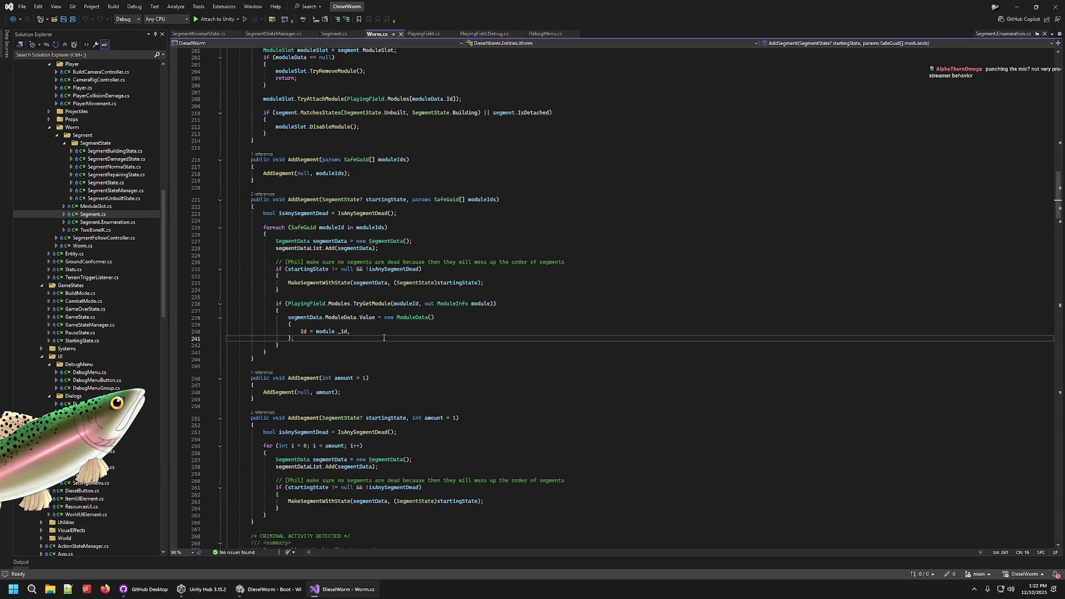
pyautogui.click(458, 323)
pyautogui.click(458, 317)
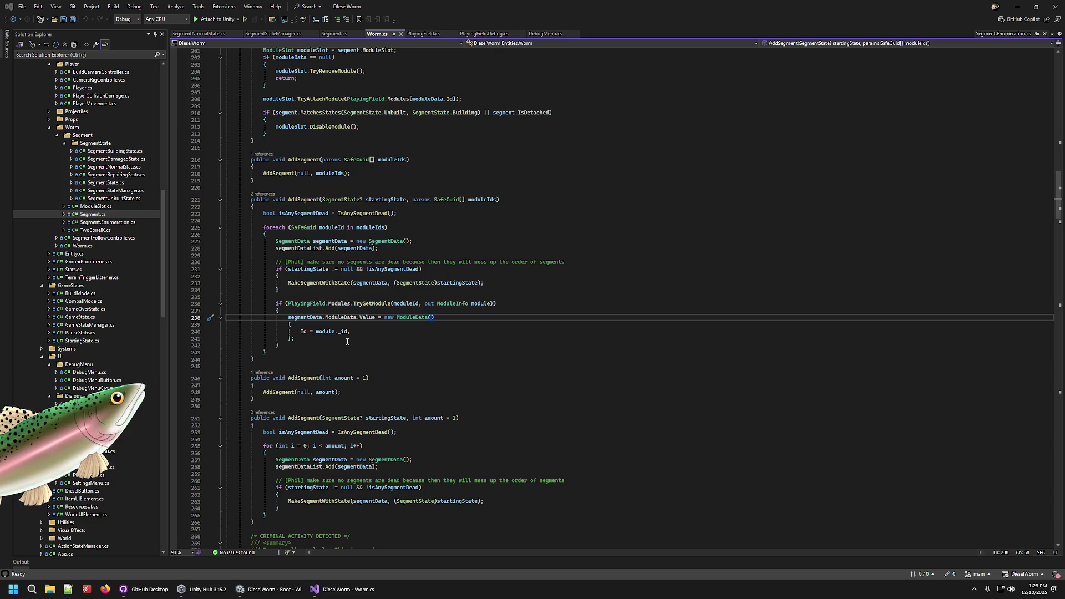
# - Highlight all references to AddSegment on line 221, then bring the DieselWorm Unity editor forward
pyautogui.click(320, 199)
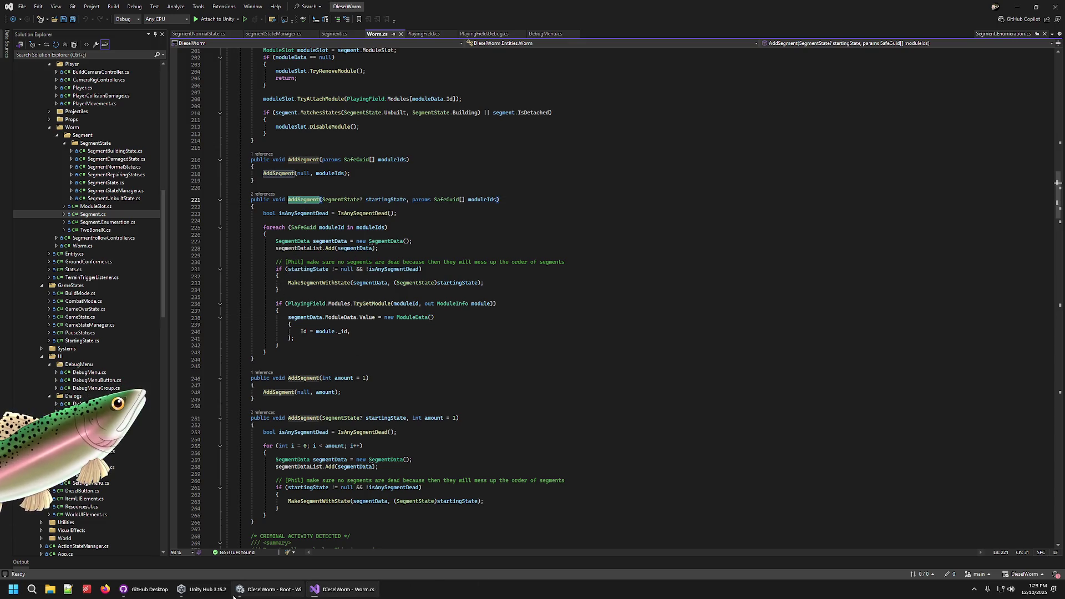
pyautogui.click(234, 596)
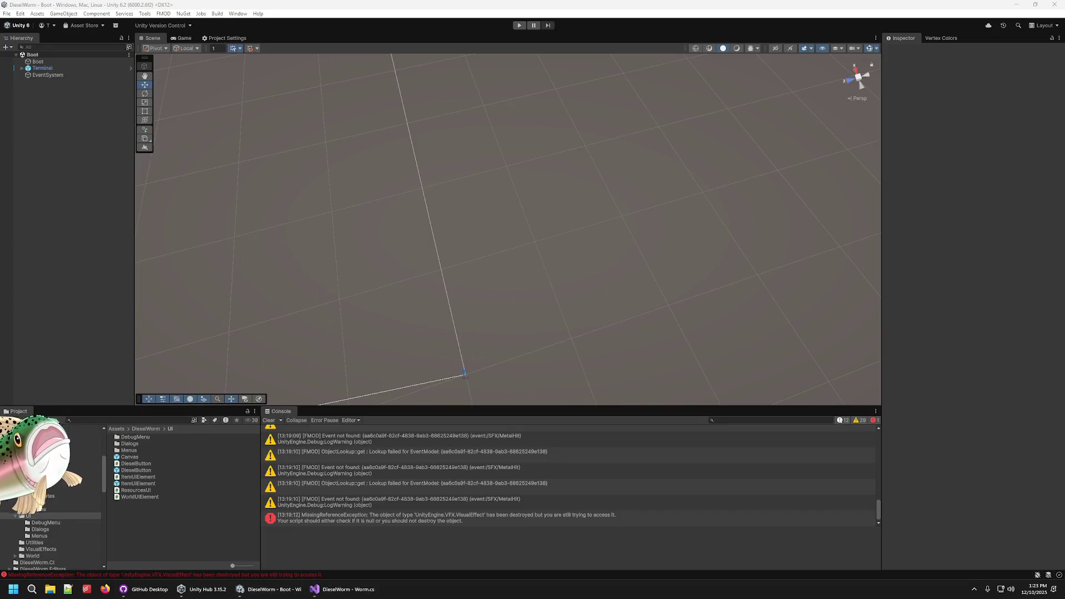
# - Switch between taskbar windows and bring the Unity editor to the front
pyautogui.click(277, 596)
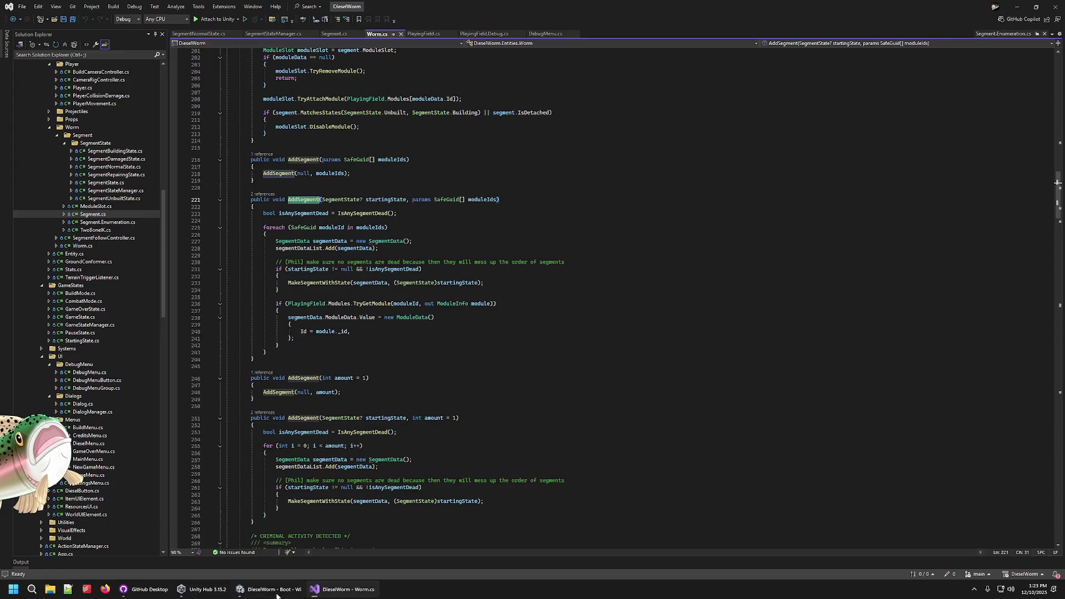
pyautogui.click(141, 590)
pyautogui.click(142, 590)
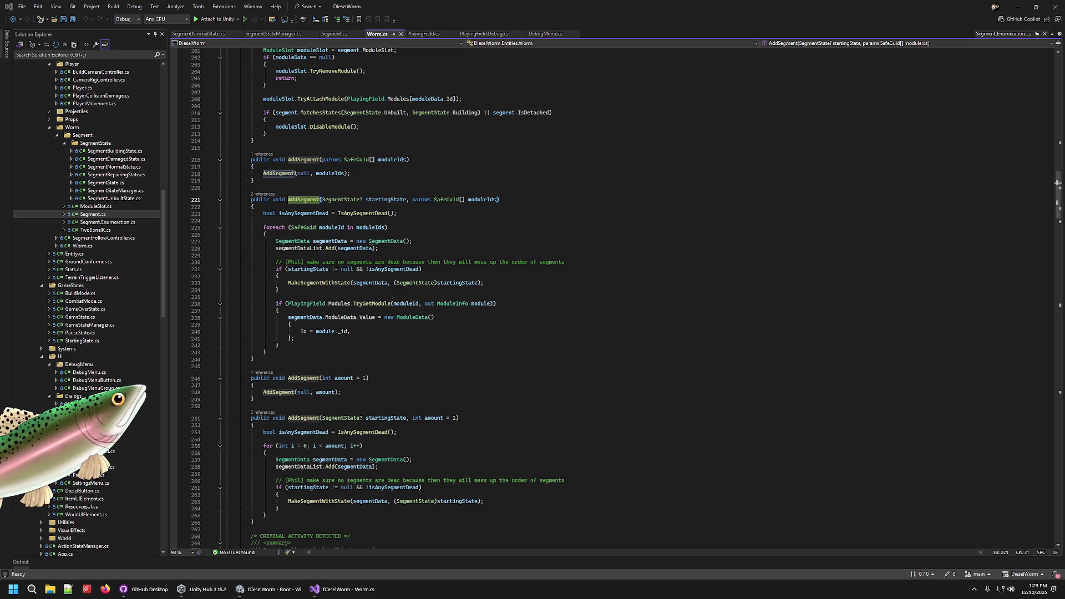
pyautogui.click(269, 590)
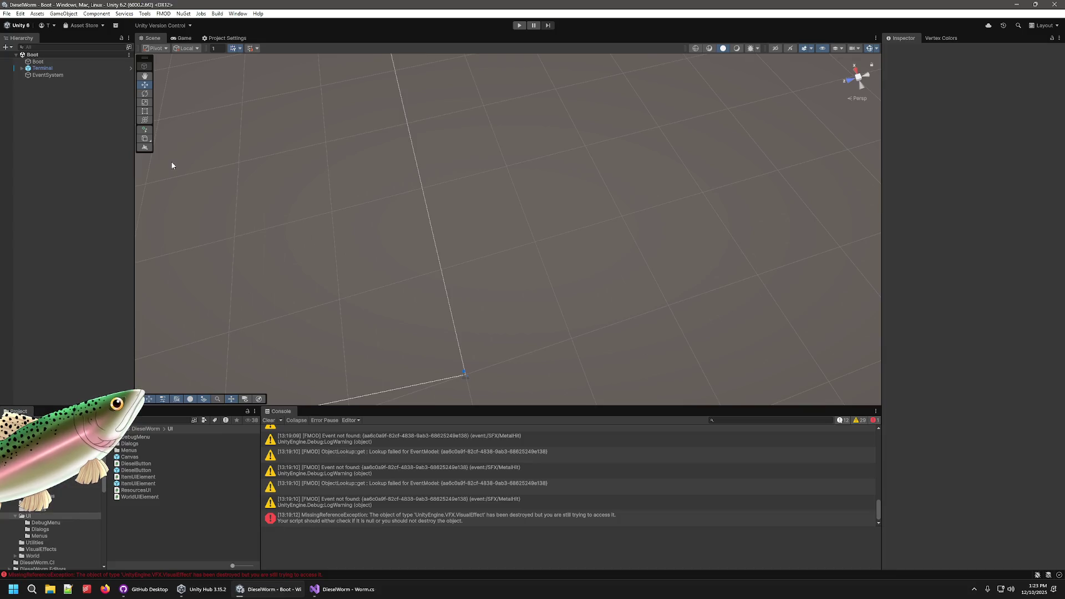
# - Run the game, start a new game, then pause it and switch to the Scene view
pyautogui.click(519, 26)
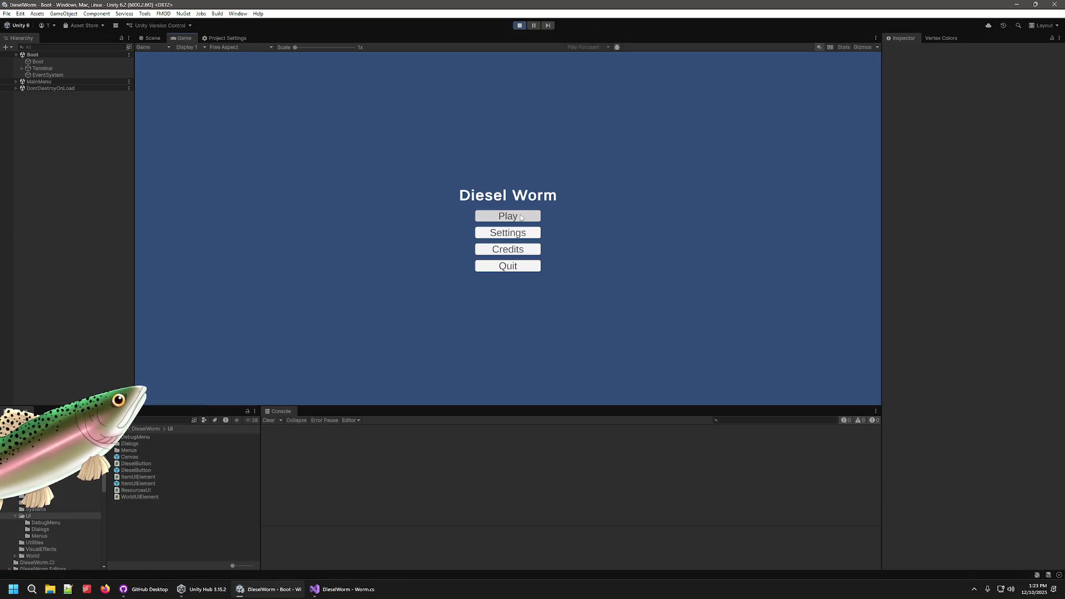
pyautogui.click(511, 215)
pyautogui.click(515, 233)
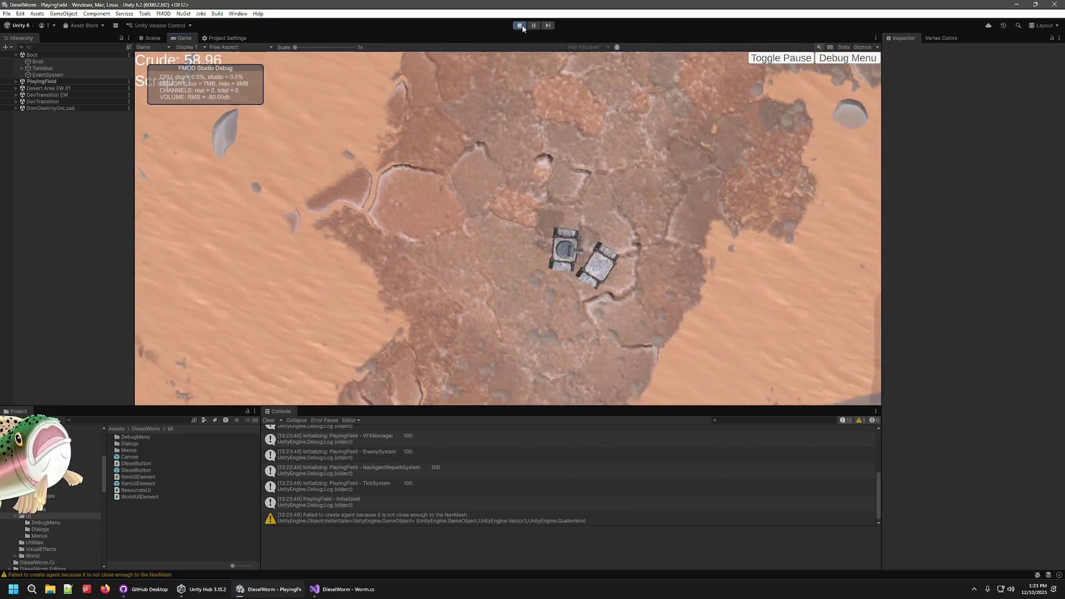
pyautogui.click(533, 25)
pyautogui.click(151, 38)
# - Orbit and zoom around the paused worm, toggling gizmos, to check its height above ground
pyautogui.scroll(5, 627, 265)
pyautogui.moveTo(616, 305)
pyautogui.mouseDown()
pyautogui.moveTo(560, 179)
pyautogui.moveTo(563, 124)
pyautogui.moveTo(577, 108)
pyautogui.moveTo(551, 88)
pyautogui.moveTo(574, 118)
pyautogui.mouseUp()
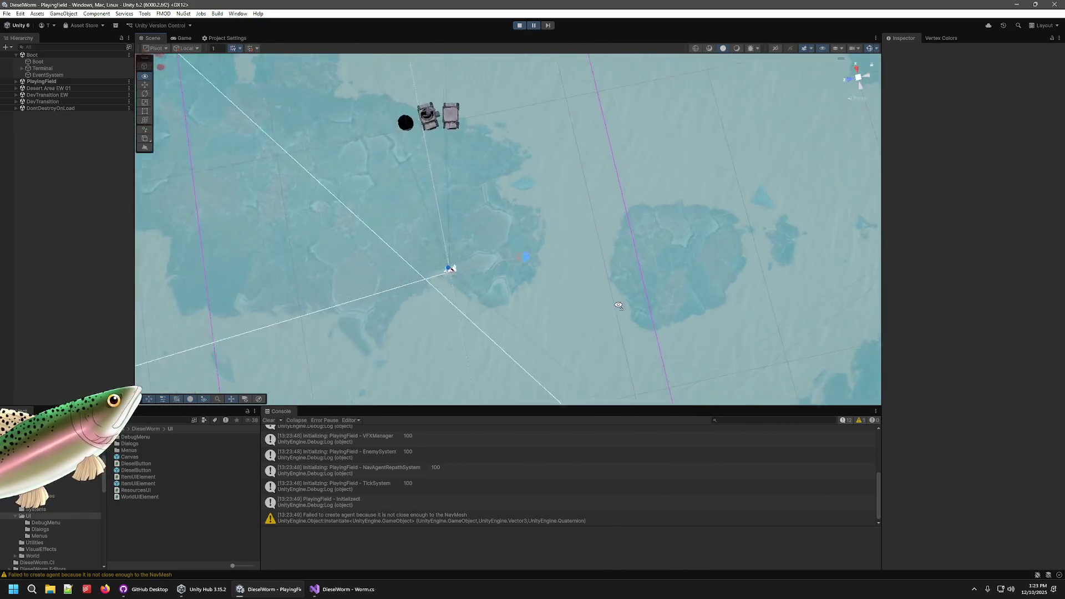
pyautogui.scroll(-5, 587, 274)
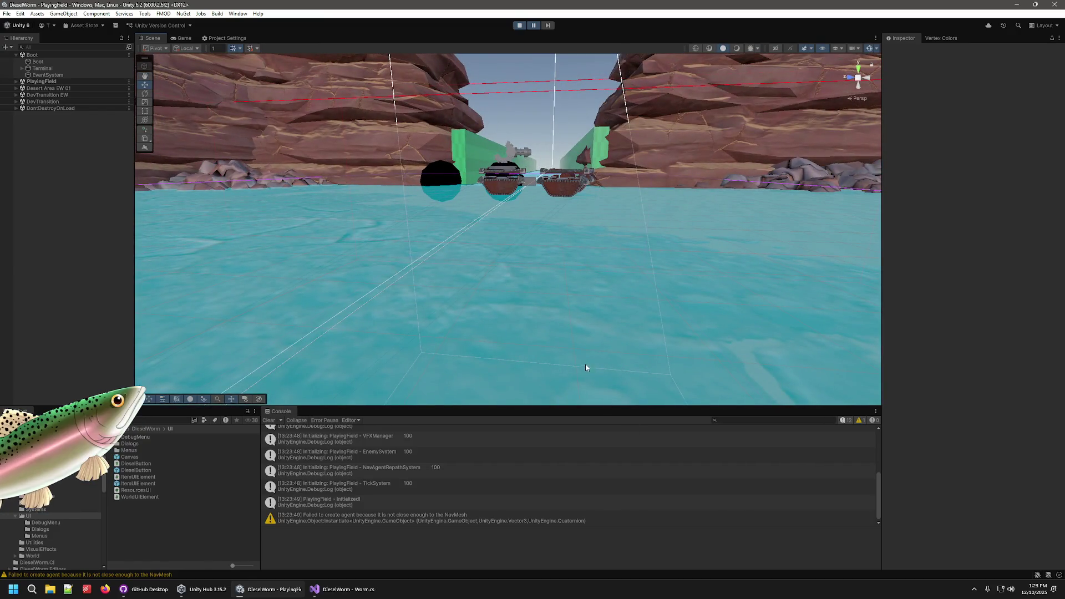
pyautogui.click(869, 49)
pyautogui.scroll(5, 837, 85)
pyautogui.moveTo(790, 173); pyautogui.dragTo(782, 157)
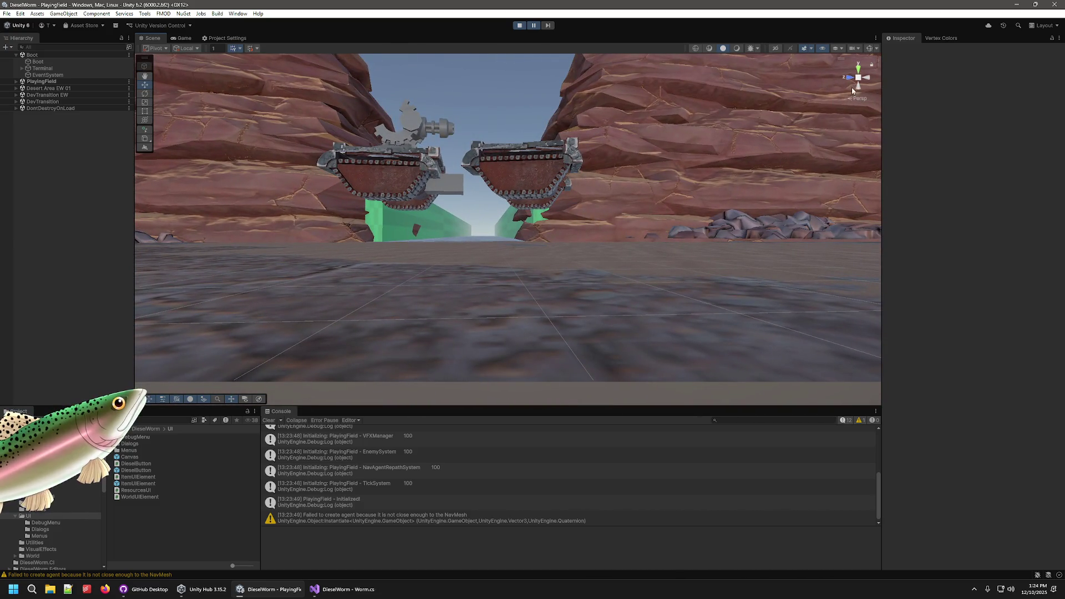
pyautogui.click(870, 49)
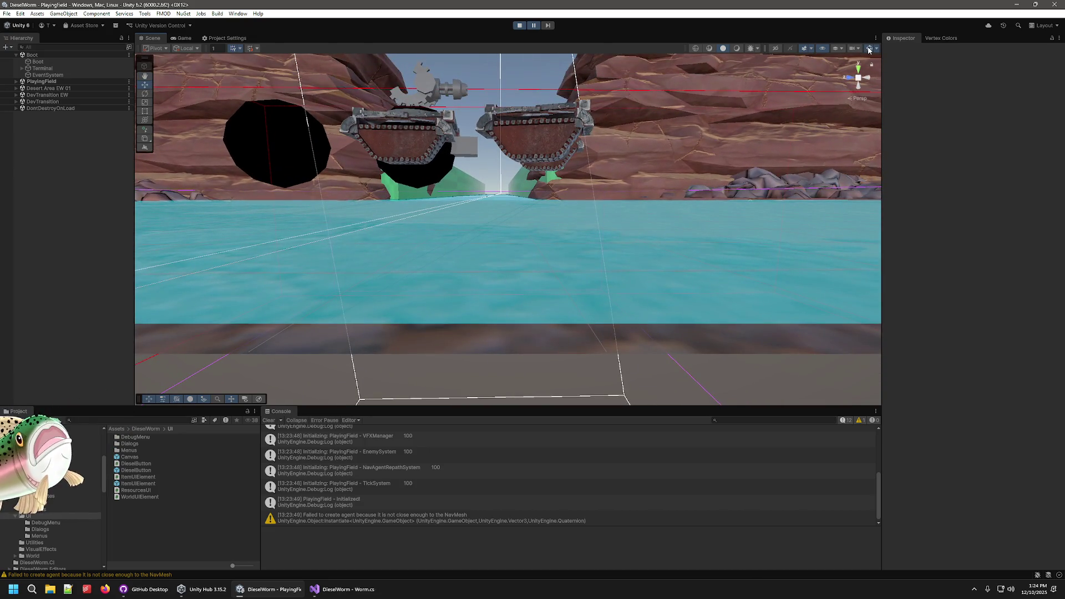
pyautogui.moveTo(438, 227)
pyautogui.mouseDown()
pyautogui.moveTo(790, 178)
pyautogui.moveTo(773, 205)
pyautogui.moveTo(951, 231)
pyautogui.moveTo(923, 167)
pyautogui.moveTo(709, 209)
pyautogui.moveTo(366, 207)
pyautogui.moveTo(542, 200)
pyautogui.moveTo(631, 242)
pyautogui.moveTo(661, 197)
pyautogui.moveTo(252, 197)
pyautogui.moveTo(484, 211)
pyautogui.moveTo(474, 207)
pyautogui.mouseUp()
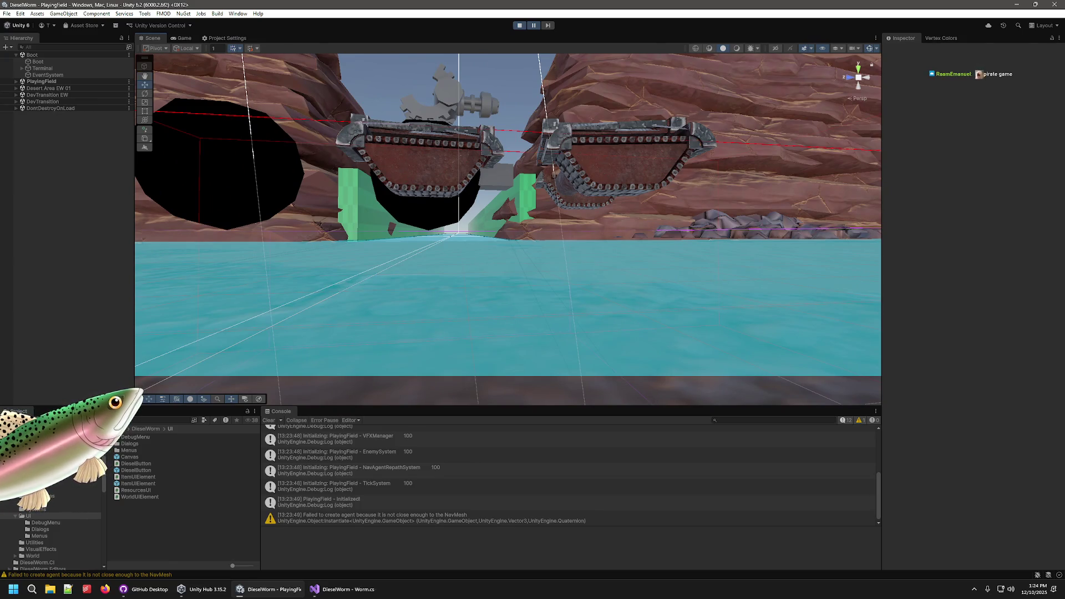
pyautogui.moveTo(573, 235)
pyautogui.mouseDown()
pyautogui.moveTo(554, 238)
pyautogui.moveTo(551, 276)
pyautogui.moveTo(594, 324)
pyautogui.moveTo(558, 228)
pyautogui.moveTo(554, 257)
pyautogui.moveTo(553, 242)
pyautogui.mouseUp()
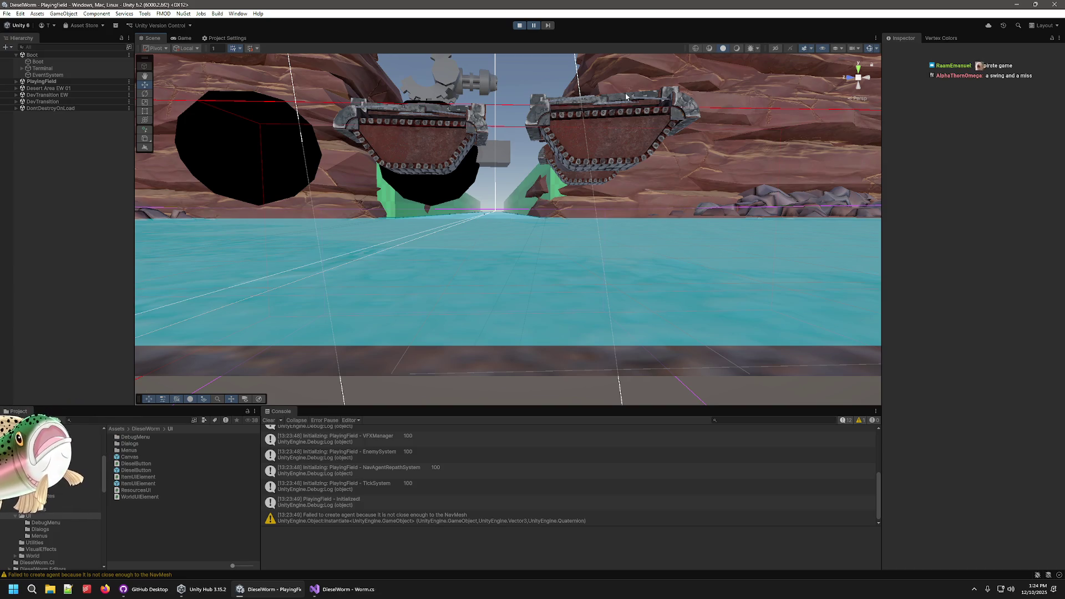
pyautogui.moveTo(338, 589)
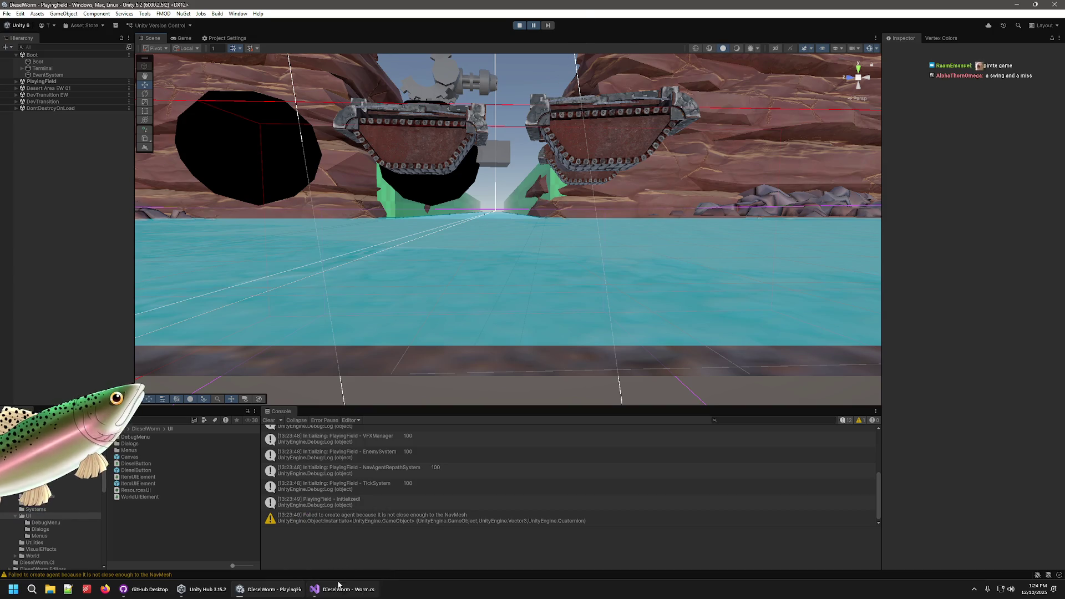
pyautogui.hotkey('alt', 'Tab')
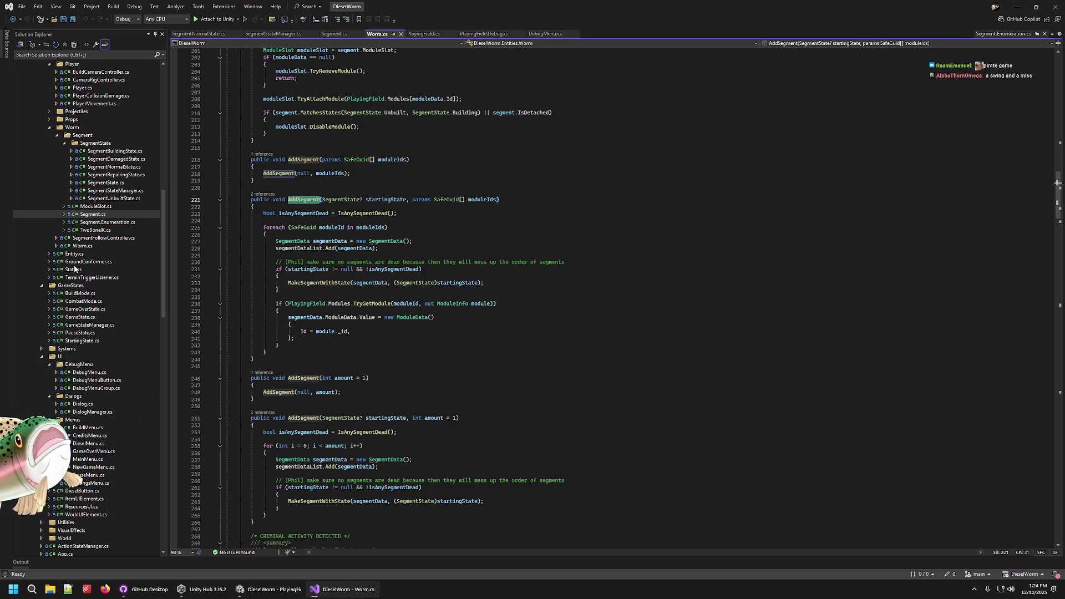
# - Close all open document tabs and open StartingState.cs from Solution Explorer
pyautogui.rightClick(200, 34)
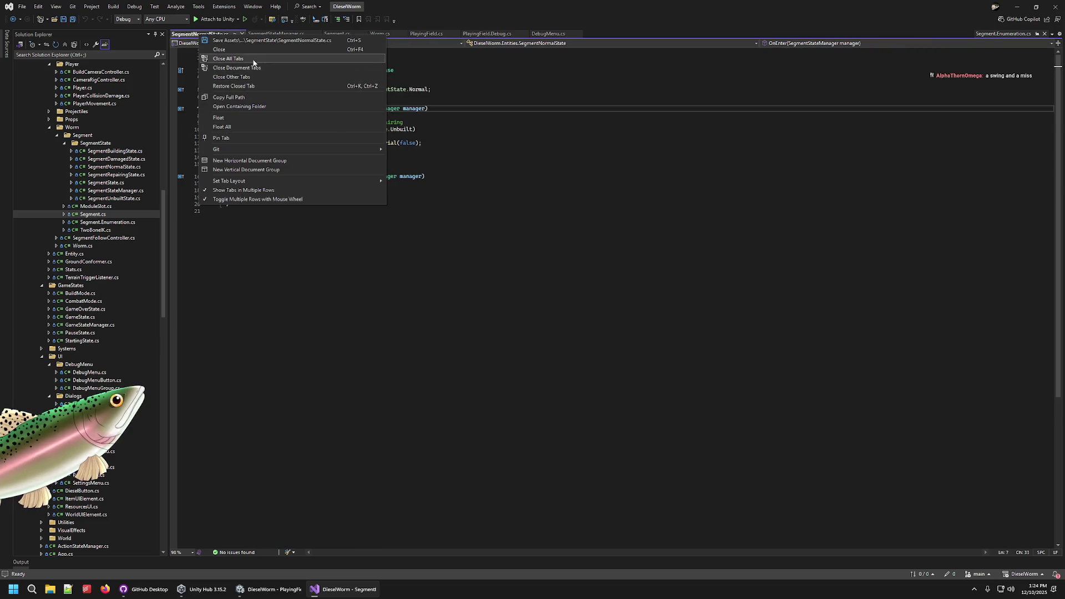
pyautogui.click(233, 58)
pyautogui.scroll(-9, 59, 175)
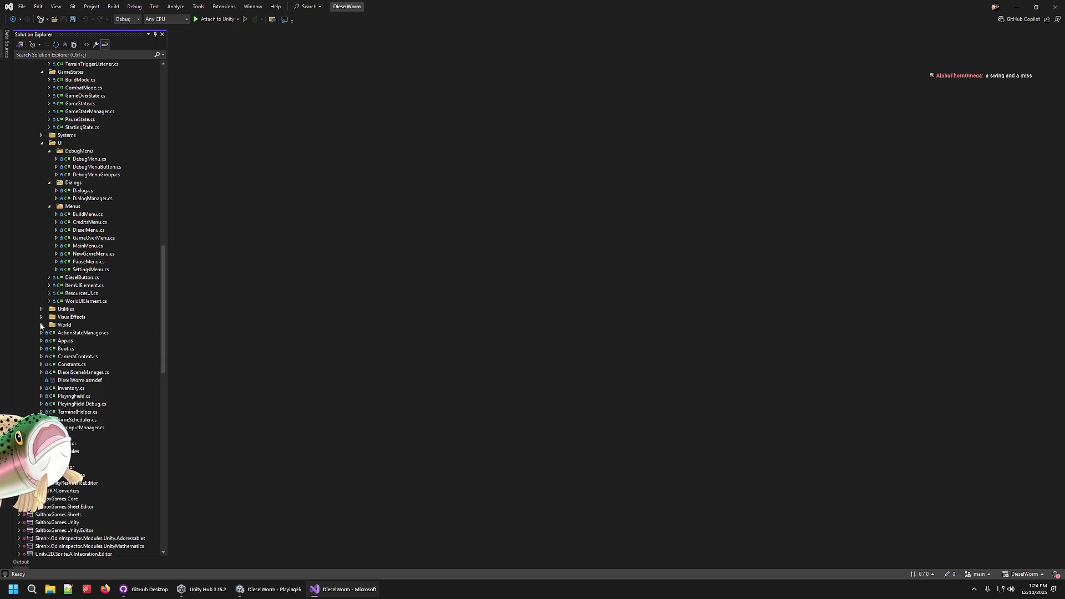
pyautogui.scroll(6, 95, 222)
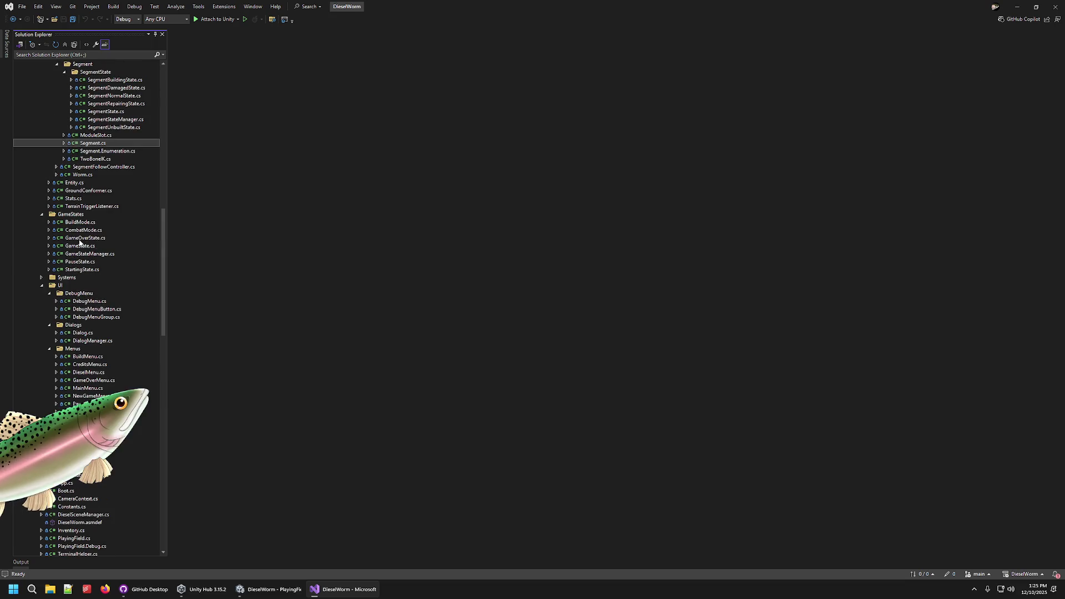
pyautogui.click(79, 246)
pyautogui.click(80, 261)
pyautogui.click(82, 270)
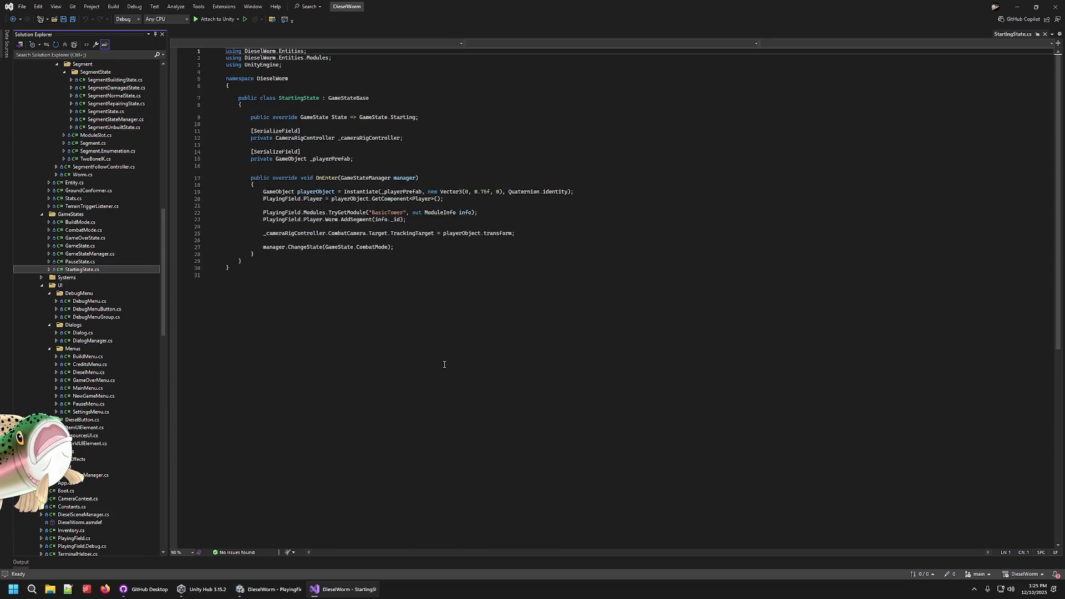
# - Change the spawn height on line 19 from 0.75f to 0, then stop Unity's play mode
pyautogui.doubleClick(482, 192)
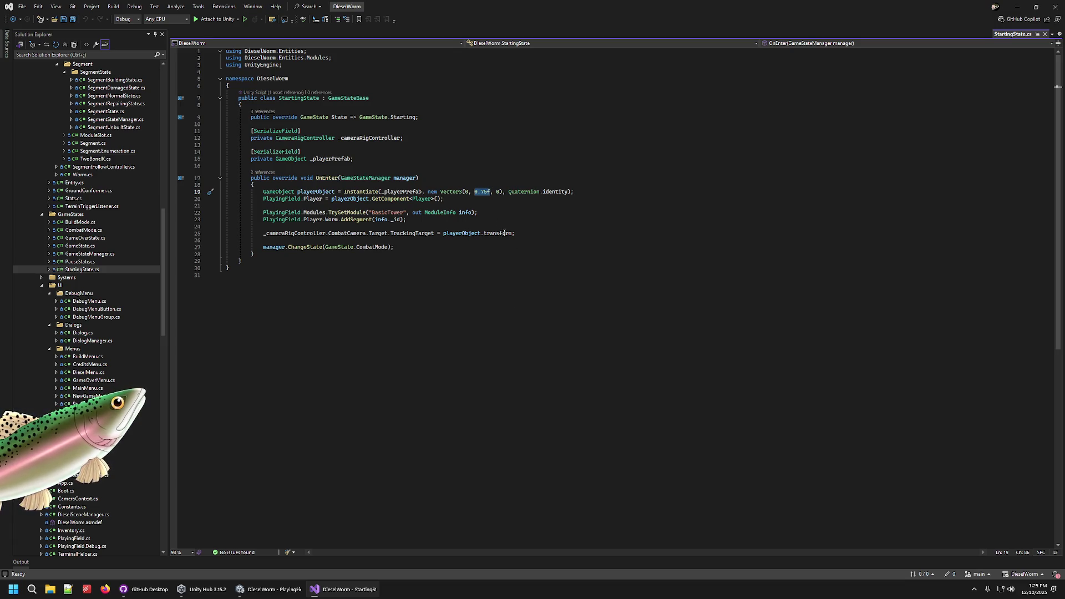
pyautogui.write('0')
pyautogui.hotkey('alt', 'Tab')
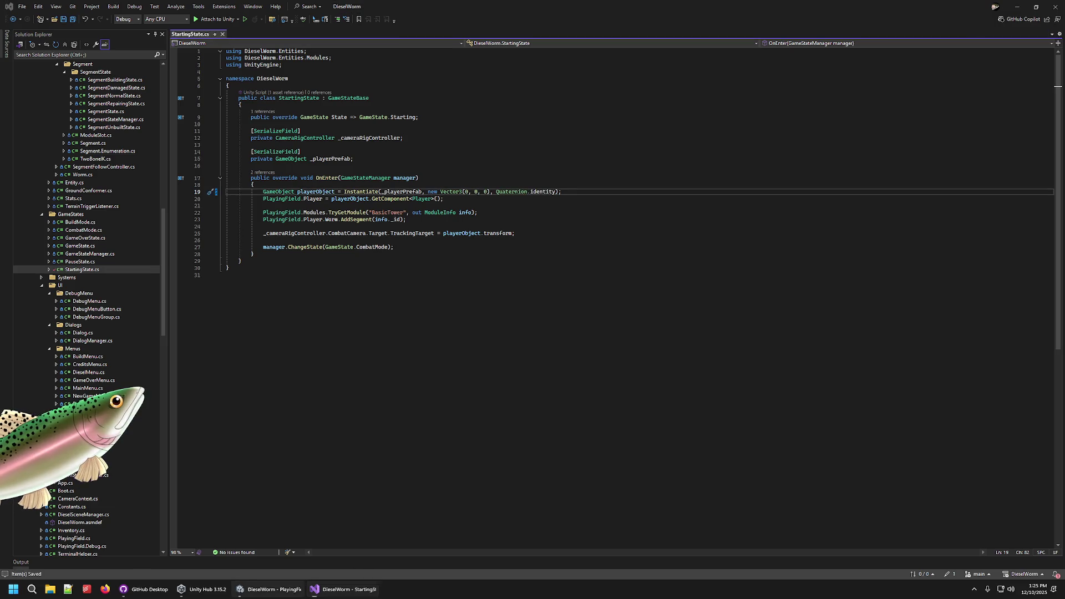
pyautogui.click(520, 26)
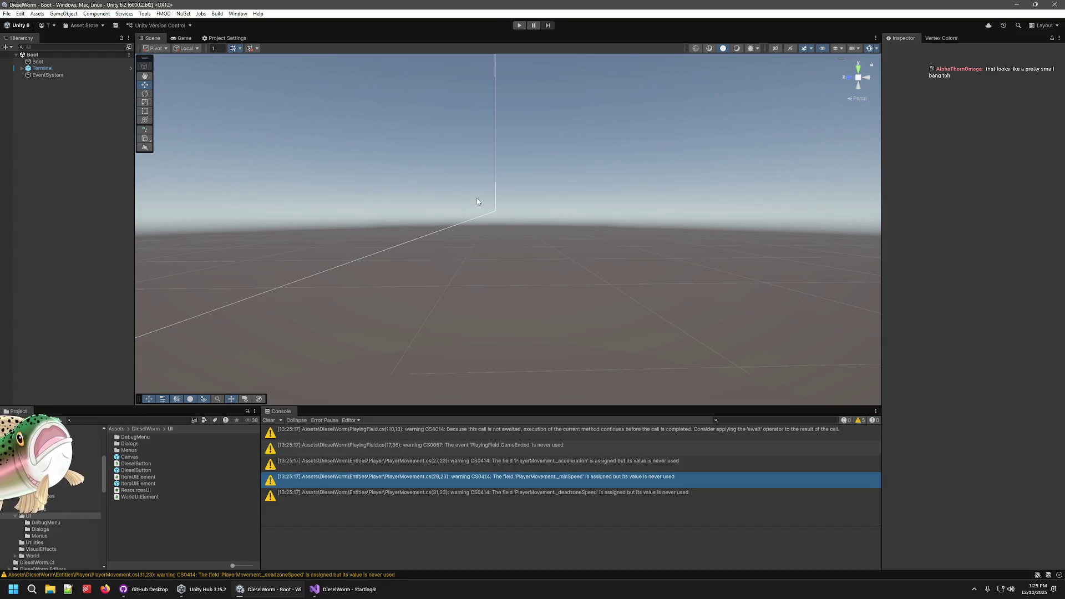
# - Play-test with zero spawn height, orbiting the Scene view around the spawn point, then stop
pyautogui.click(520, 26)
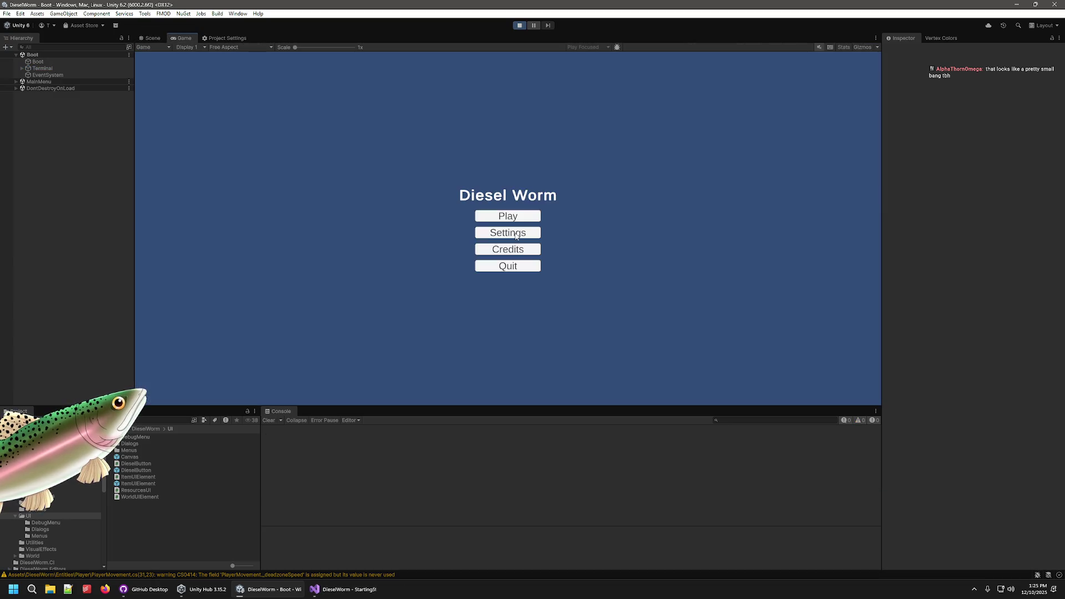
pyautogui.click(518, 218)
pyautogui.click(517, 233)
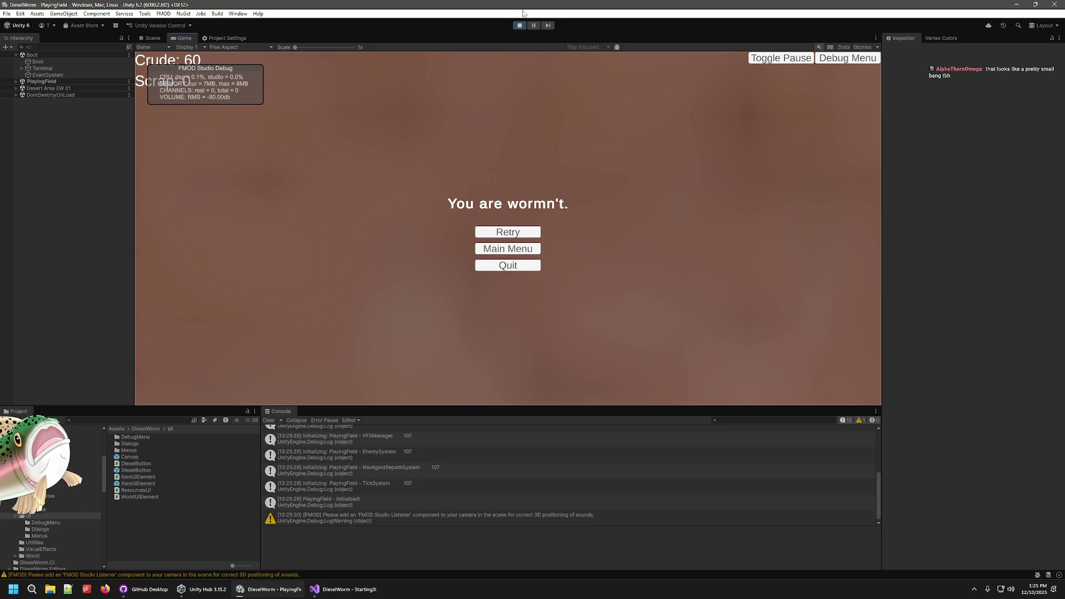
pyautogui.click(152, 38)
pyautogui.moveTo(582, 161)
pyautogui.mouseDown()
pyautogui.moveTo(240, 150)
pyautogui.moveTo(105, 174)
pyautogui.moveTo(12, 161)
pyautogui.moveTo(650, 166)
pyautogui.mouseUp()
pyautogui.moveTo(603, 222)
pyautogui.mouseDown()
pyautogui.moveTo(589, 257)
pyautogui.moveTo(582, 233)
pyautogui.moveTo(614, 235)
pyautogui.moveTo(586, 236)
pyautogui.mouseUp()
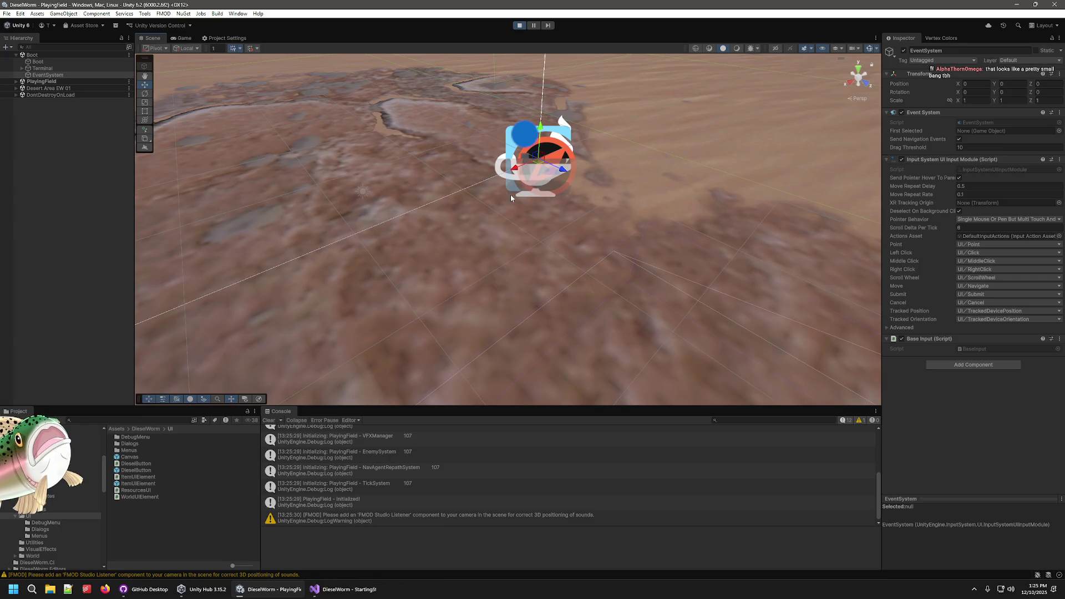
pyautogui.moveTo(199, 180); pyautogui.dragTo(130, 149)
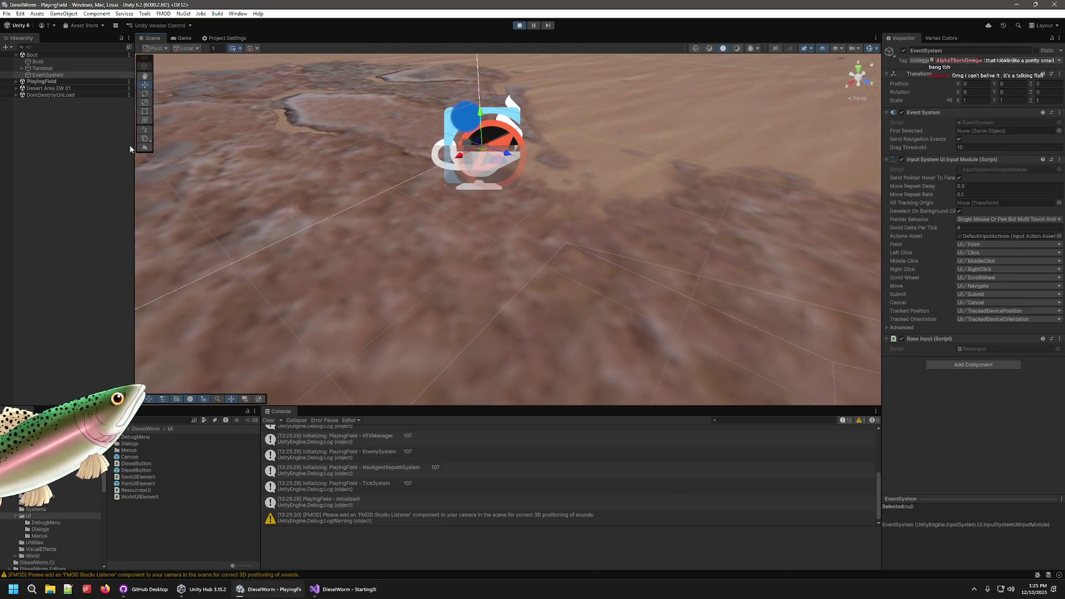
pyautogui.moveTo(540, 213)
pyautogui.mouseDown()
pyautogui.moveTo(528, 226)
pyautogui.moveTo(542, 171)
pyautogui.moveTo(522, 155)
pyautogui.mouseUp()
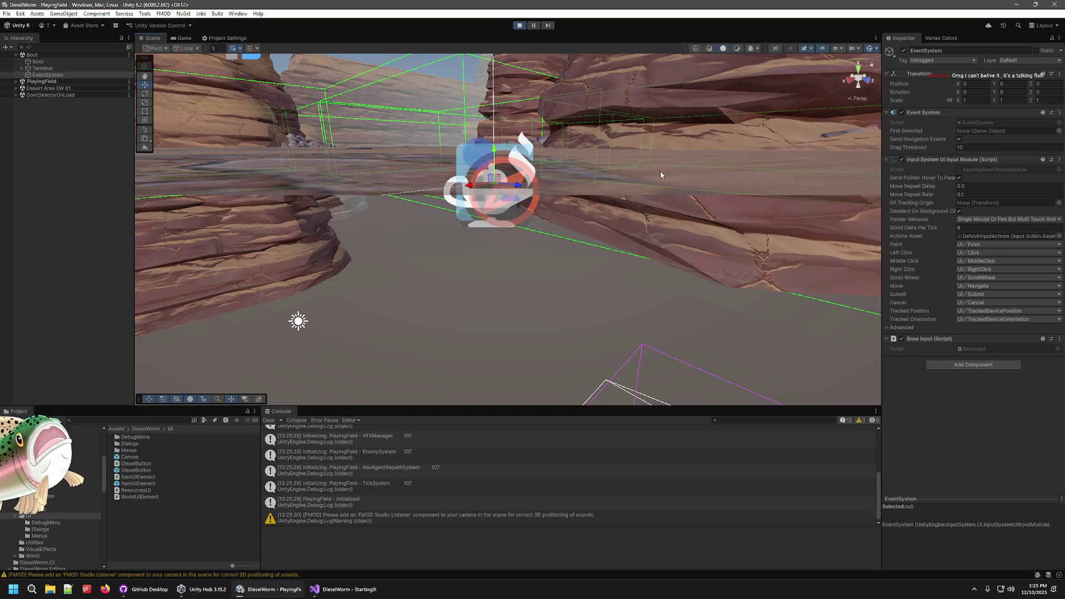
pyautogui.click(520, 25)
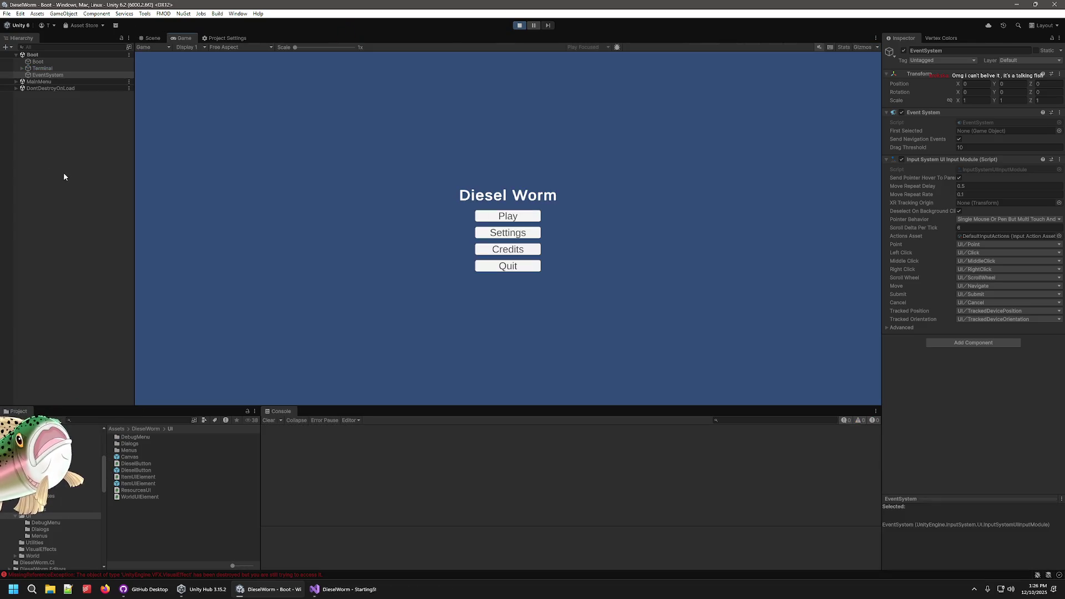
# - Start another new game run and stop play mode again
pyautogui.click(518, 217)
pyautogui.click(516, 231)
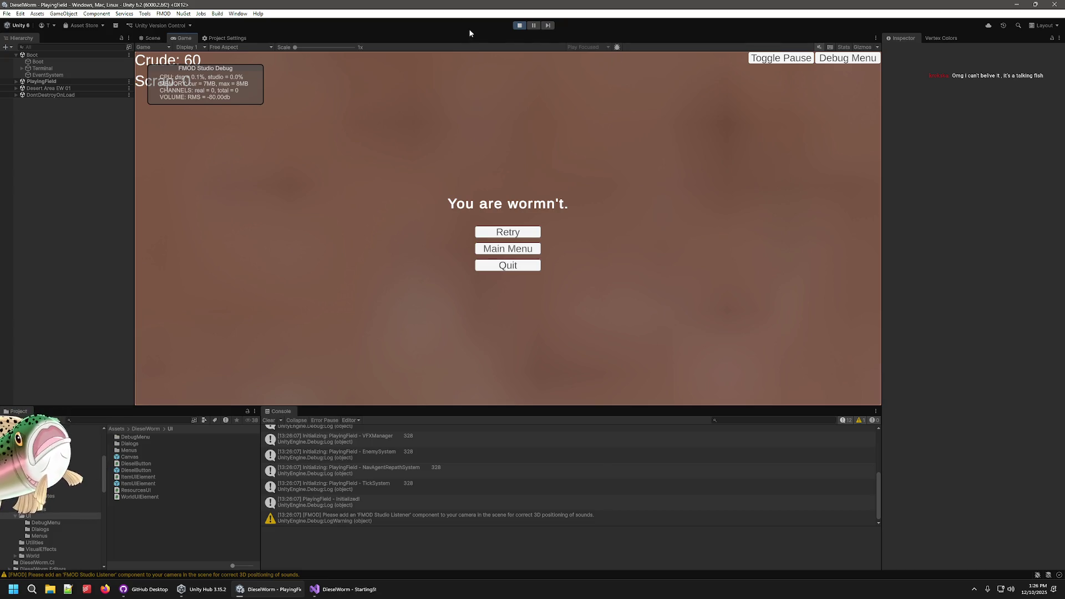
pyautogui.click(520, 26)
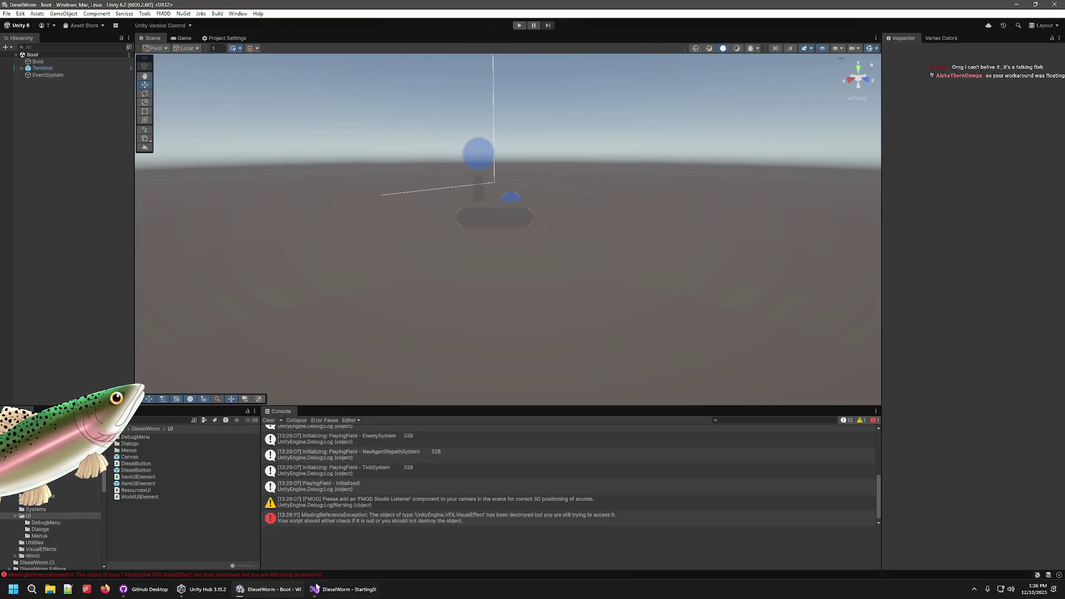
# - Check the 1.0f spawn height in StartingState.cs, then run Unity and start a new game
pyautogui.click(331, 591)
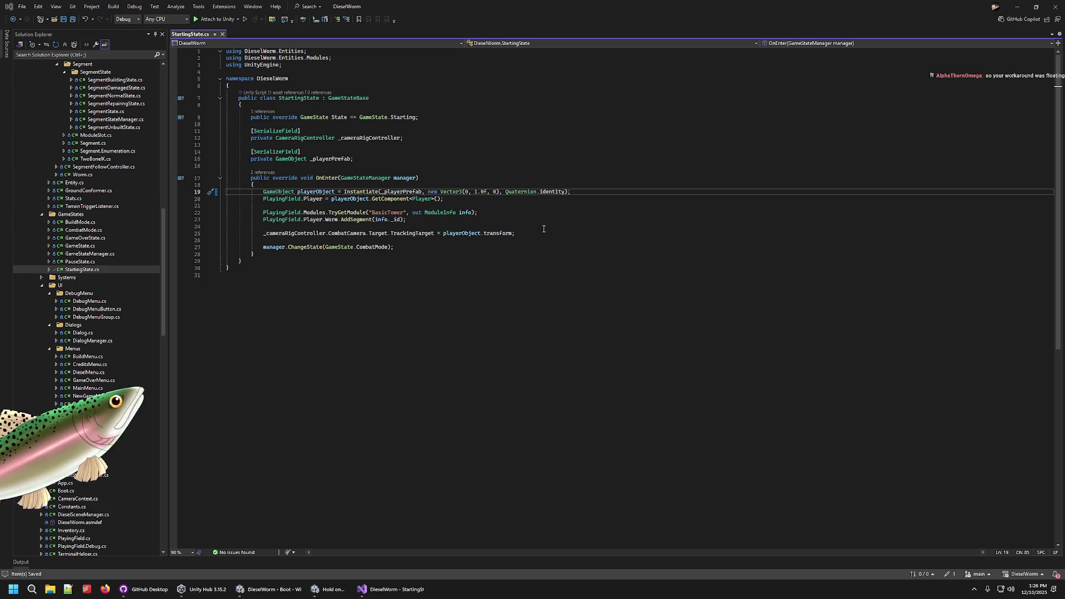
pyautogui.hotkey('alt', 'Tab')
pyautogui.click(519, 27)
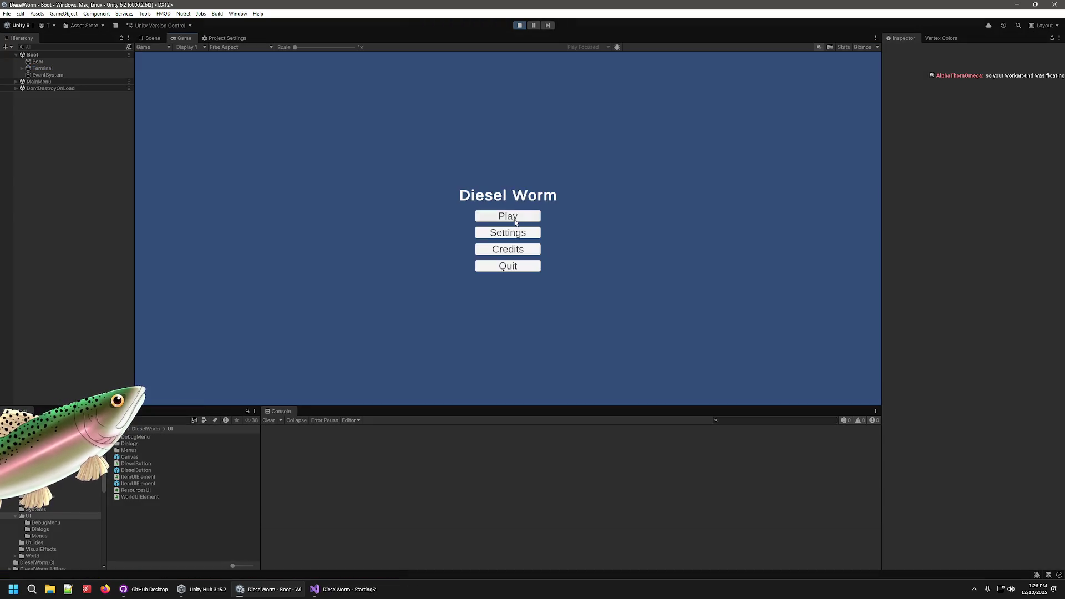
pyautogui.click(515, 222)
pyautogui.click(514, 232)
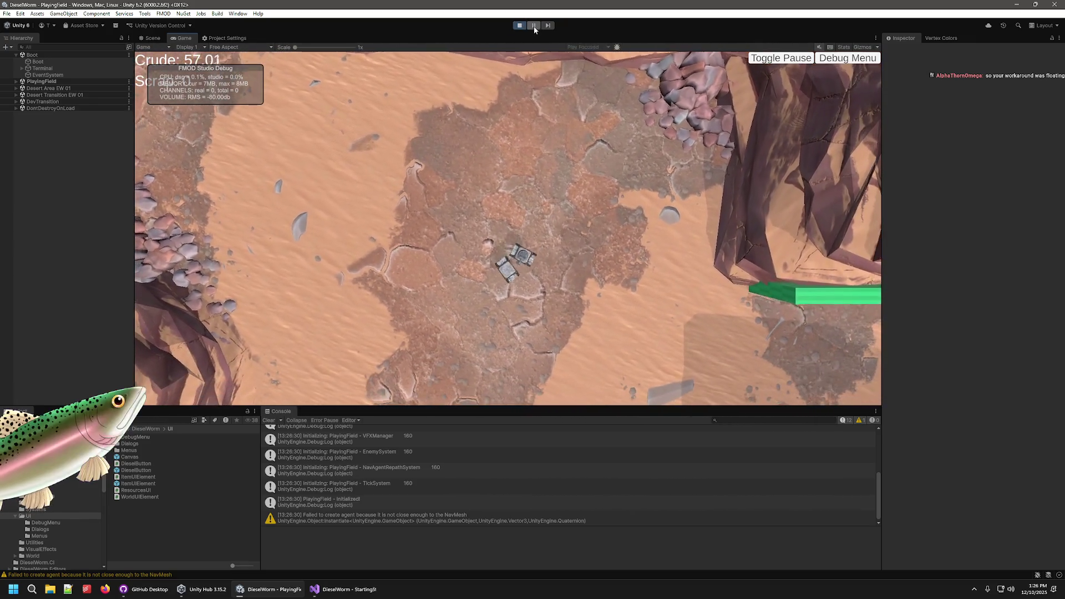
# - Pause the game and orbit the Scene view toward the tank over the water
pyautogui.click(533, 26)
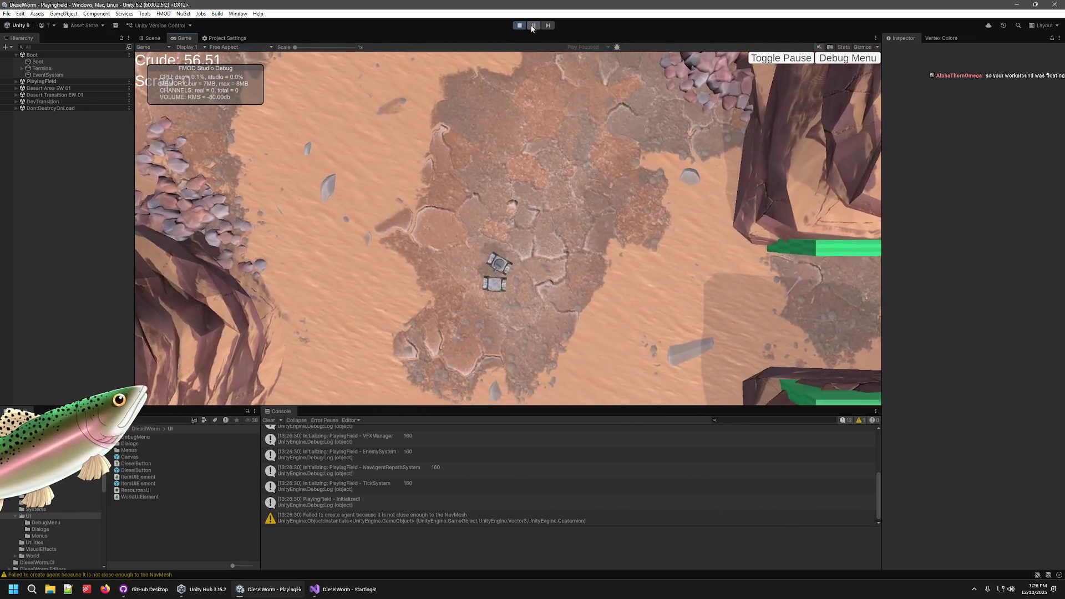
pyautogui.click(153, 38)
pyautogui.scroll(5, 260, 150)
pyautogui.moveTo(260, 150)
pyautogui.mouseDown()
pyautogui.moveTo(742, 168)
pyautogui.moveTo(633, 178)
pyautogui.moveTo(582, 160)
pyautogui.moveTo(591, 133)
pyautogui.moveTo(557, 51)
pyautogui.mouseUp()
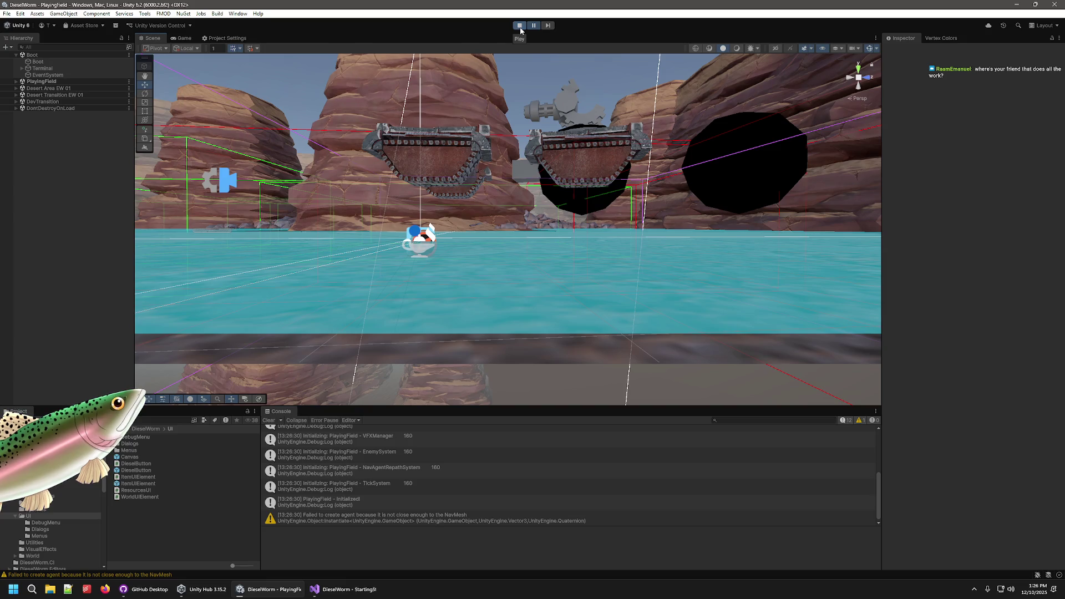
# - Select and frame Player(Clone)'s TerrainCollider, then stop play and switch to Visual Studio
pyautogui.click(16, 82)
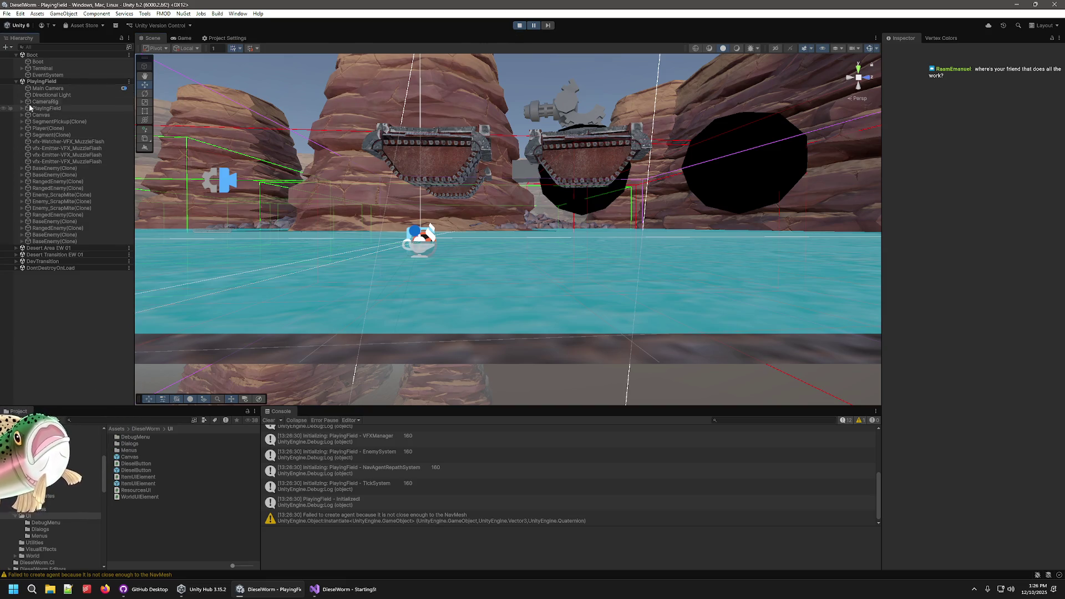
pyautogui.click(21, 128)
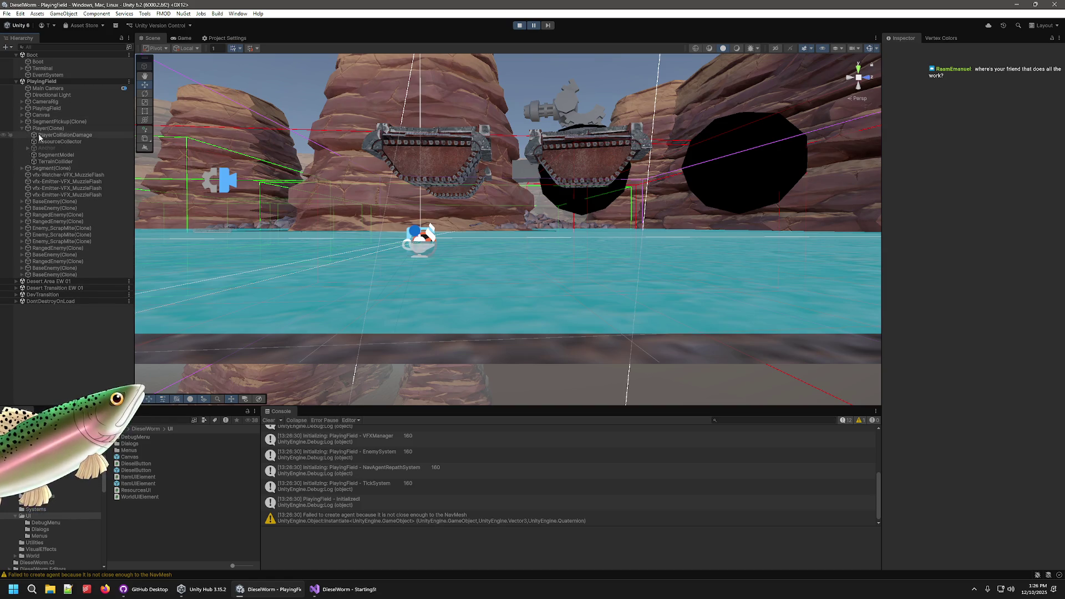
pyautogui.click(56, 161)
pyautogui.press('f')
pyautogui.moveTo(448, 153); pyautogui.dragTo(465, 199)
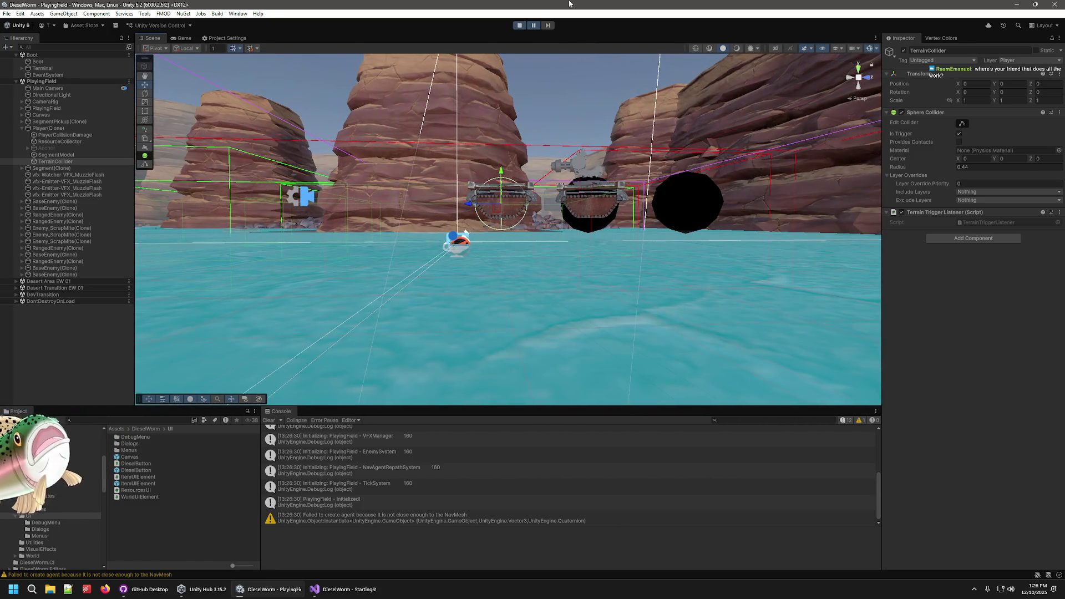
pyautogui.click(518, 26)
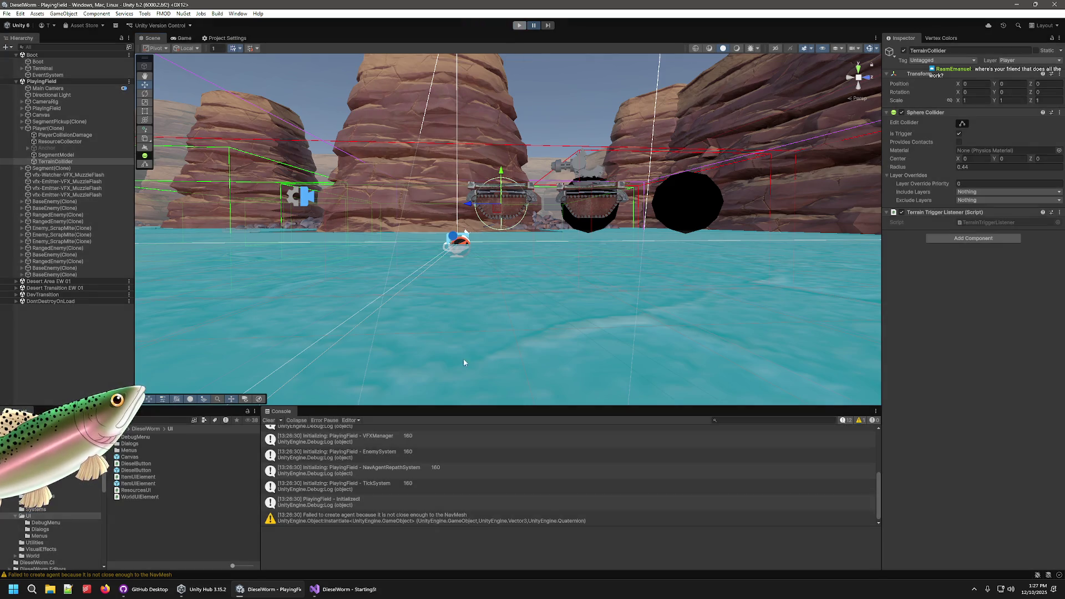
pyautogui.click(346, 590)
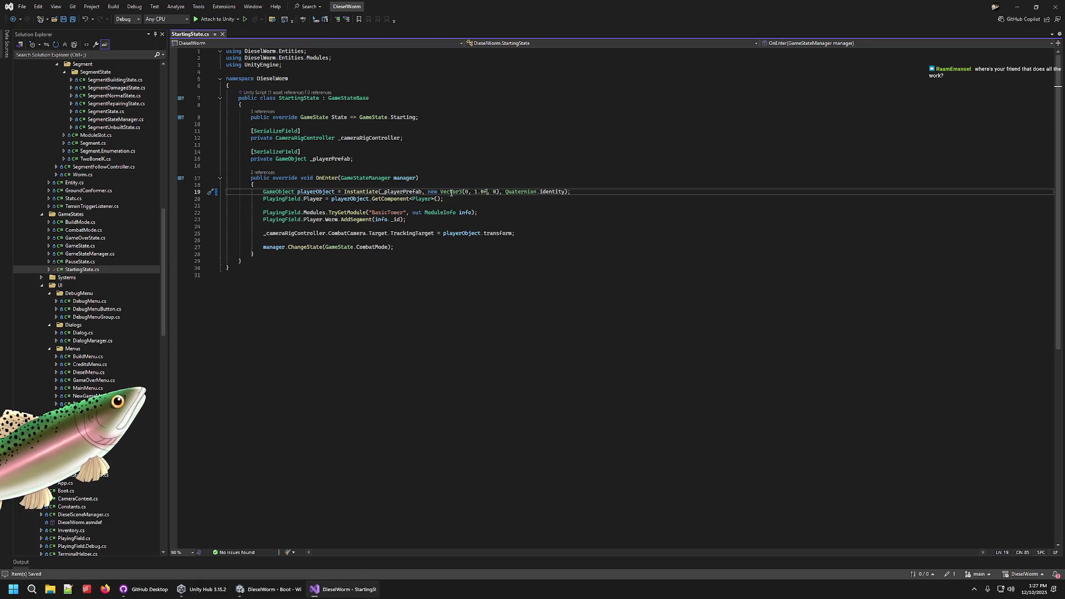
# - Replace the 1 in new Vector3(0, 1.0f, 0) on line 19 with 0, then go back to Unity to recompile
pyautogui.press('BackSpace')
pyautogui.write('0')
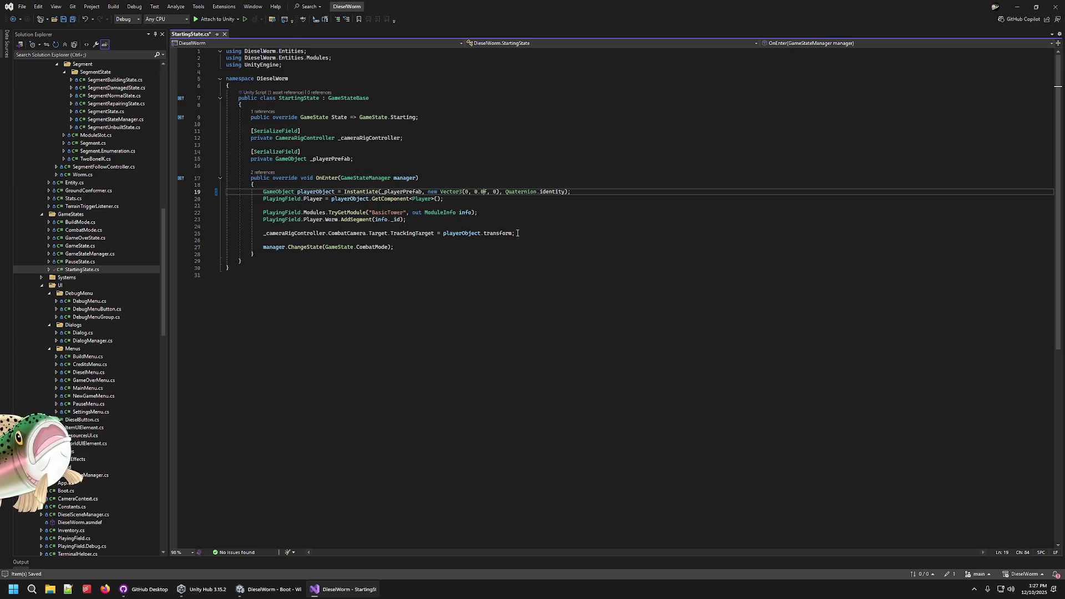
pyautogui.click(272, 589)
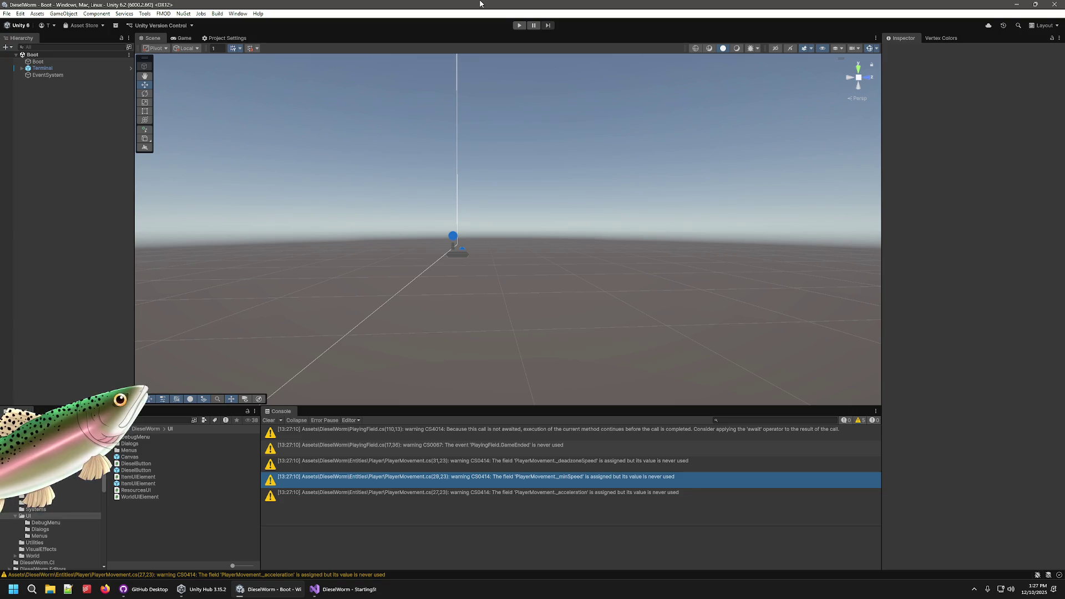
# - Enter play mode, start a new game and pause it once the worm spawns
pyautogui.click(521, 26)
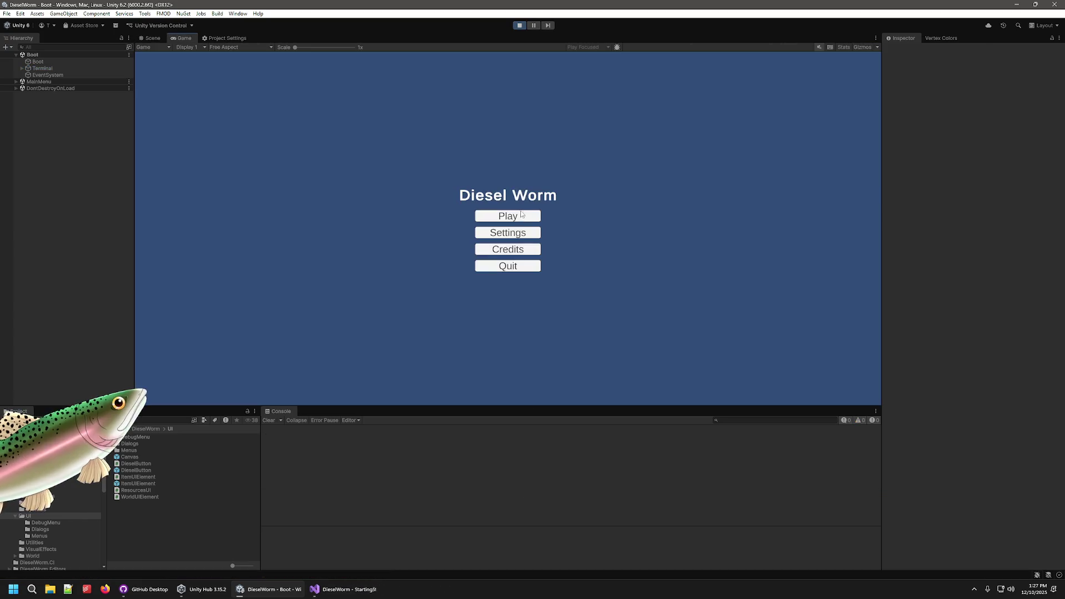
pyautogui.click(508, 215)
pyautogui.click(507, 234)
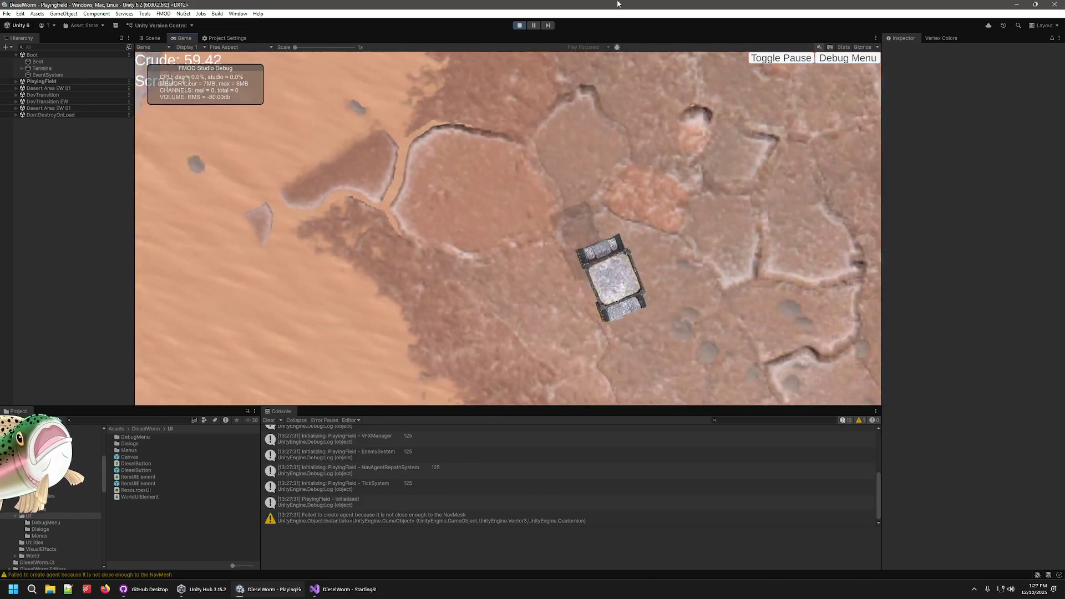
pyautogui.click(533, 25)
# - Inspect the worm's SegmentModel and Player(Clone) in the Scene view, then stop play mode
pyautogui.hotkey('ctrl', '1')
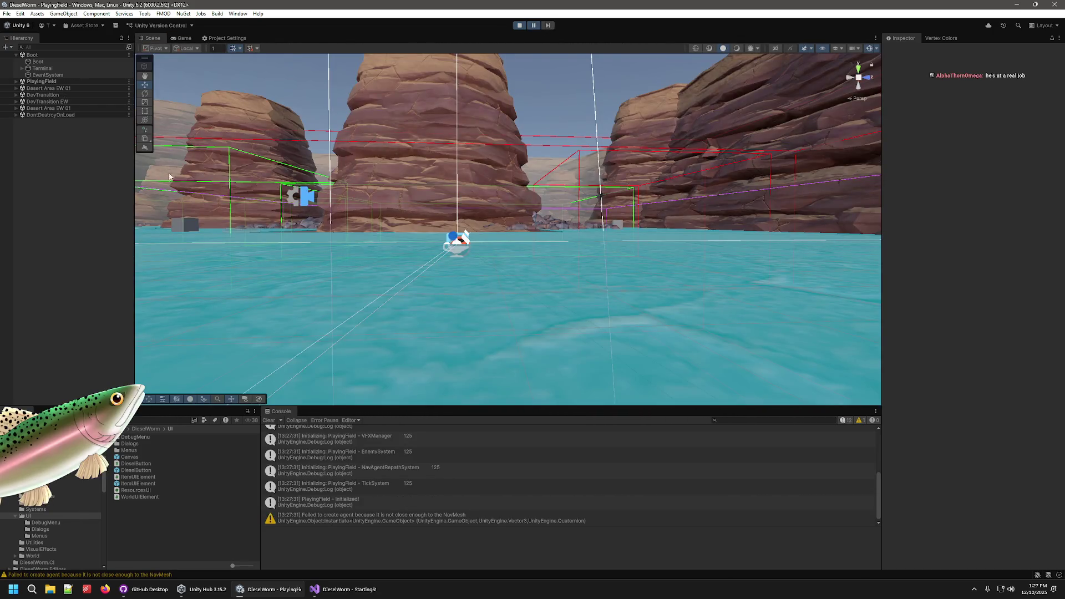
pyautogui.moveTo(328, 208)
pyautogui.mouseDown()
pyautogui.moveTo(230, 157)
pyautogui.moveTo(250, 144)
pyautogui.moveTo(333, 183)
pyautogui.moveTo(530, 243)
pyautogui.moveTo(502, 241)
pyautogui.moveTo(513, 176)
pyautogui.mouseUp()
pyautogui.click(513, 175)
pyautogui.moveTo(541, 249); pyautogui.dragTo(545, 247)
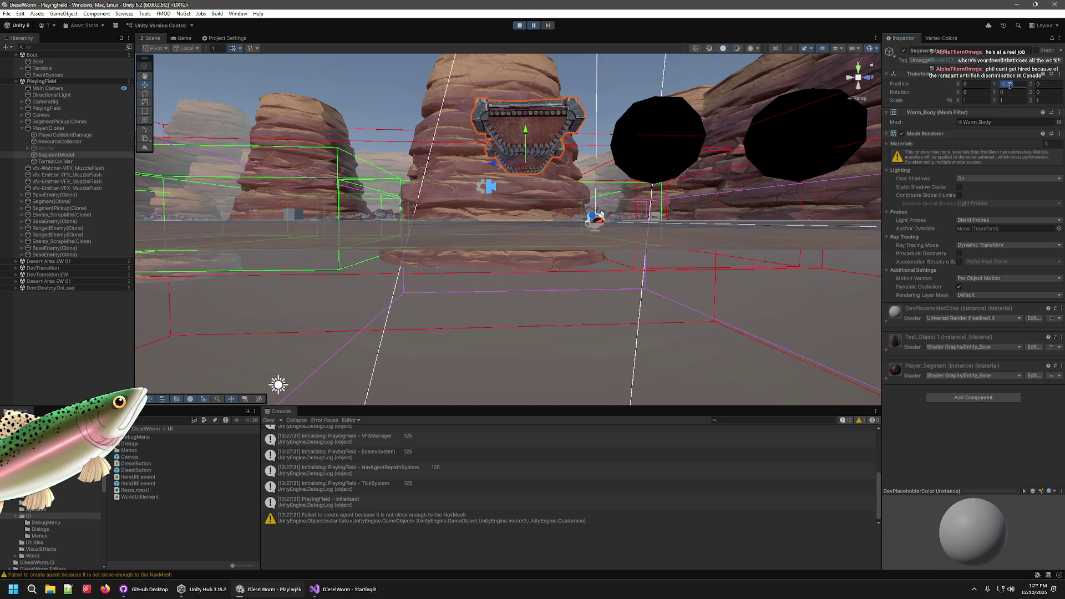
pyautogui.click(47, 129)
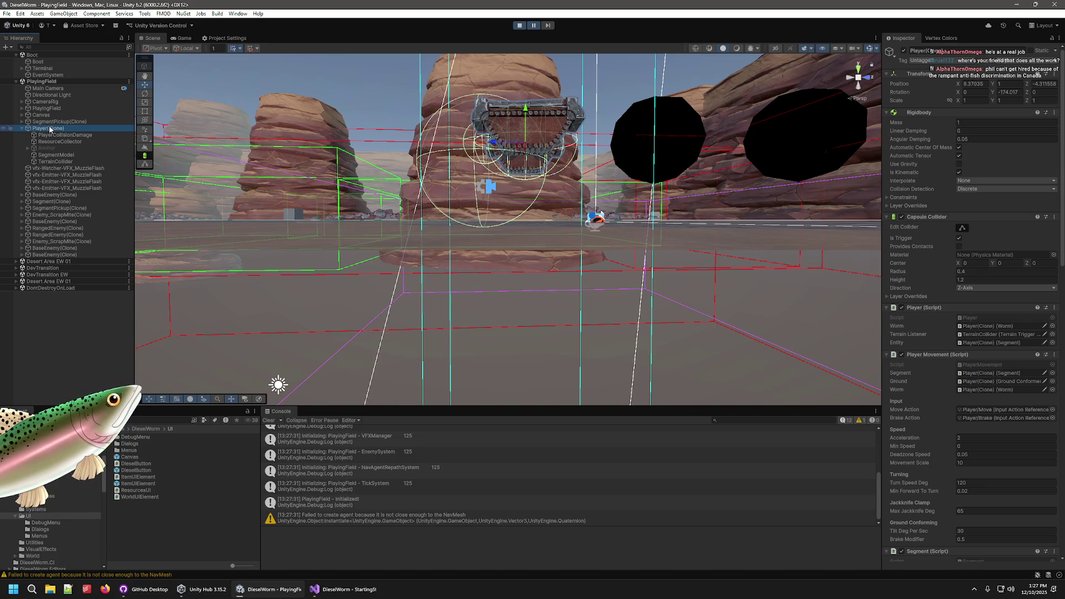
pyautogui.scroll(3, 549, 206)
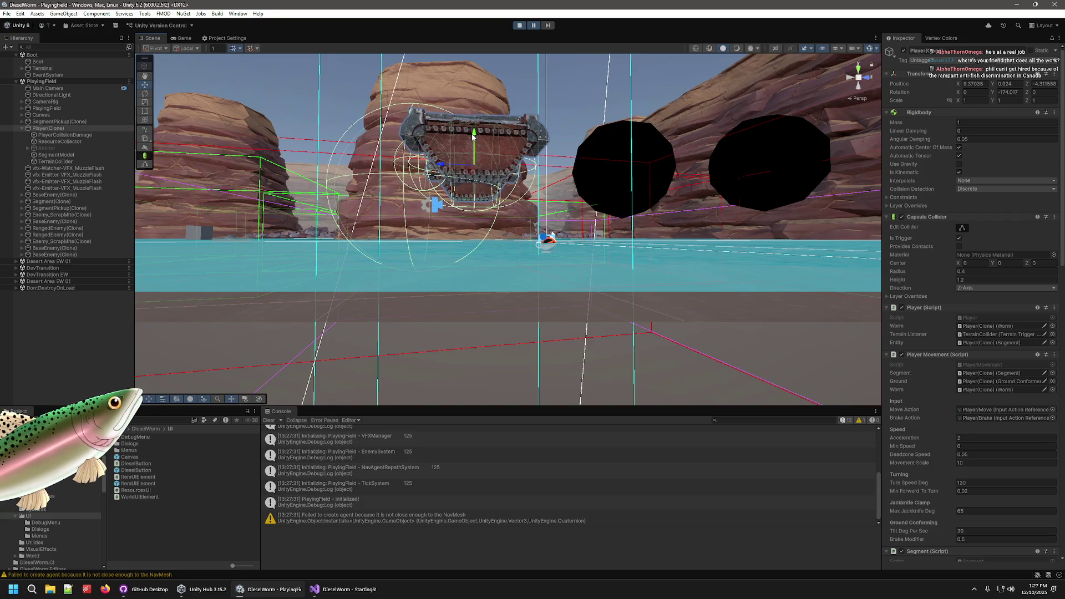
pyautogui.click(520, 25)
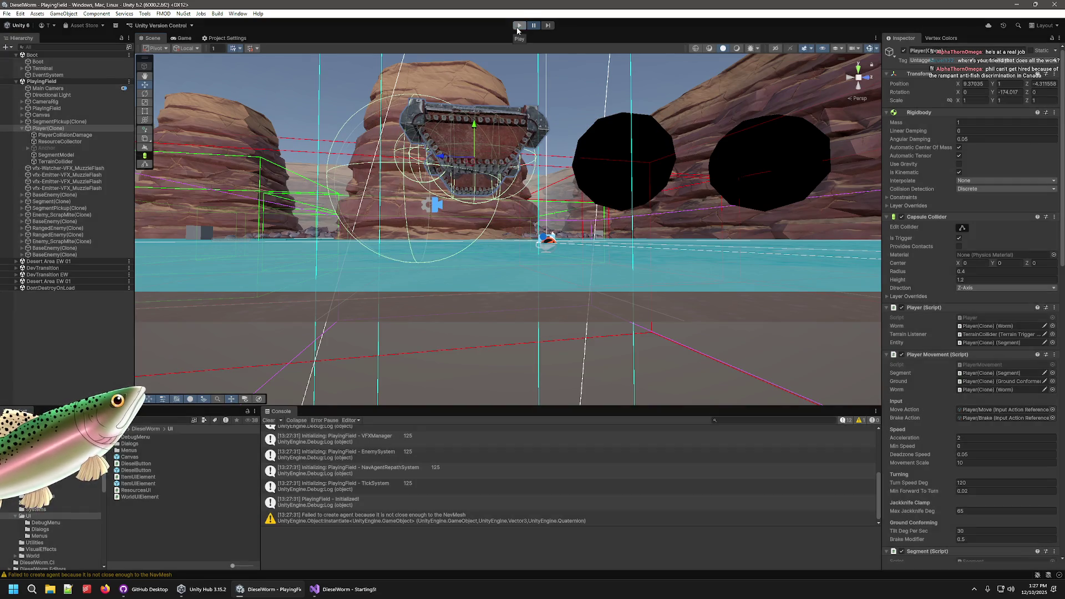
pyautogui.click(344, 589)
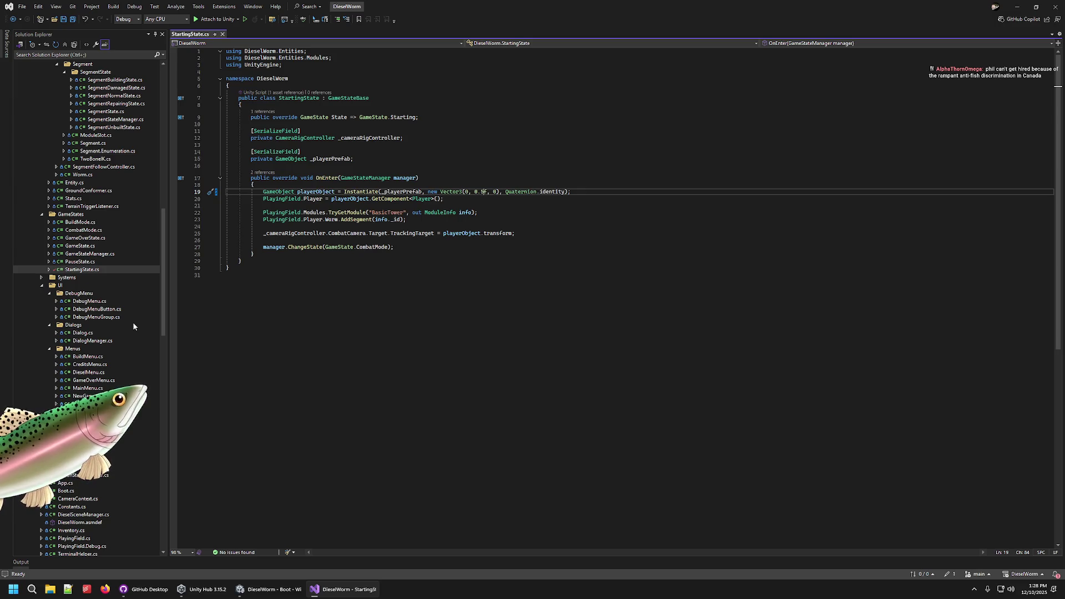
# - Preview PauseState.cs and GameState.cs, then return to StartingState.cs
pyautogui.click(81, 261)
pyautogui.click(81, 246)
pyautogui.click(85, 270)
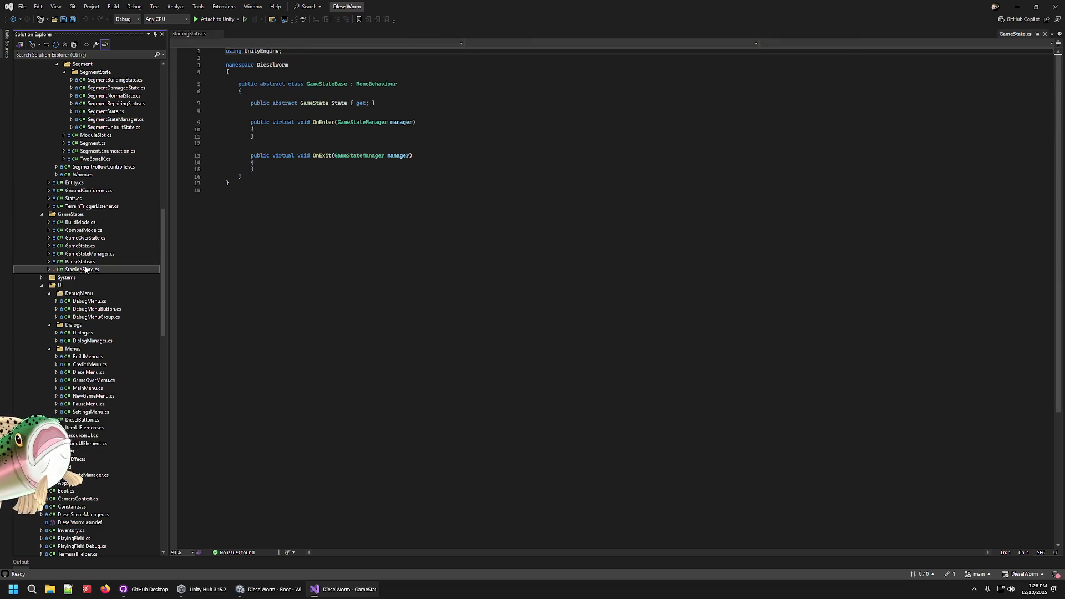
pyautogui.press('Up')
pyautogui.press('Down')
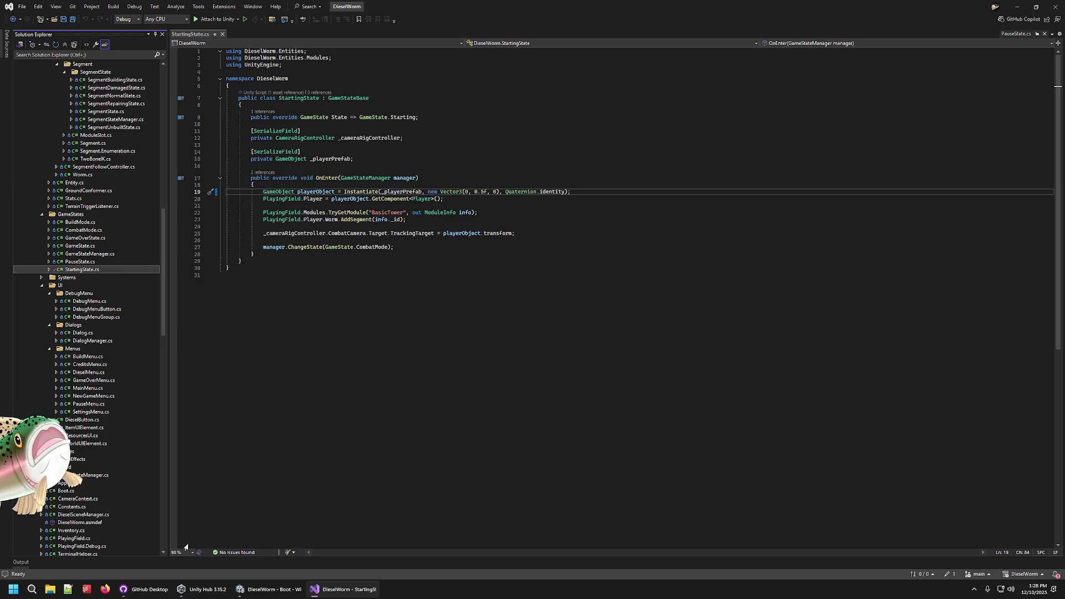
# - Switch between Unity and Visual Studio, ending with the Unity editor in front
pyautogui.click(274, 588)
pyautogui.click(333, 589)
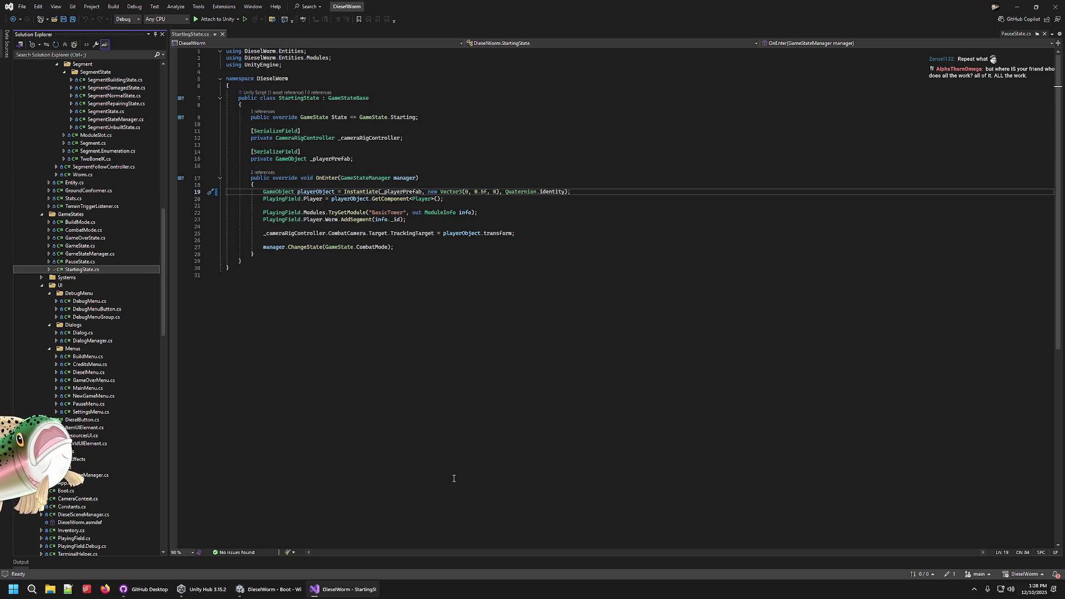
pyautogui.click(283, 590)
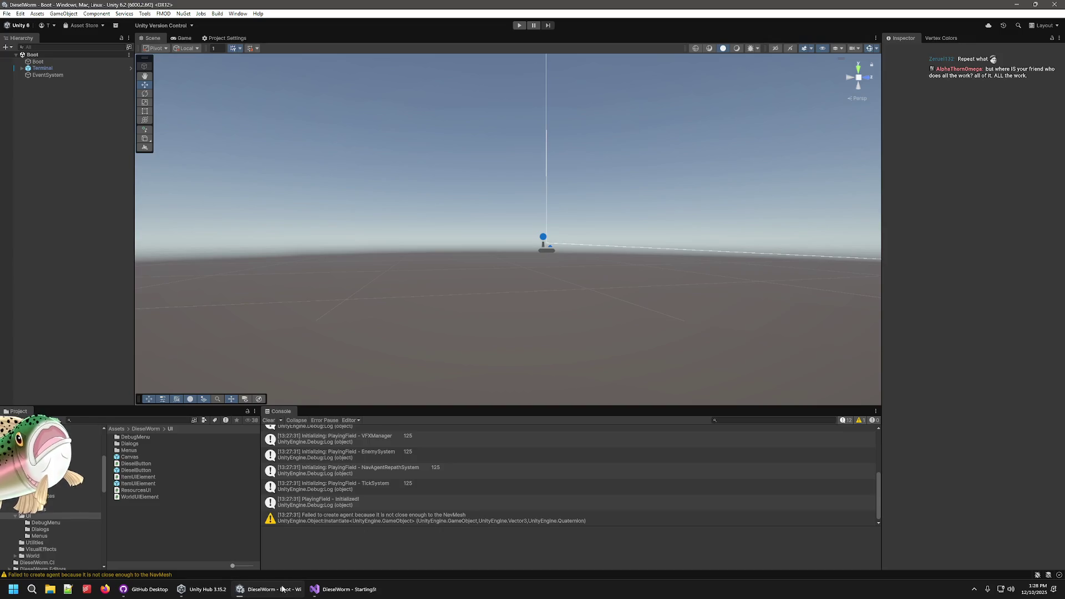
# - Change the Vector3 y value on line 19 from 0.5f to 100f and switch to Unity
pyautogui.click(315, 589)
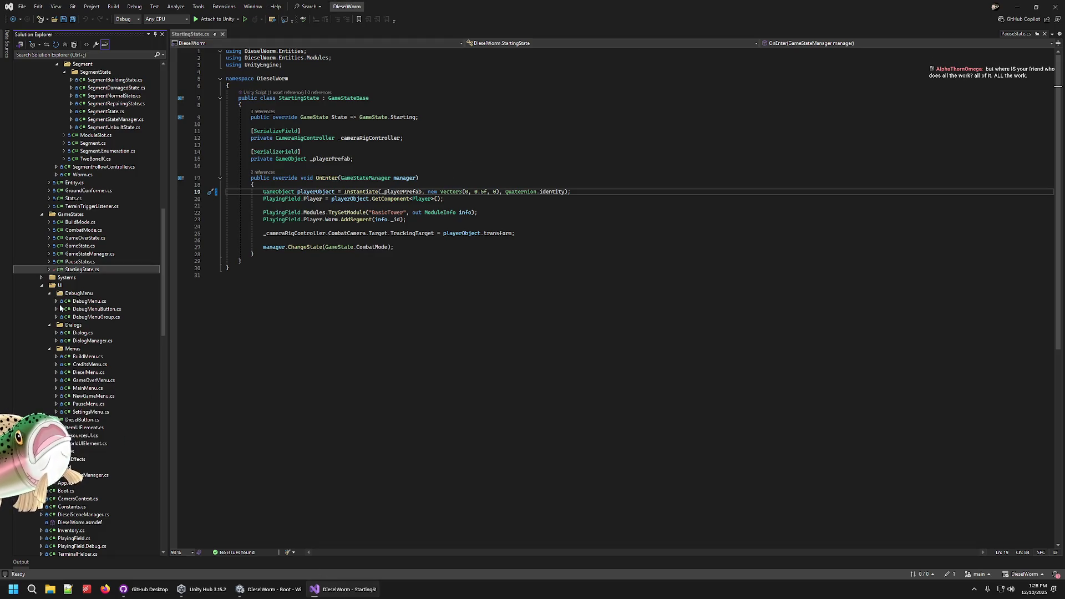
pyautogui.click(485, 192)
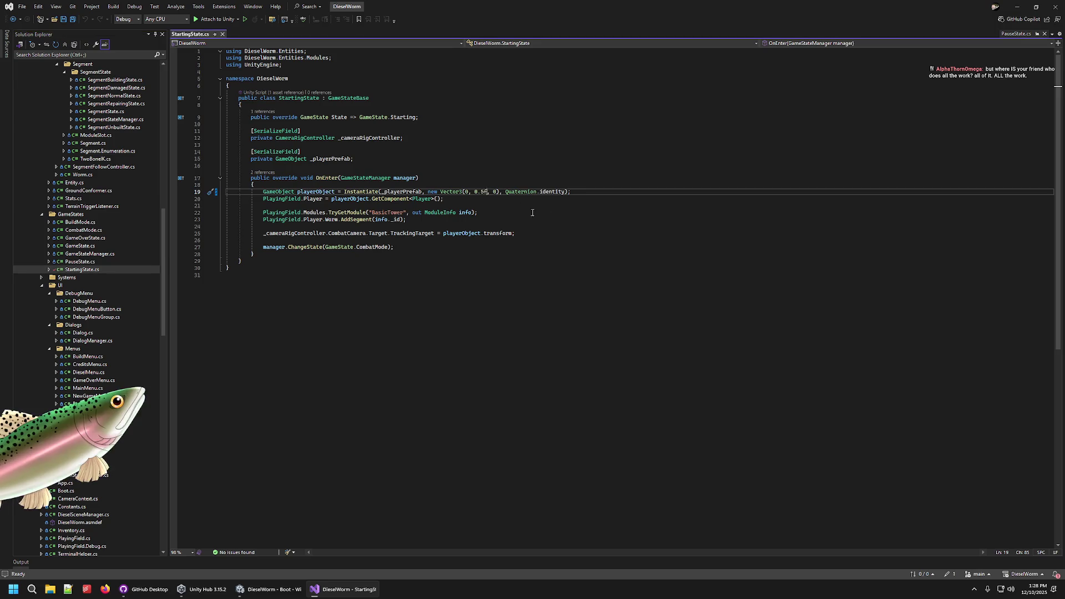
pyautogui.press('BackSpace')
pyautogui.press('BackSpace')
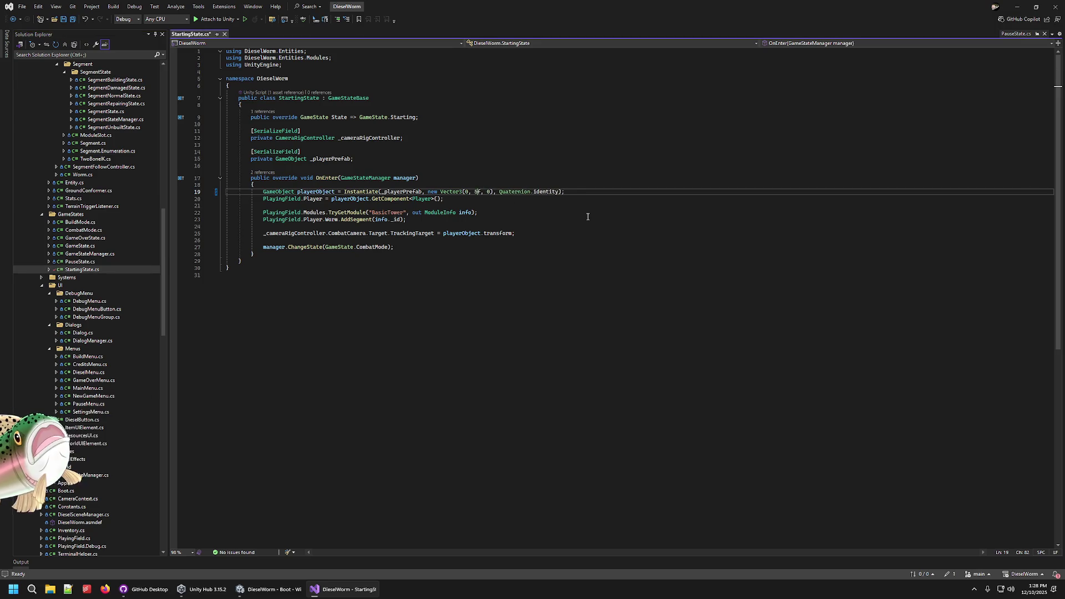
pyautogui.write('100')
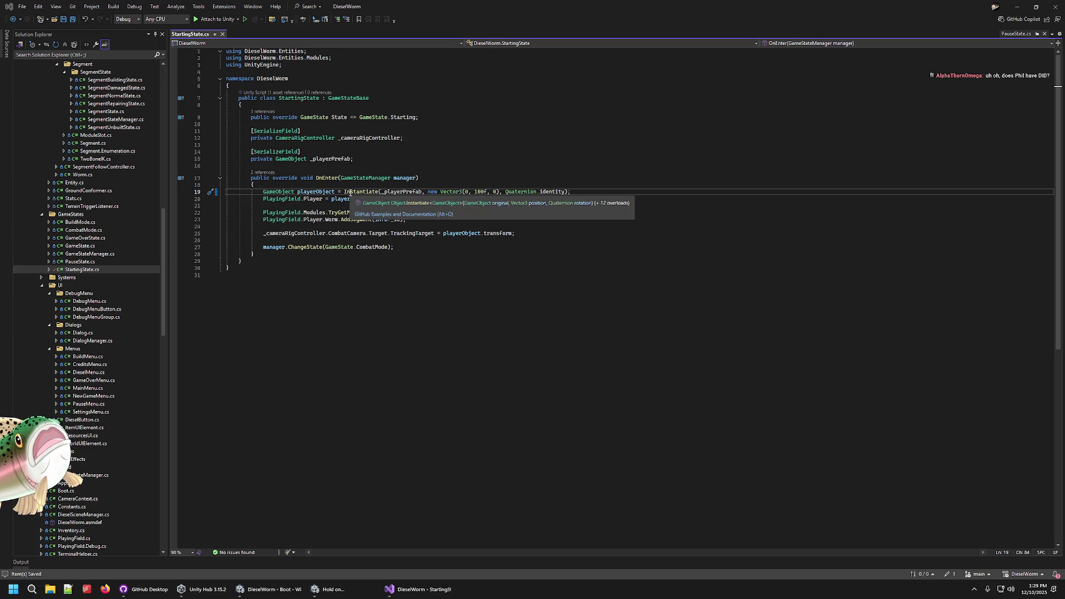
pyautogui.hotkey('alt', 'Tab')
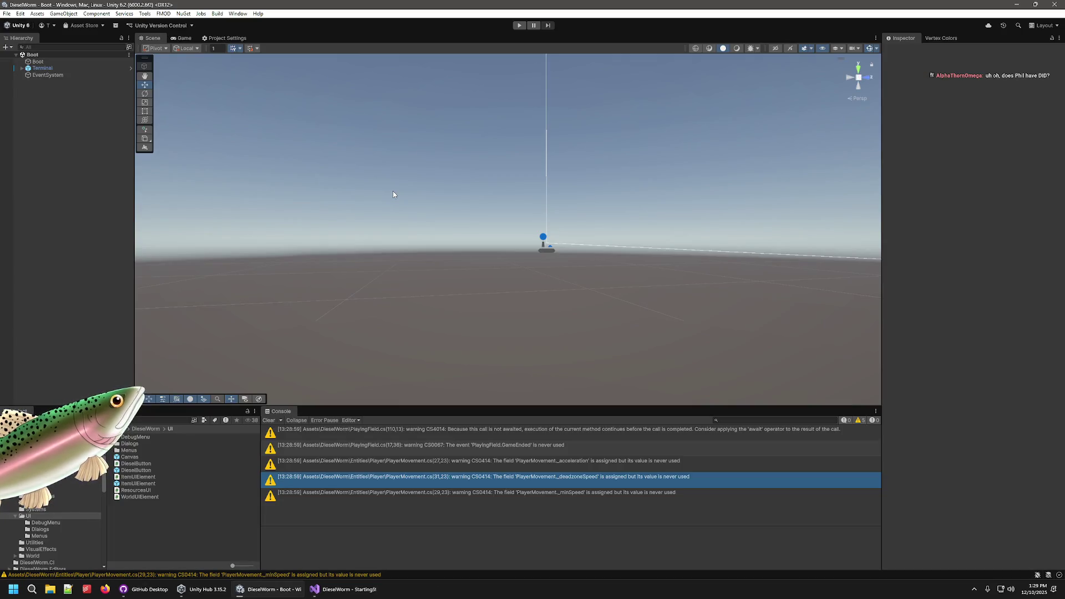
# - Play a new game with the 100f spawn height, then stop and return to StartingState.cs
pyautogui.click(520, 25)
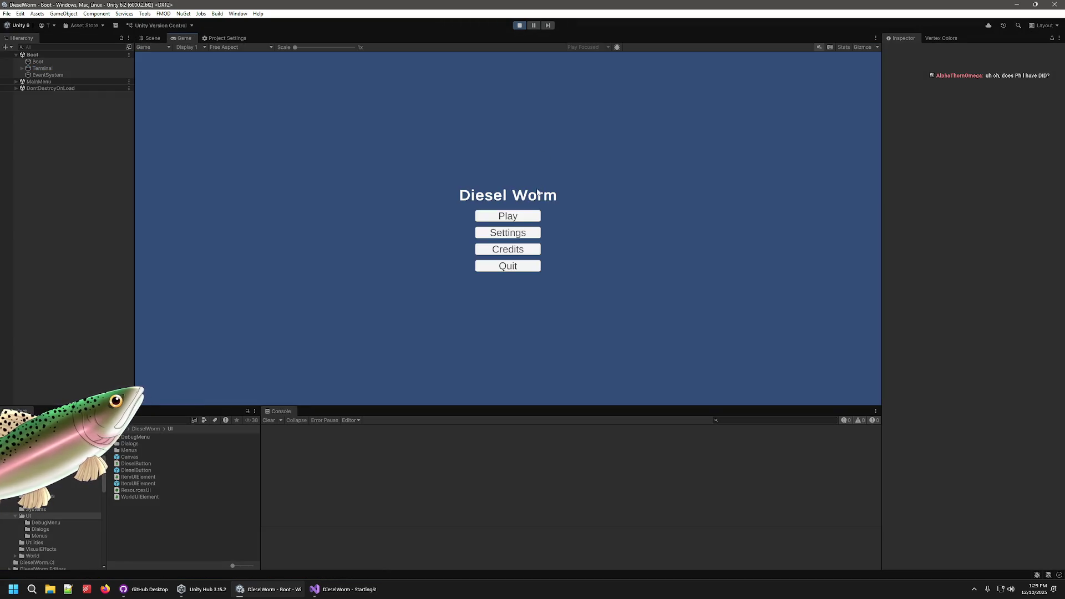
pyautogui.click(508, 215)
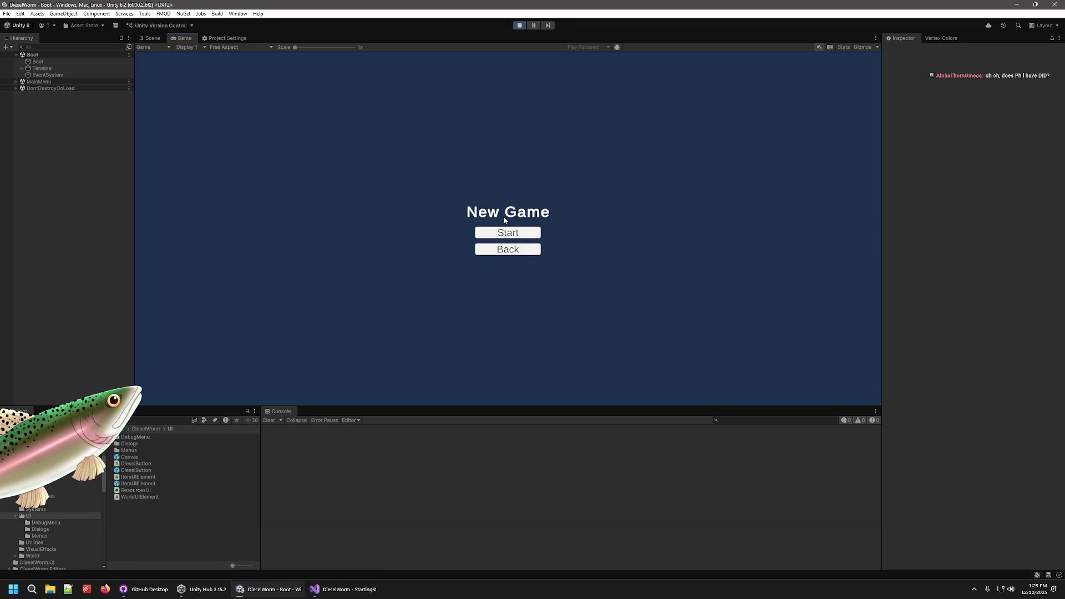
pyautogui.click(497, 233)
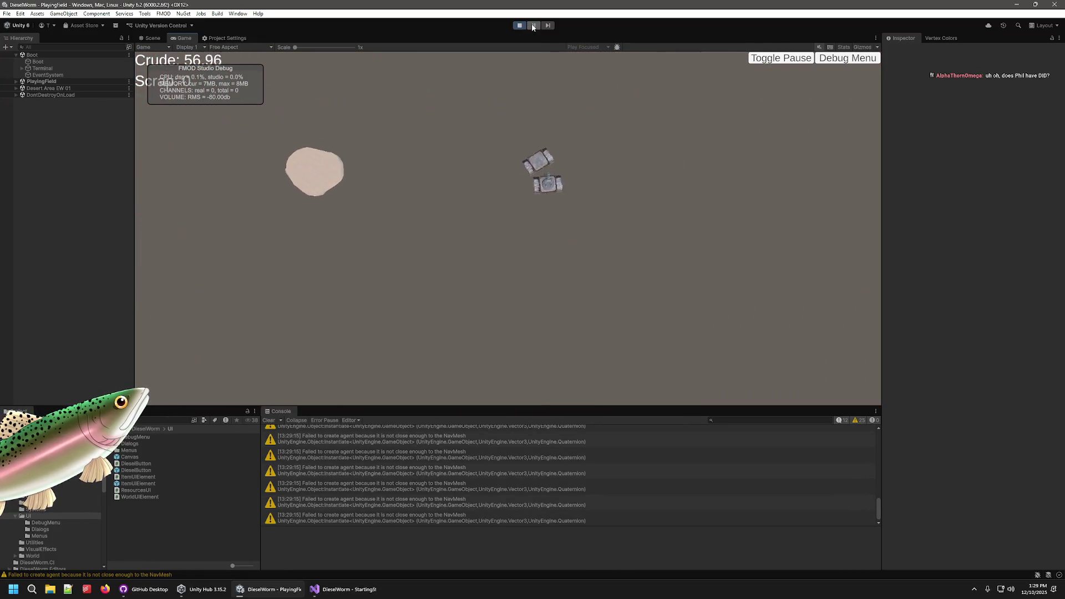
pyautogui.click(519, 25)
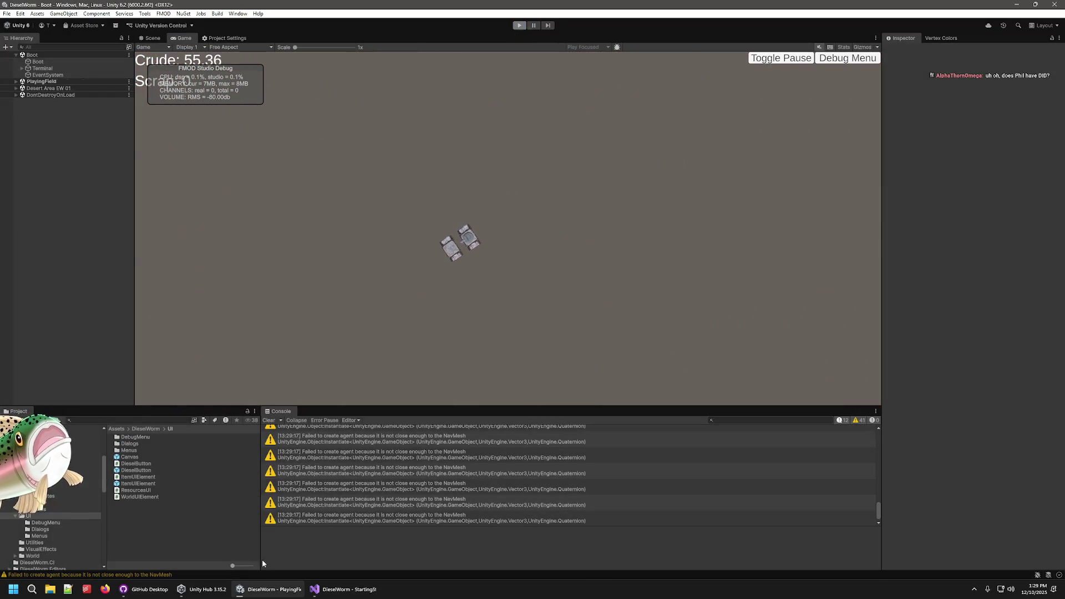
pyautogui.click(322, 593)
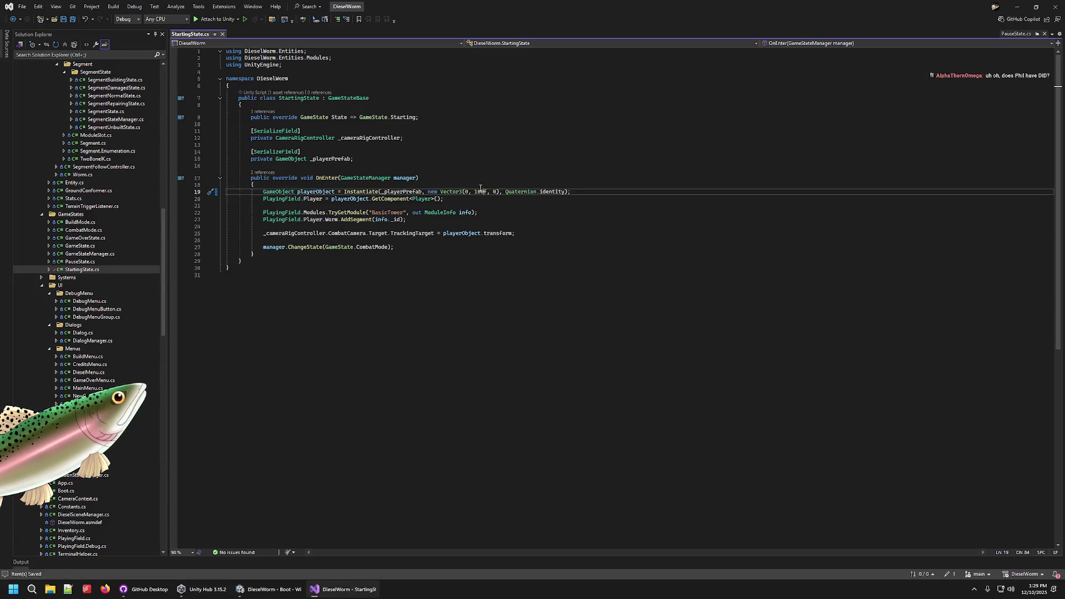
# - Edit line 19's spawn height from 100f to 0.1f and switch to Unity to recompile
pyautogui.press('BackSpace')
pyautogui.press('BackSpace')
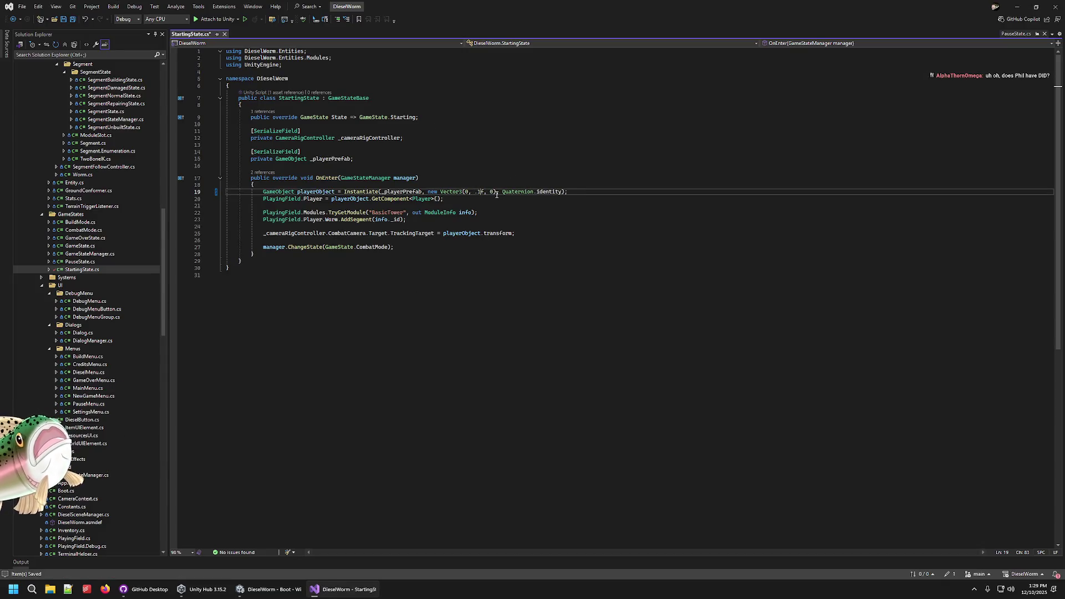
pyautogui.write('.')
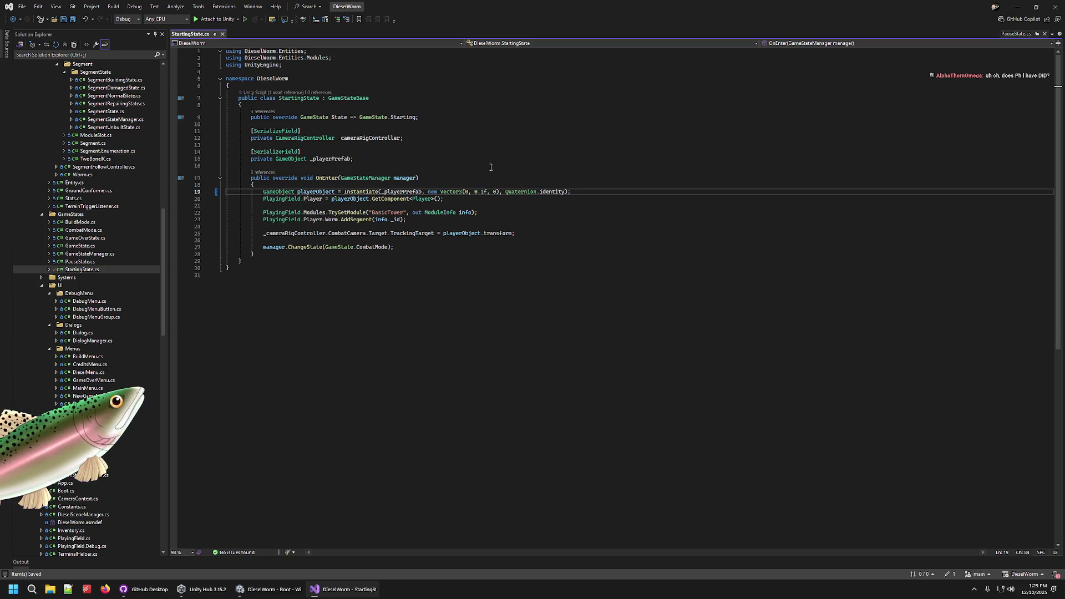
pyautogui.click(269, 589)
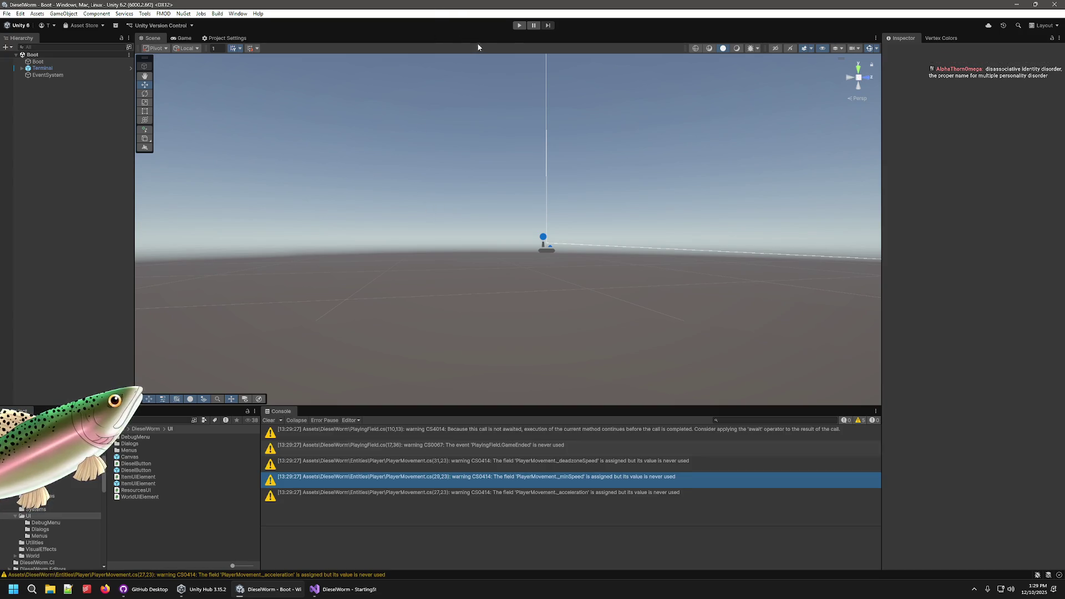
# - Play-test the 0.1f spawn height through to the game-over screen
pyautogui.click(520, 25)
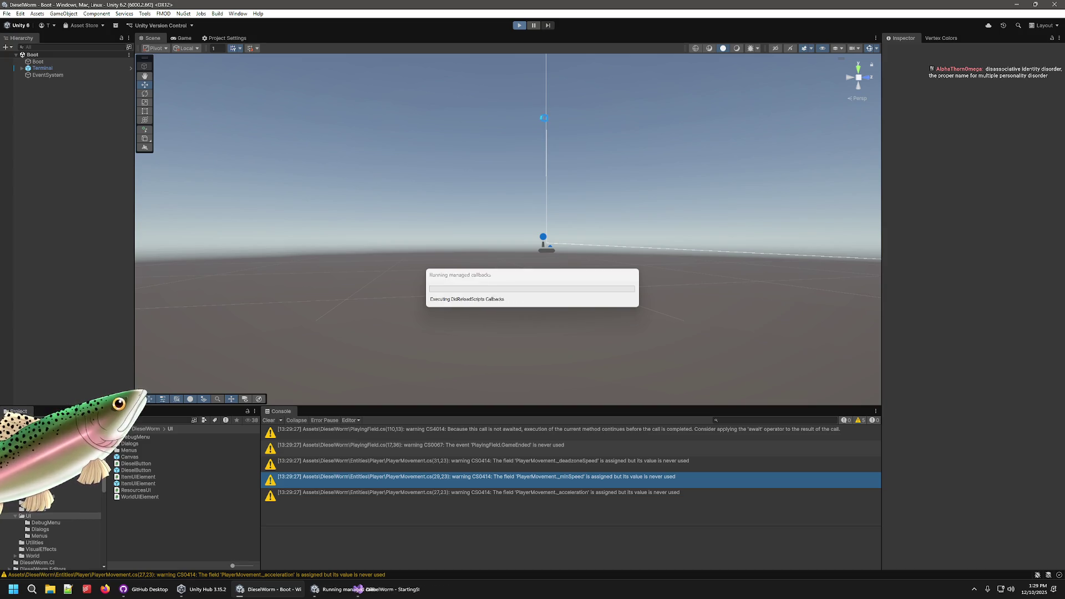
pyautogui.click(521, 220)
pyautogui.click(499, 231)
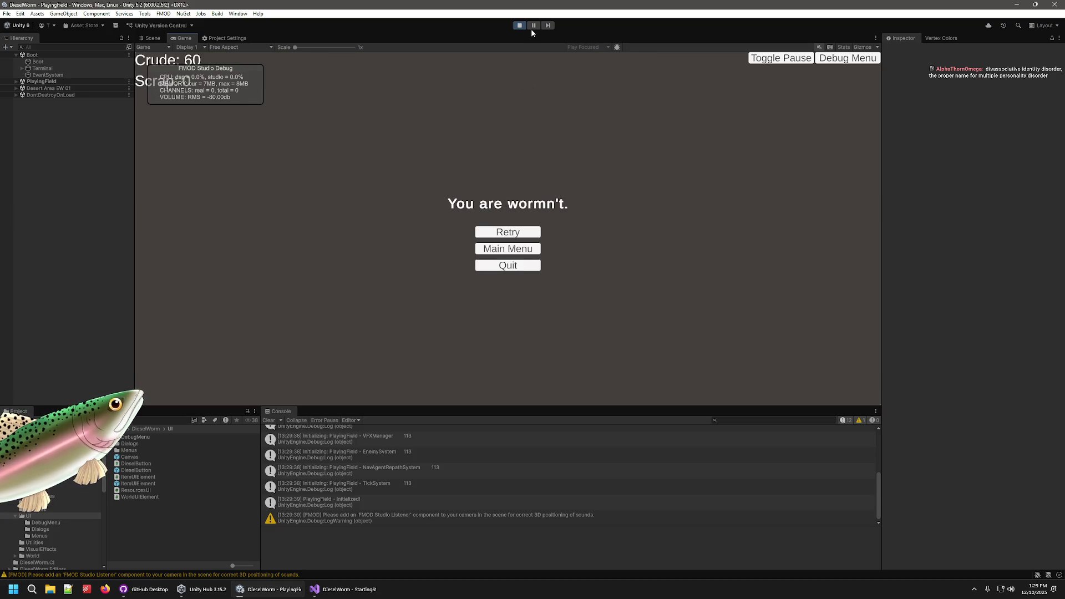
pyautogui.click(518, 26)
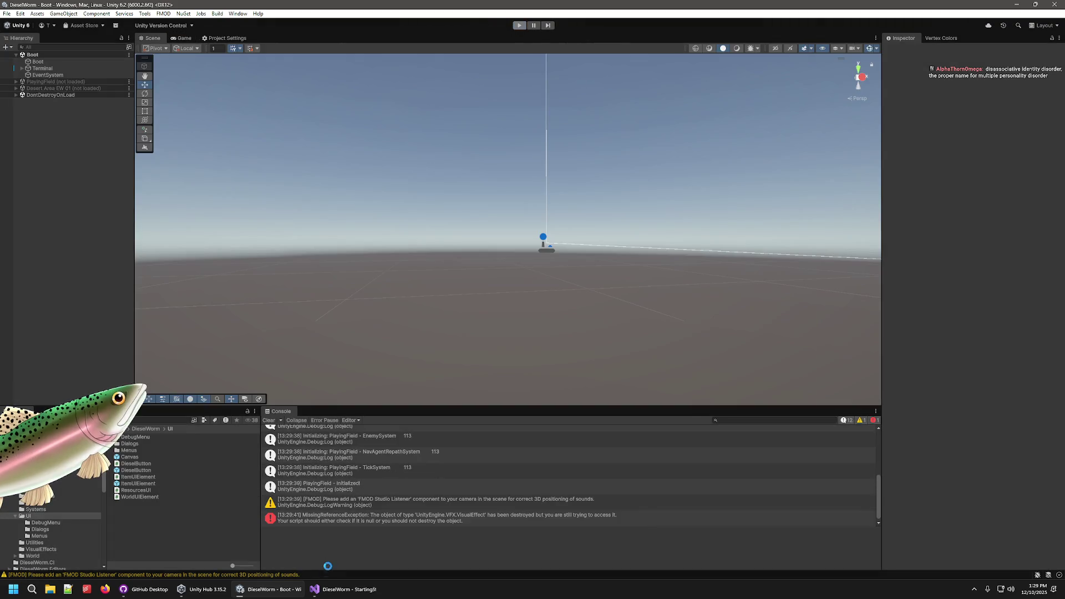
# - Change the spawn height in StartingState.cs to 0.15f, save, and switch back to Unity
pyautogui.click(360, 585)
pyautogui.press('BackSpace')
pyautogui.write('2f, 0), Quaternion.identity);')
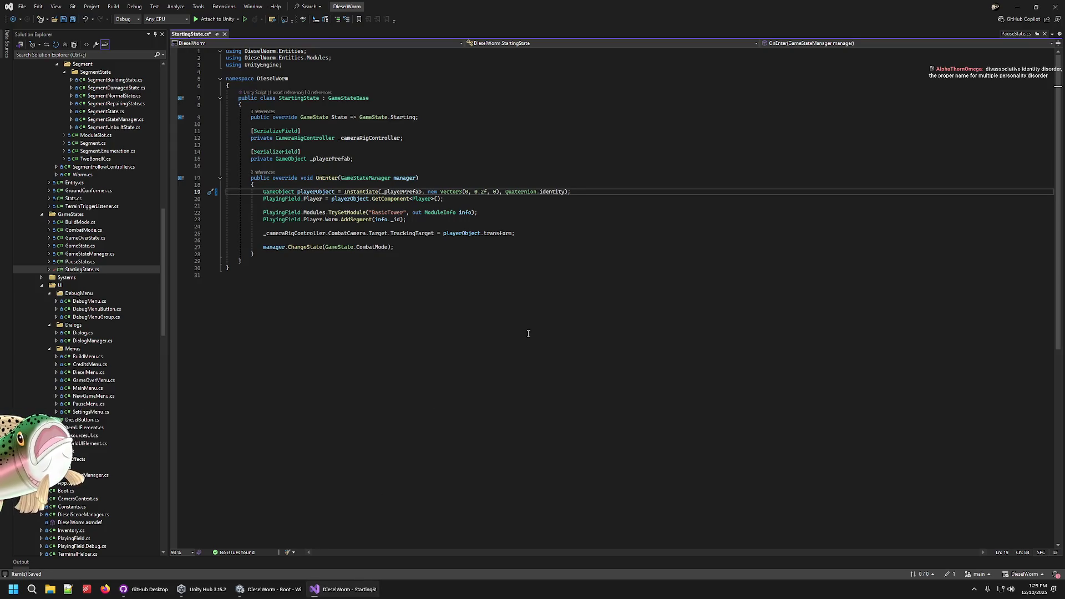
pyautogui.press('BackSpace')
pyautogui.write('15')
pyautogui.hotkey('ctrl', 's')
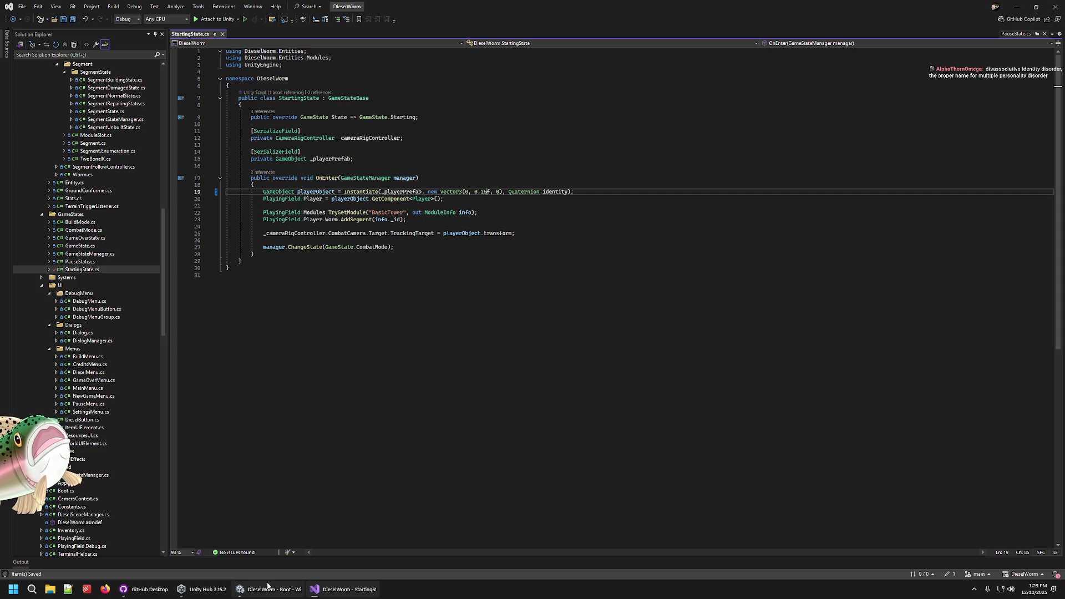
pyautogui.click(267, 586)
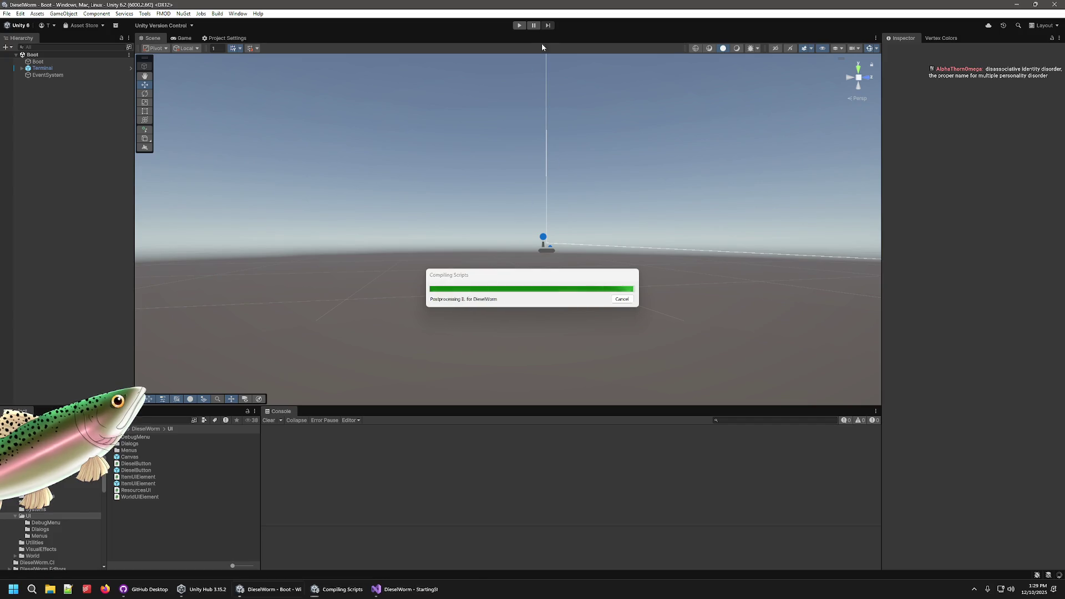
# - Play-test the 0.15f spawn height, then return to StartingState.cs
pyautogui.click(519, 25)
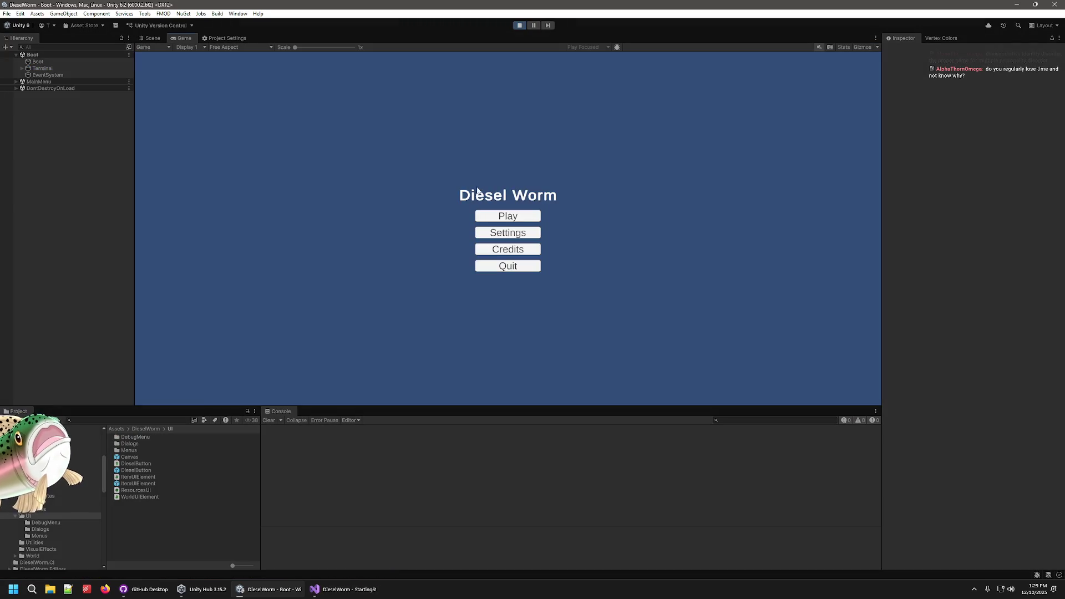
pyautogui.click(511, 221)
pyautogui.click(511, 230)
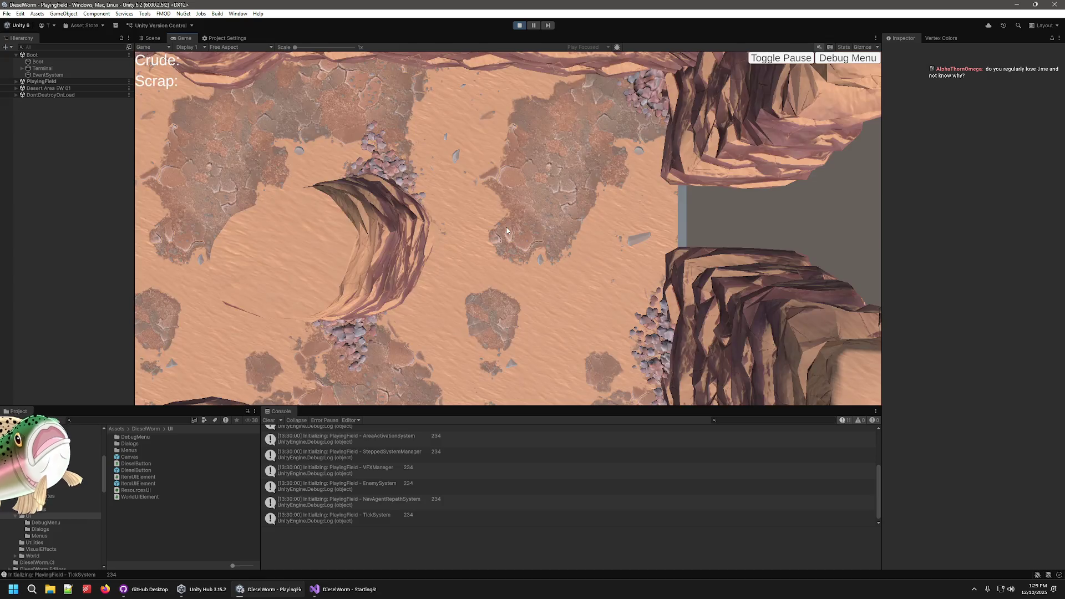
pyautogui.click(521, 26)
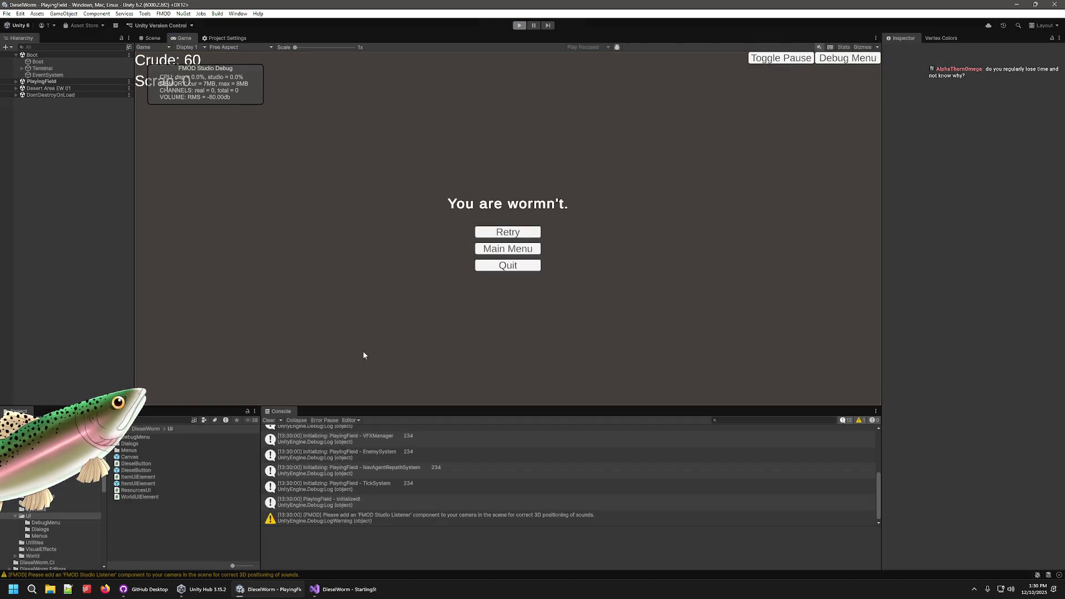
pyautogui.click(369, 587)
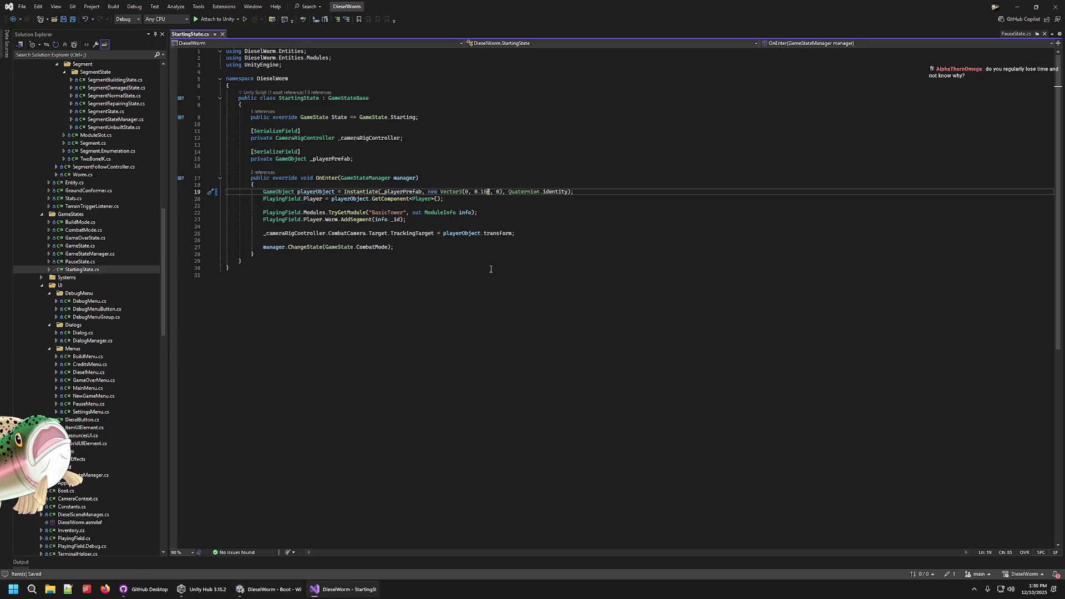
# - Set the spawn height to 0.2f and play-test a new game with it
pyautogui.press('BackSpace')
pyautogui.write('2')
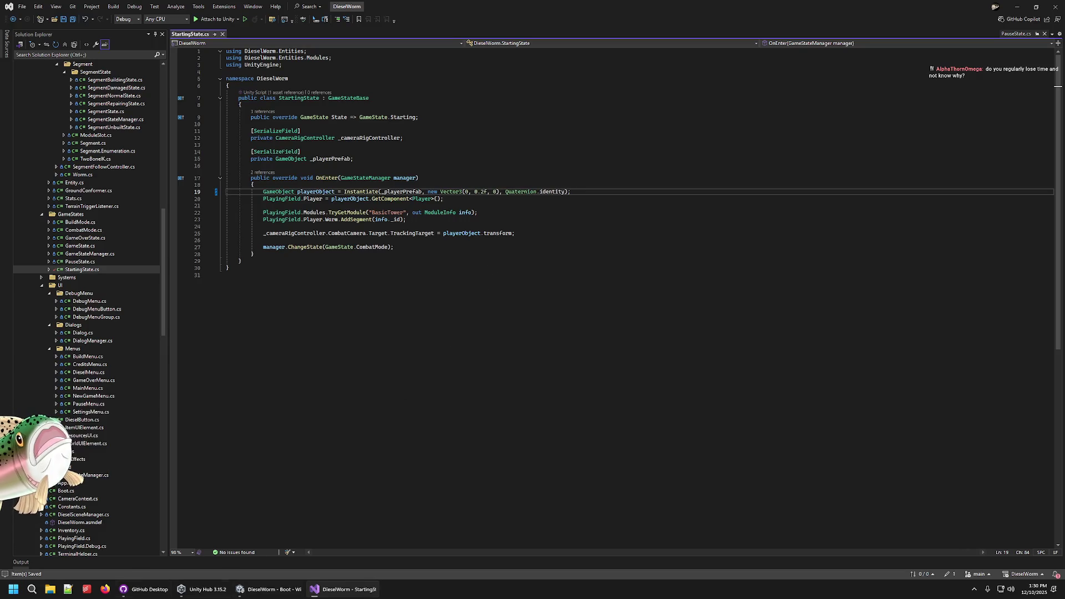
pyautogui.click(269, 589)
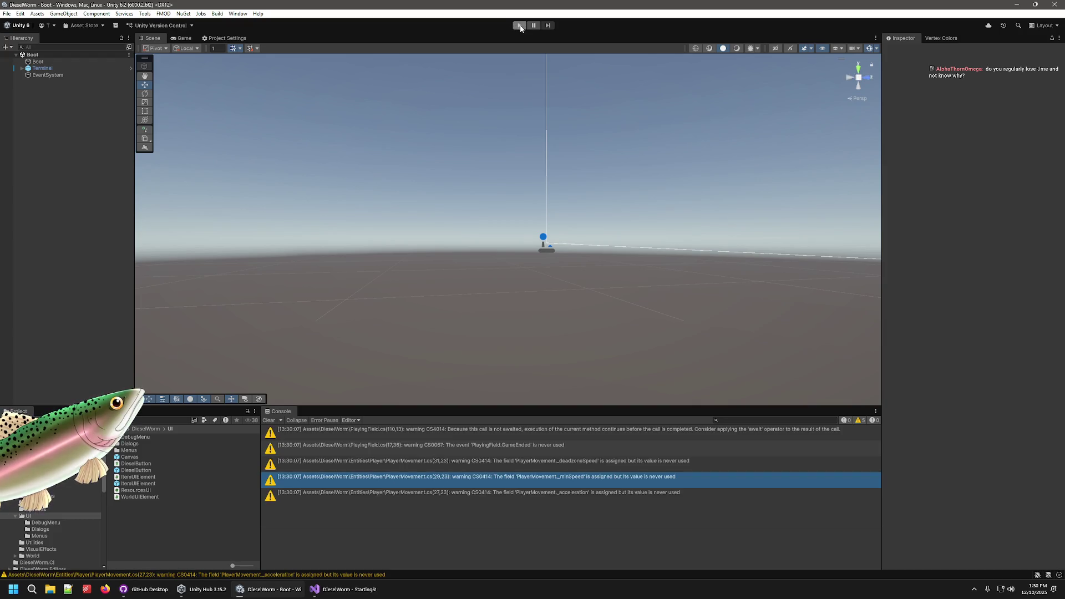
pyautogui.click(519, 25)
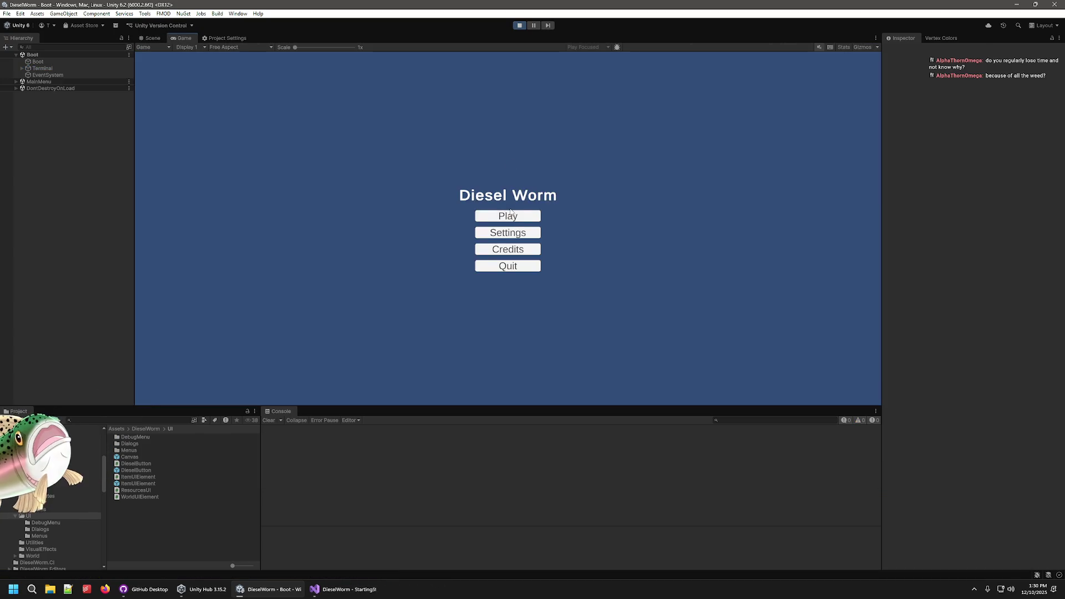
pyautogui.click(508, 215)
pyautogui.click(502, 233)
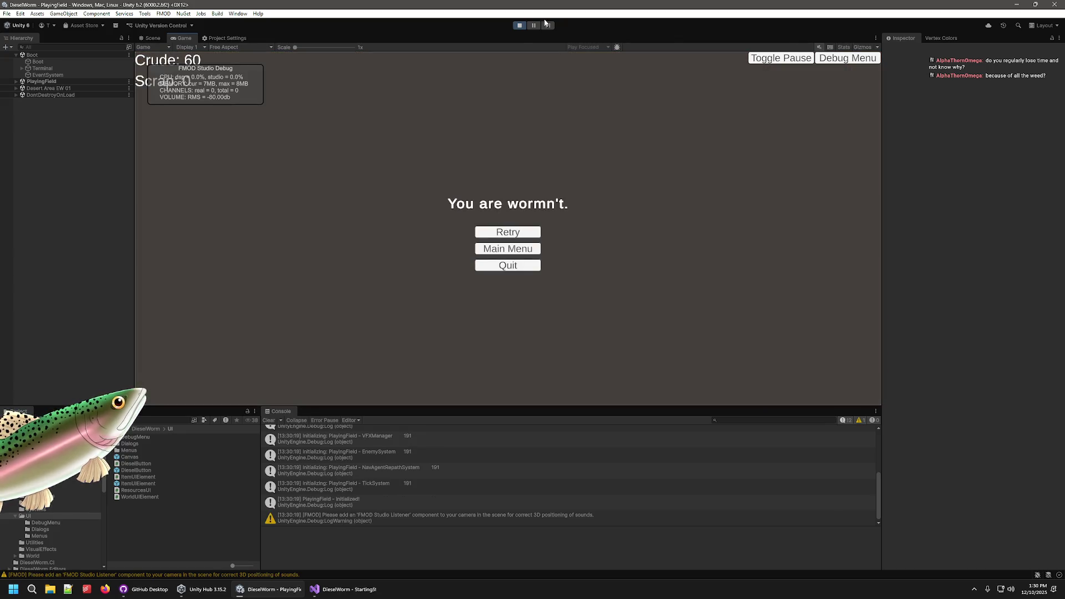
pyautogui.click(522, 28)
pyautogui.hotkey('alt', 'Tab')
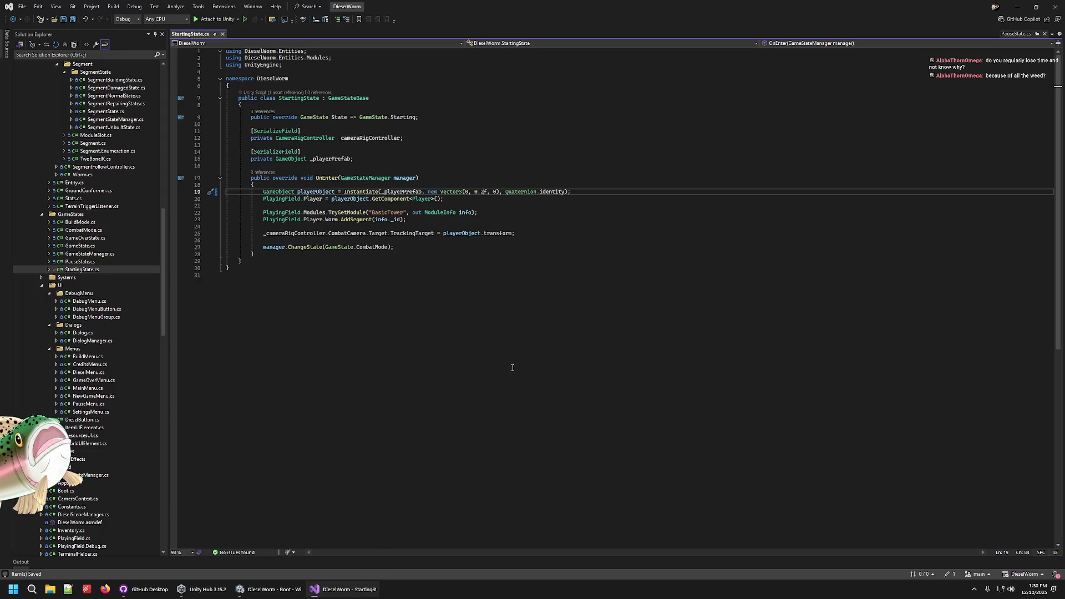
# - Change the spawn height to 0.25f and play-test a new game with it
pyautogui.write('5')
pyautogui.hotkey('alt', 'Tab')
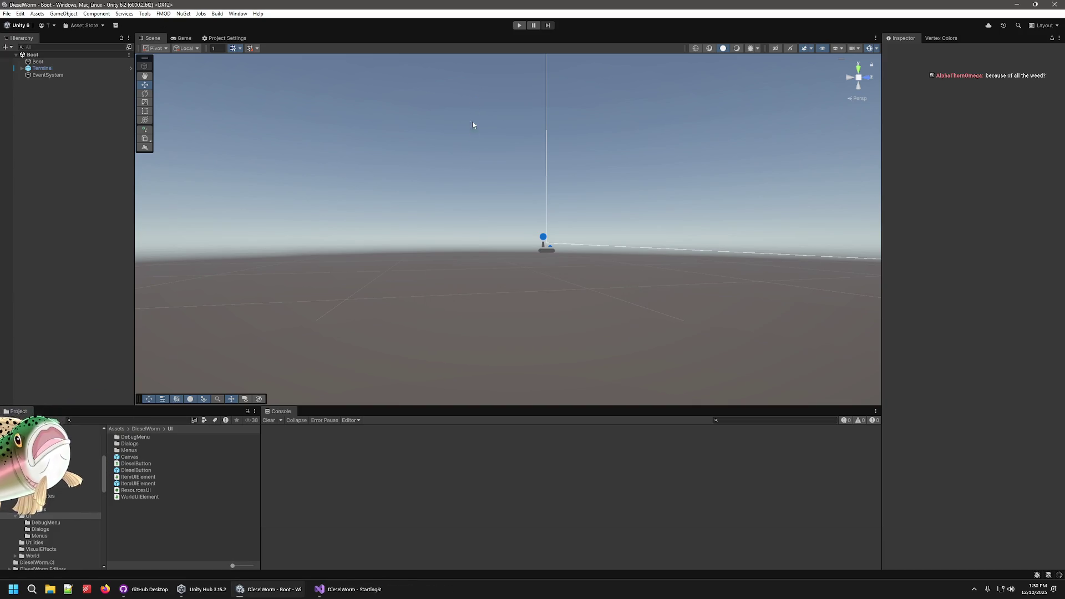
pyautogui.hotkey('ctrl', 'p')
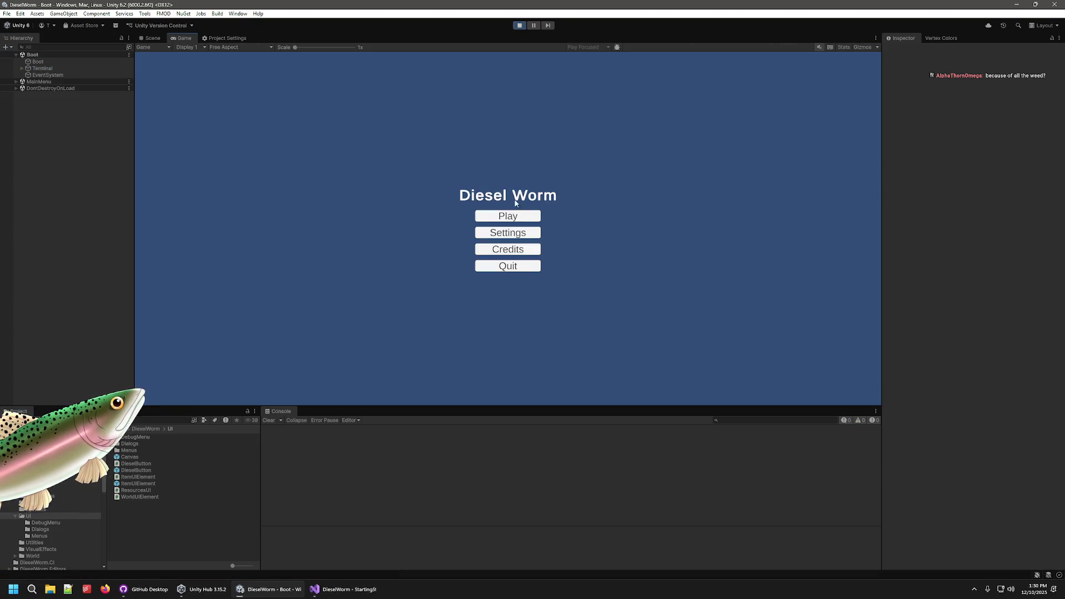
pyautogui.click(505, 214)
pyautogui.click(508, 234)
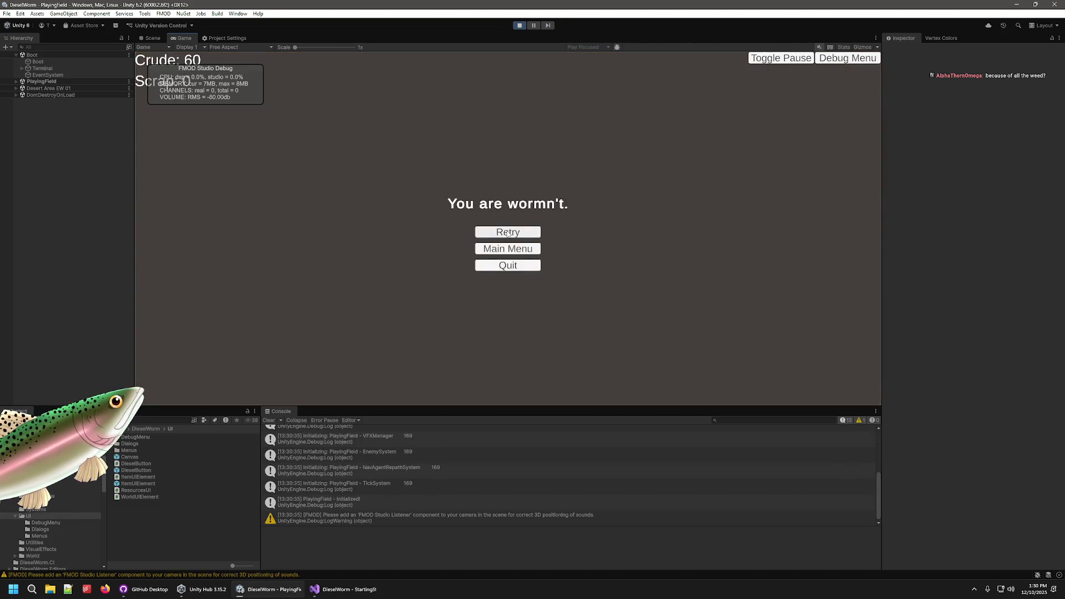
pyautogui.click(519, 25)
pyautogui.hotkey('alt', 'Tab')
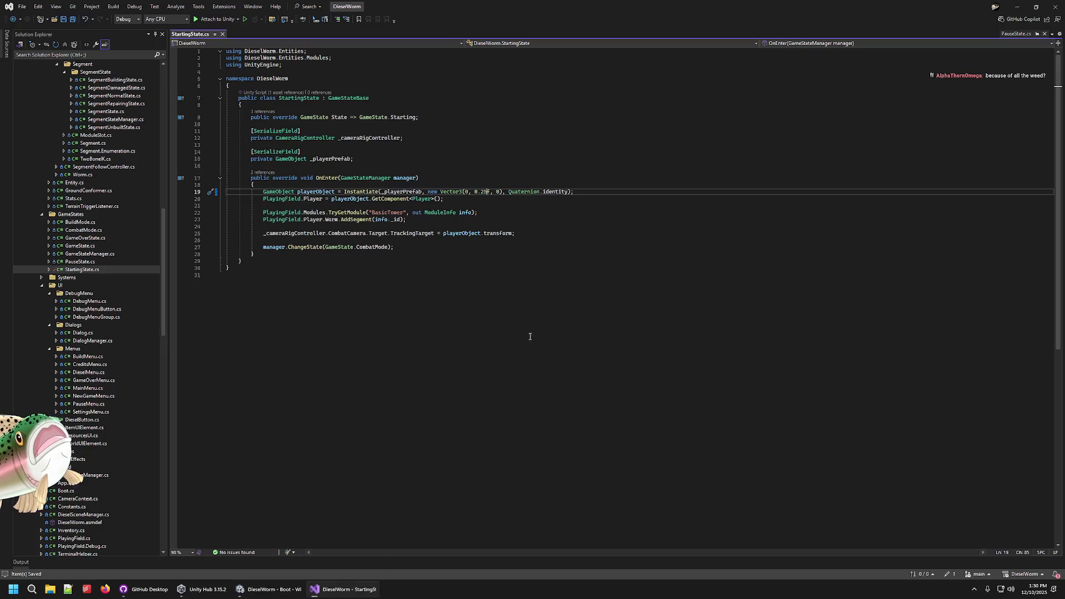
# - Shorten the spawn height back to 0.2f and play-test it again
pyautogui.press('BackSpace')
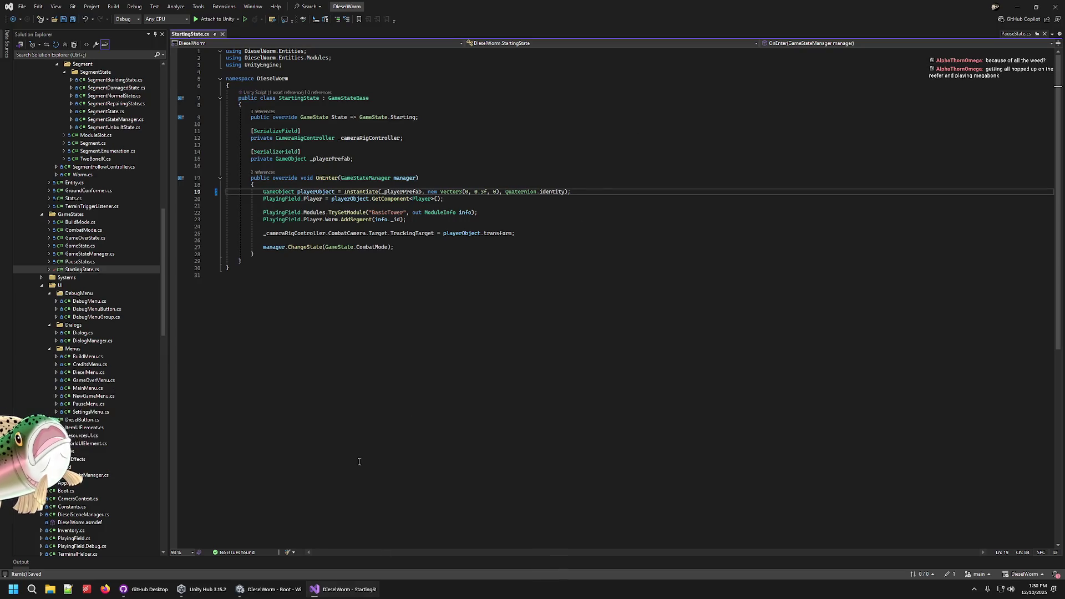
pyautogui.hotkey('alt', 'Tab')
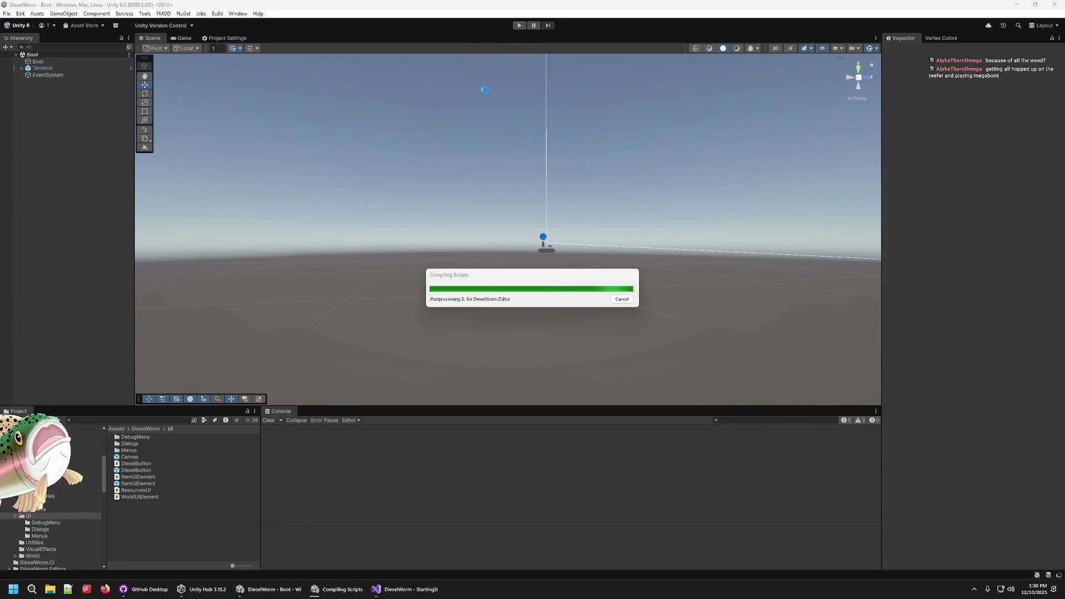
pyautogui.click(518, 25)
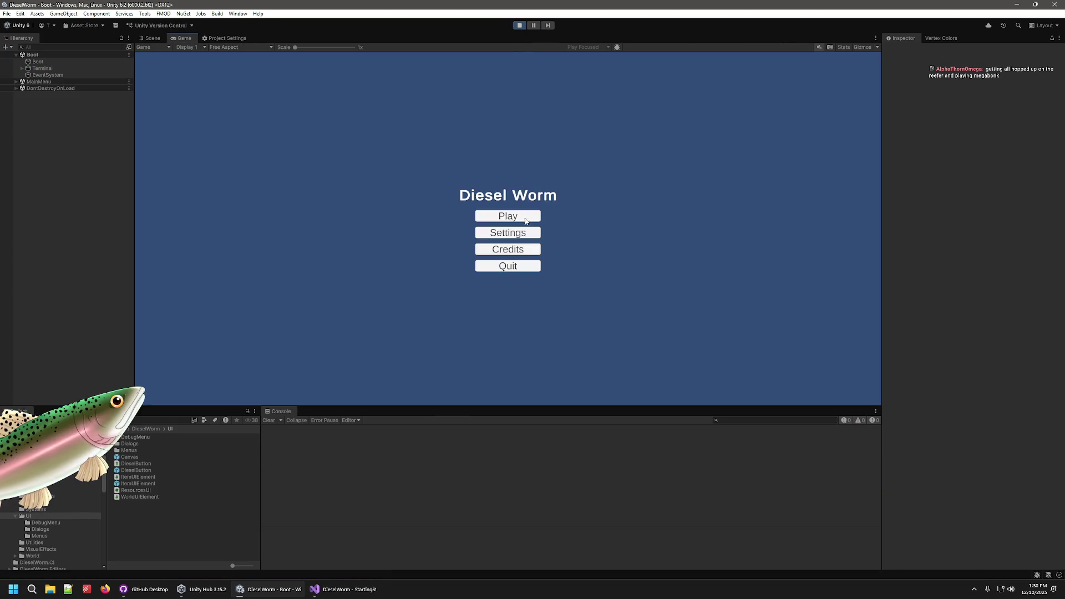
pyautogui.click(524, 220)
pyautogui.click(501, 232)
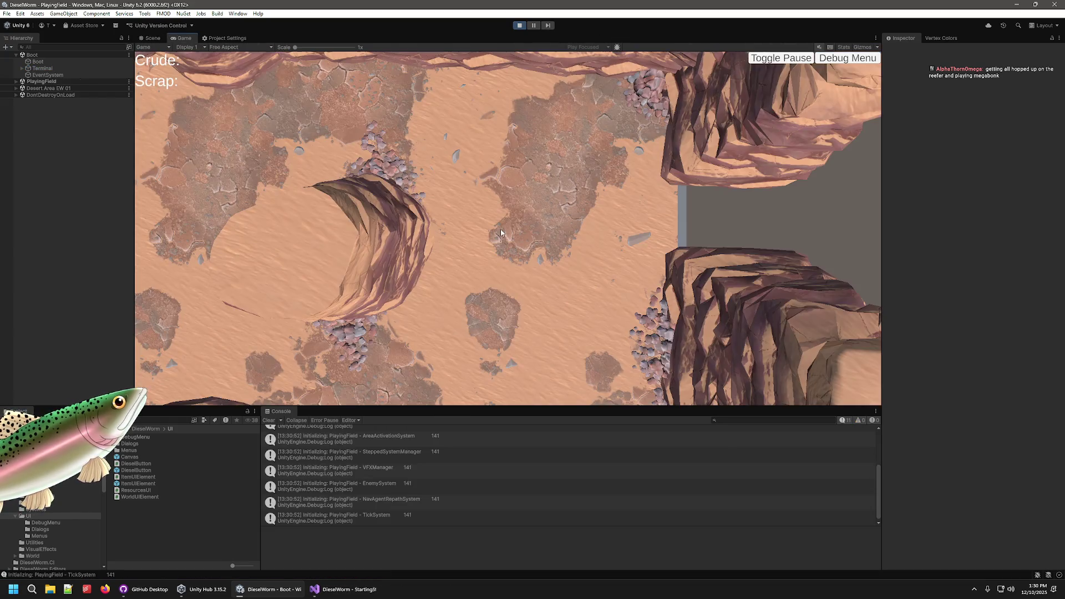
pyautogui.click(524, 26)
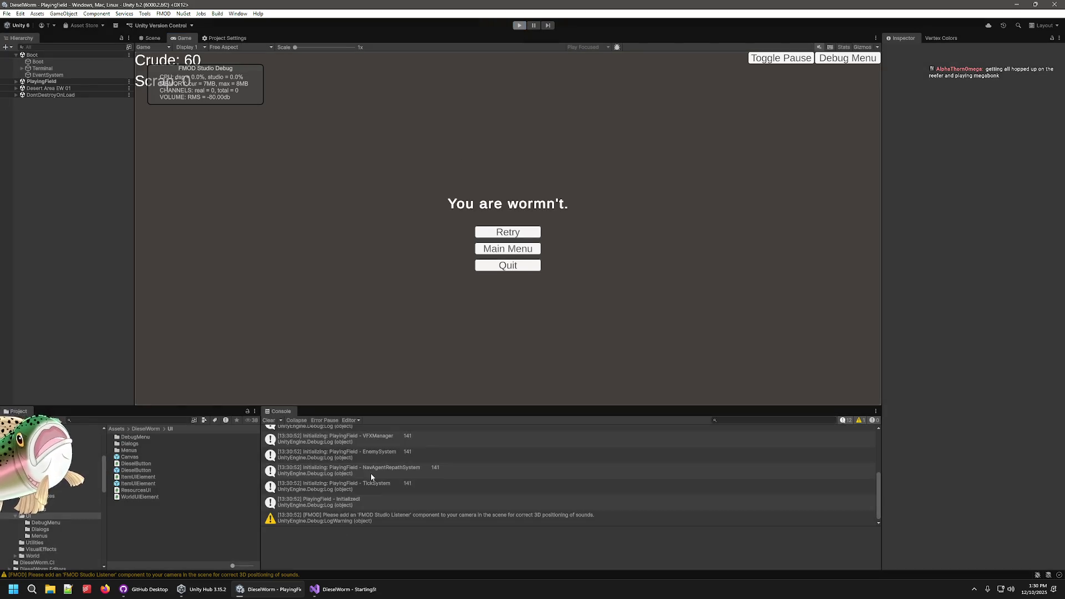
pyautogui.click(347, 594)
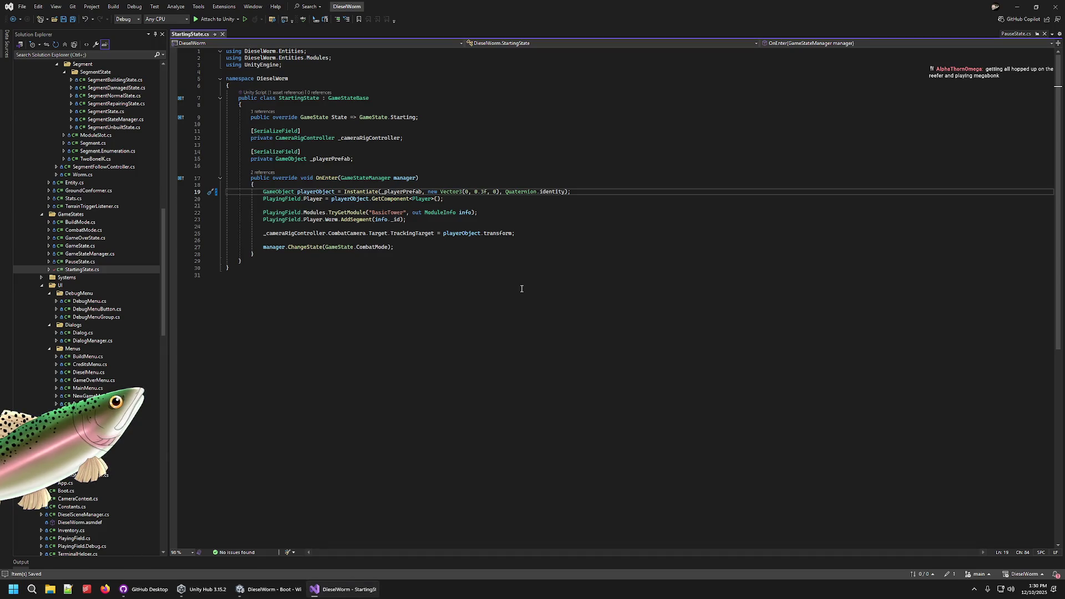
# - Run another play test, then clear the end of the spawn height value in StartingState.cs
pyautogui.hotkey('alt', 'Tab')
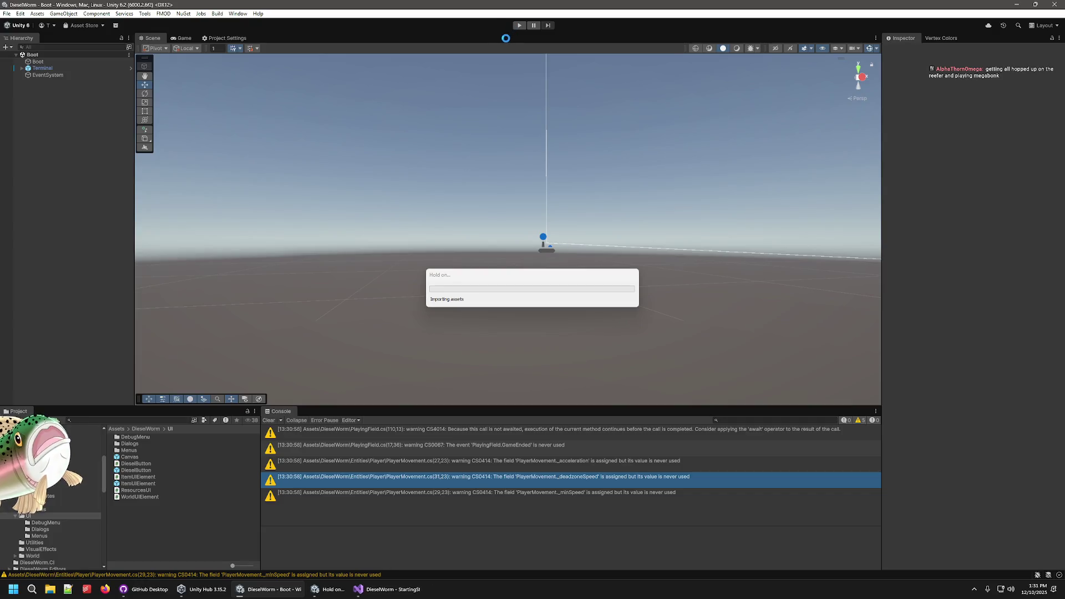
pyautogui.hotkey('ctrl', 'p')
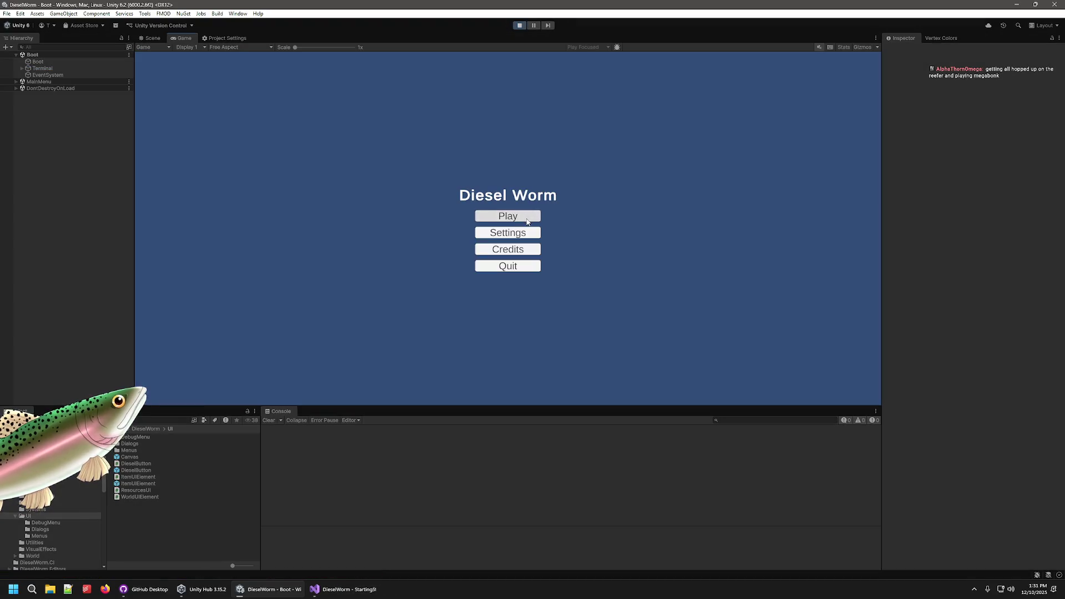
pyautogui.click(517, 216)
pyautogui.click(517, 232)
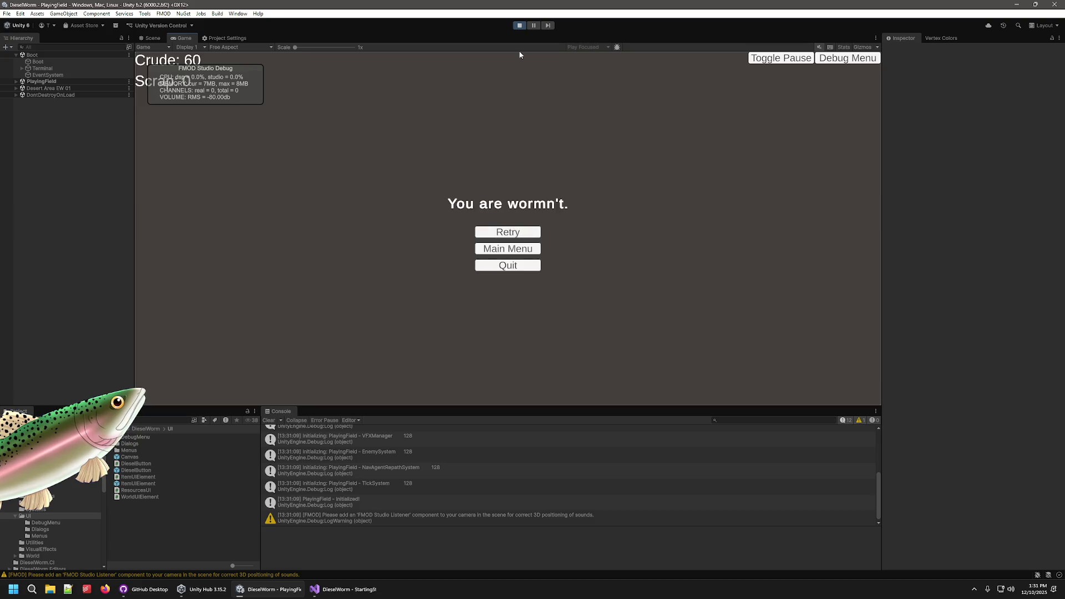
pyautogui.hotkey('ctrl', 'p')
pyautogui.click(343, 591)
pyautogui.press('BackSpace')
pyautogui.press('BackSpace')
# - Set the spawn height to 0.4f and play-test it twice, retrying after the worm dies
pyautogui.write('4f, 0), Quaternion.identity);')
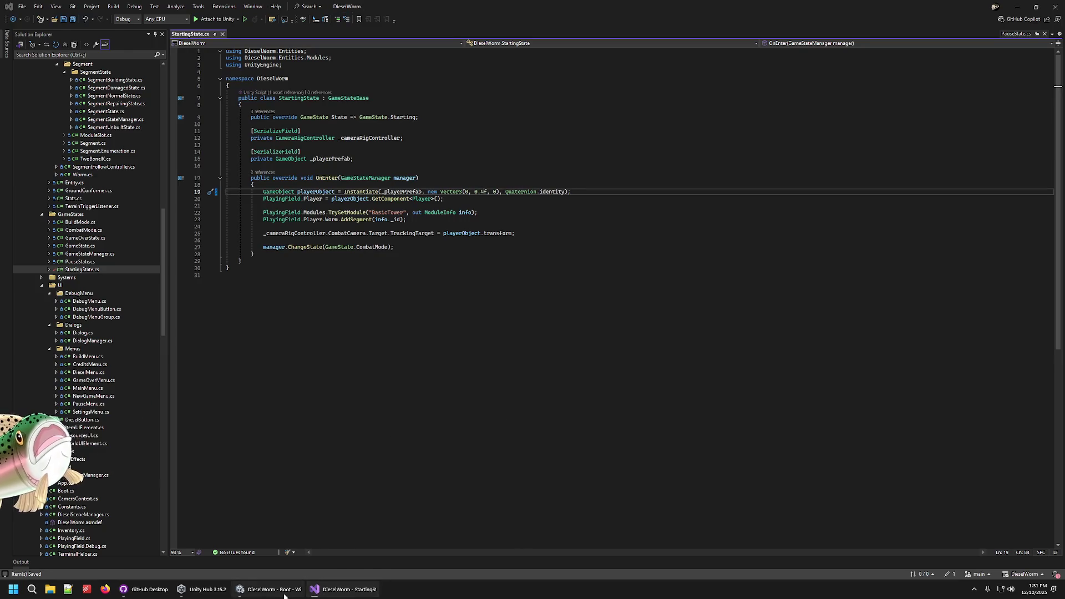
pyautogui.click(272, 589)
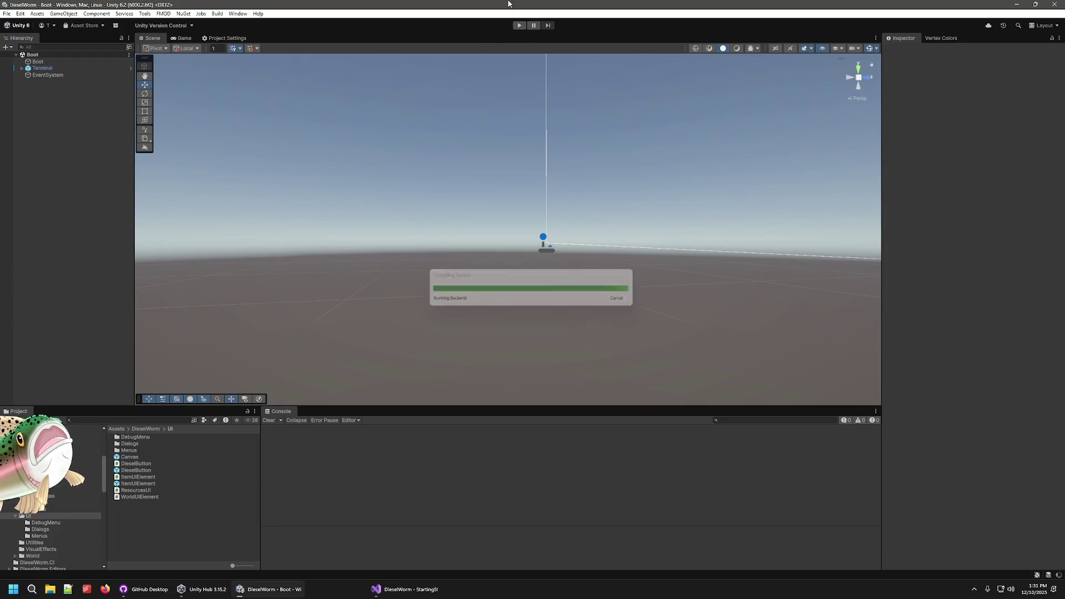
pyautogui.click(520, 26)
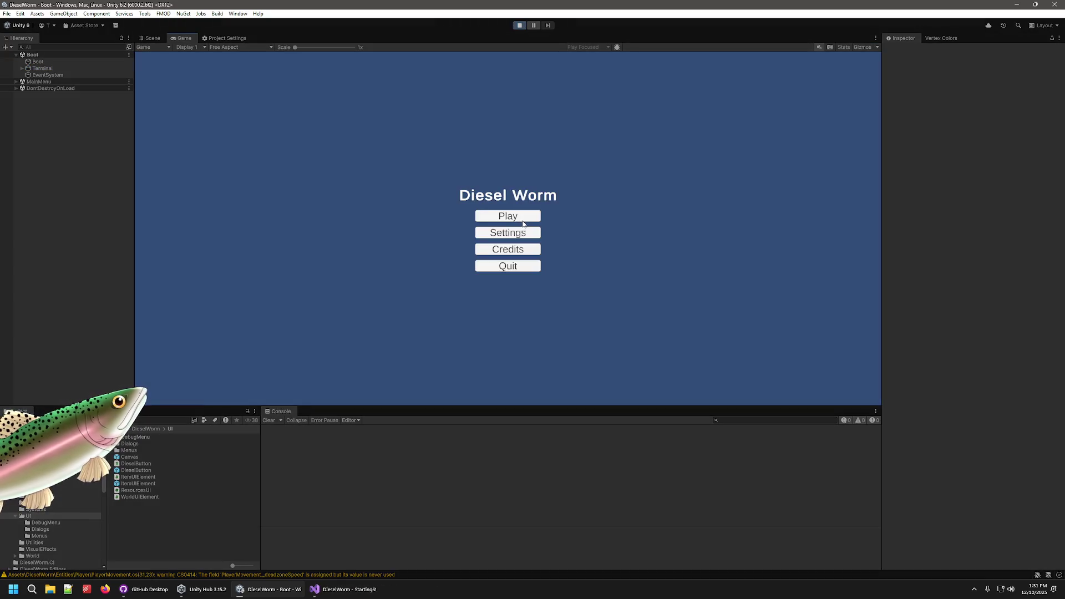
pyautogui.click(516, 216)
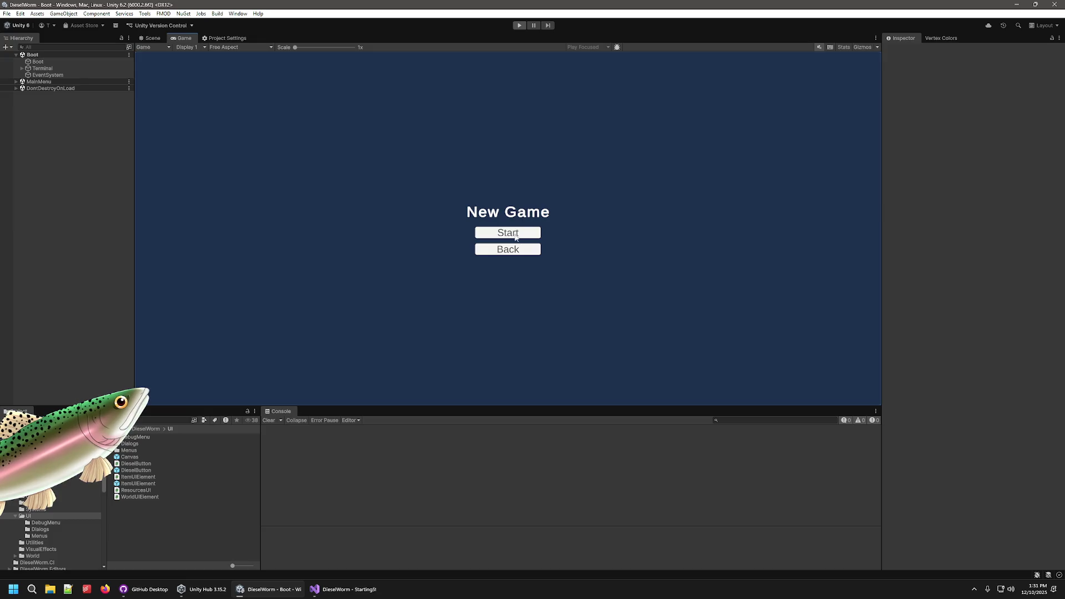
pyautogui.click(515, 237)
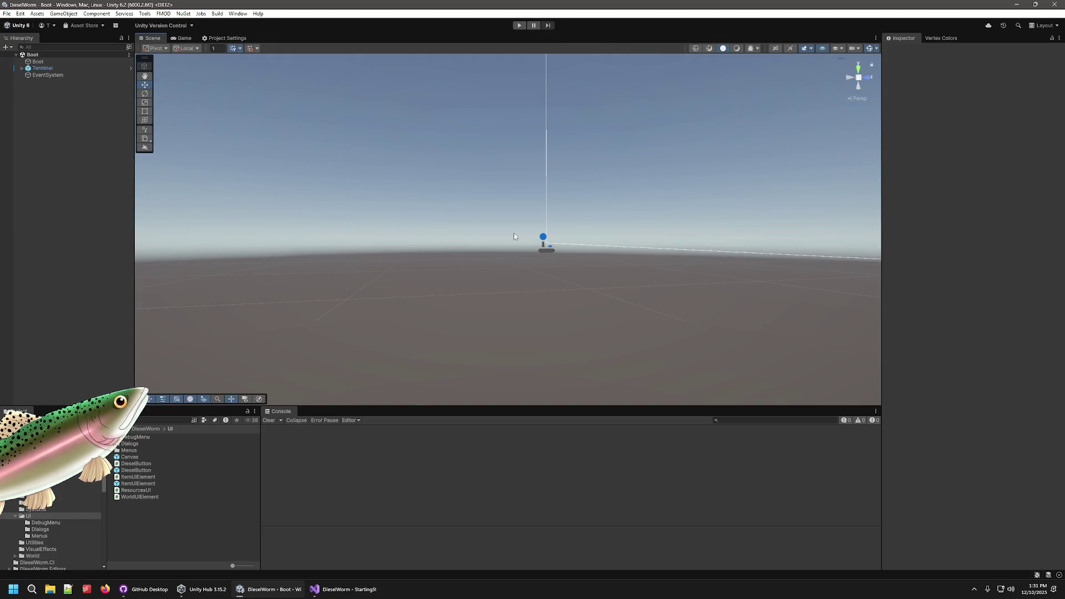
pyautogui.click(520, 25)
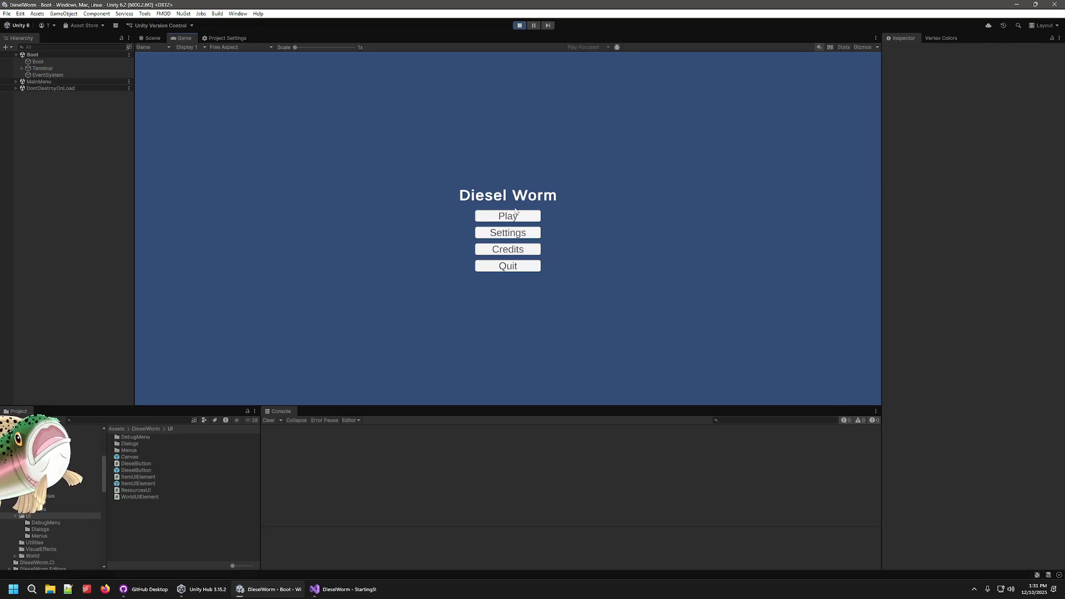
pyautogui.click(507, 216)
pyautogui.click(506, 234)
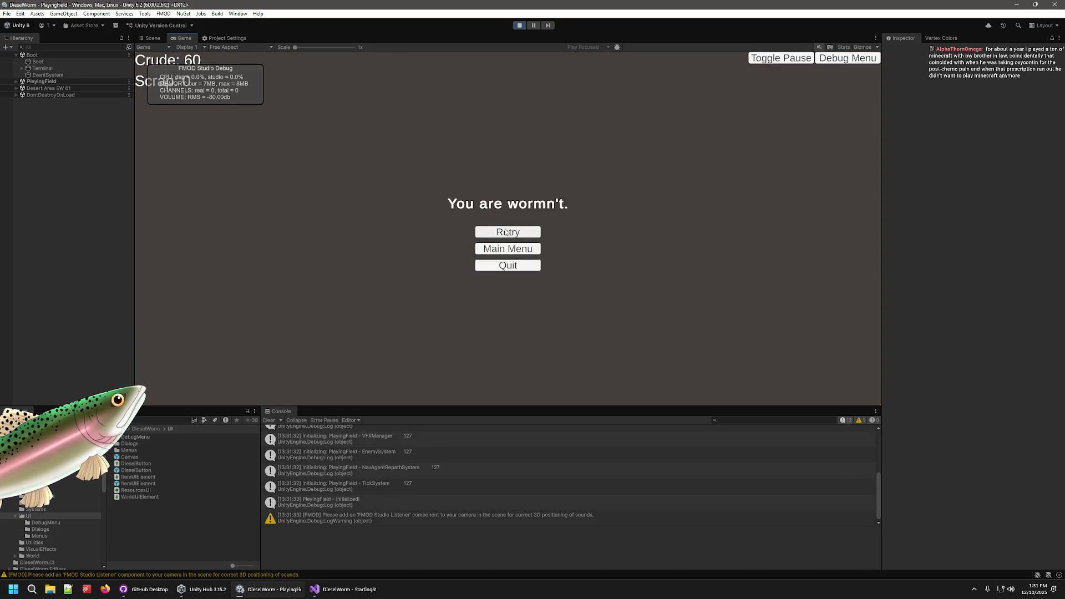
pyautogui.click(506, 231)
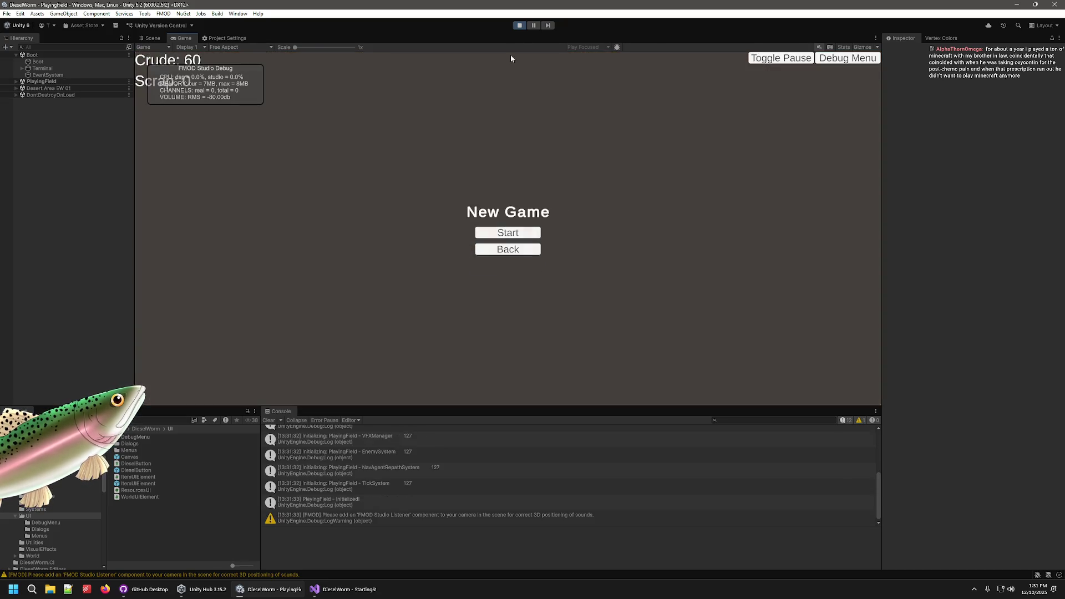
pyautogui.click(520, 25)
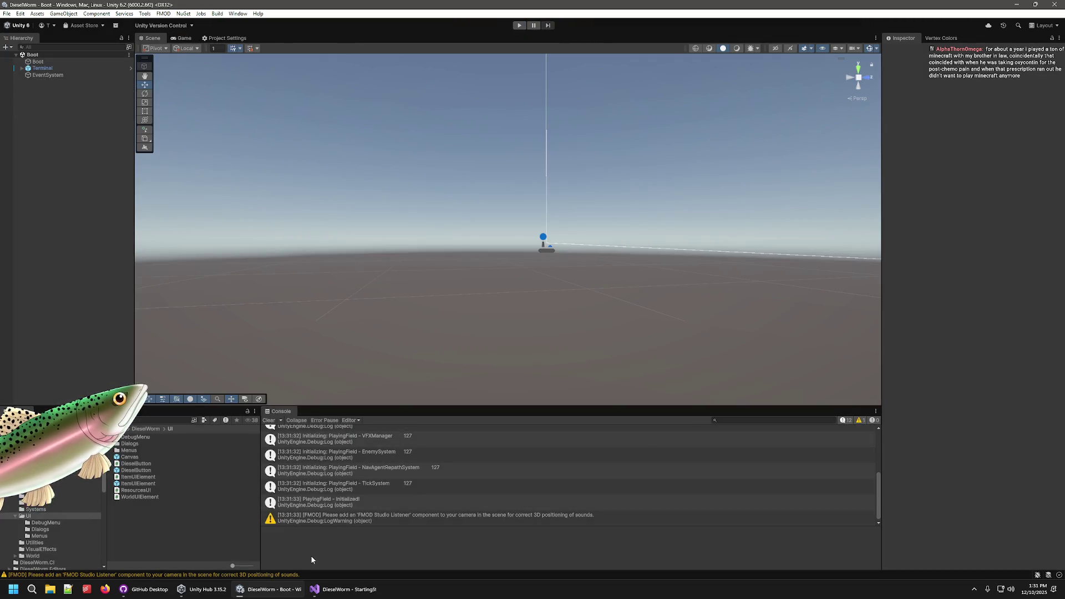
pyautogui.click(336, 589)
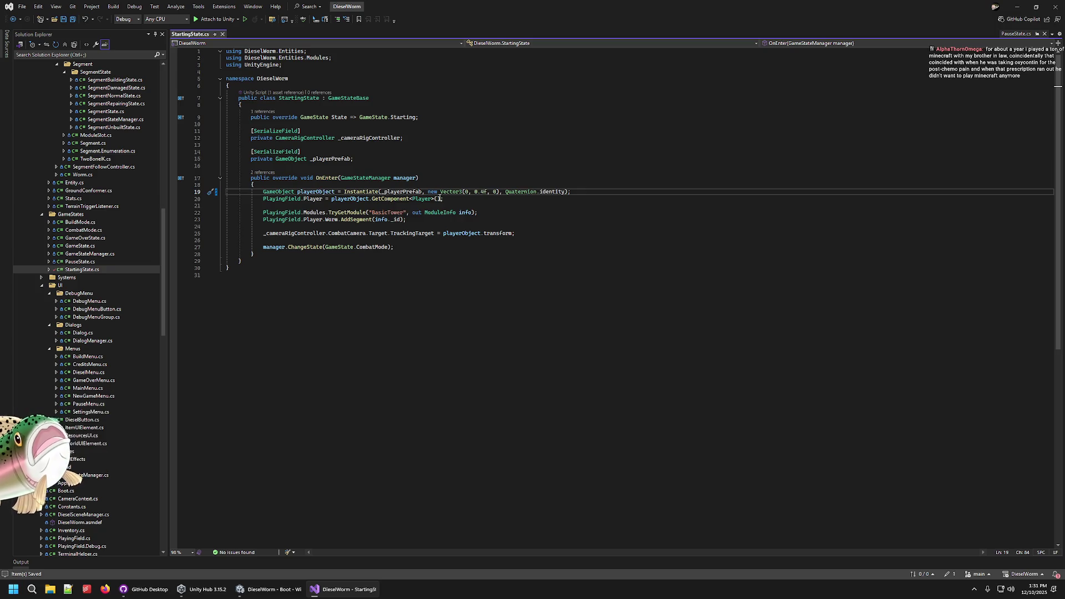
# - Change the spawn height to 0.45f, recompile in Unity, and start a new game
pyautogui.write('5')
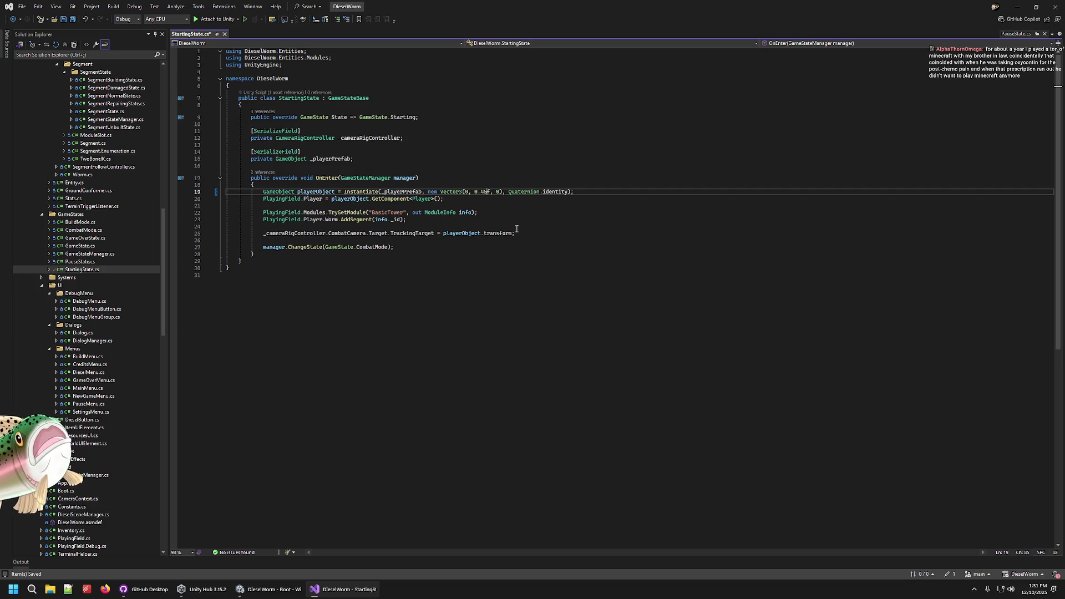
pyautogui.click(269, 590)
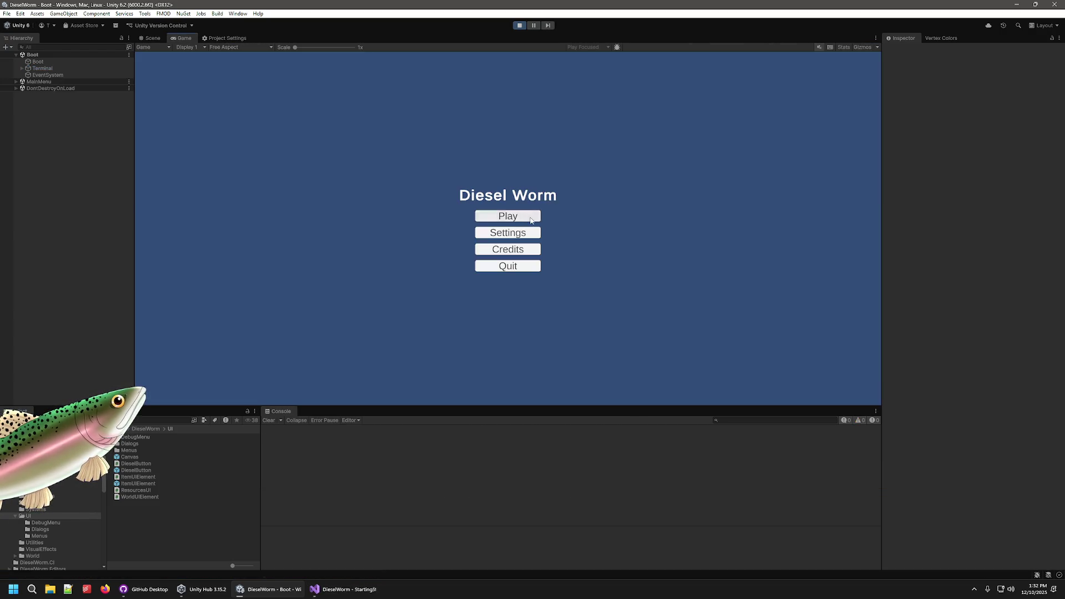
pyautogui.click(532, 217)
pyautogui.click(512, 233)
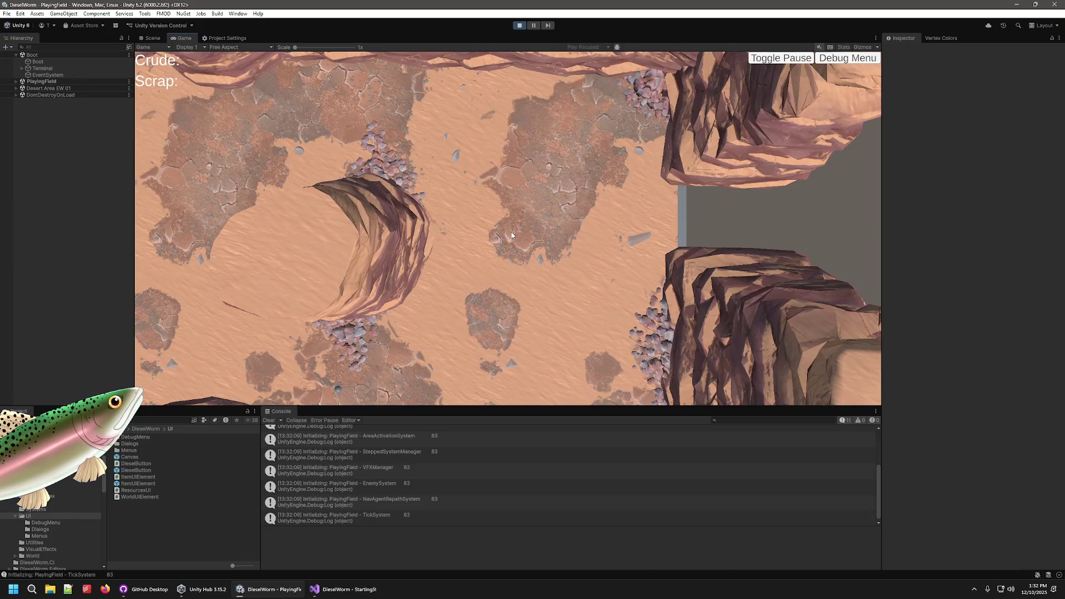
# - Pause the game and frame the Player(Clone) worm in the Scene view
pyautogui.click(532, 25)
pyautogui.click(153, 38)
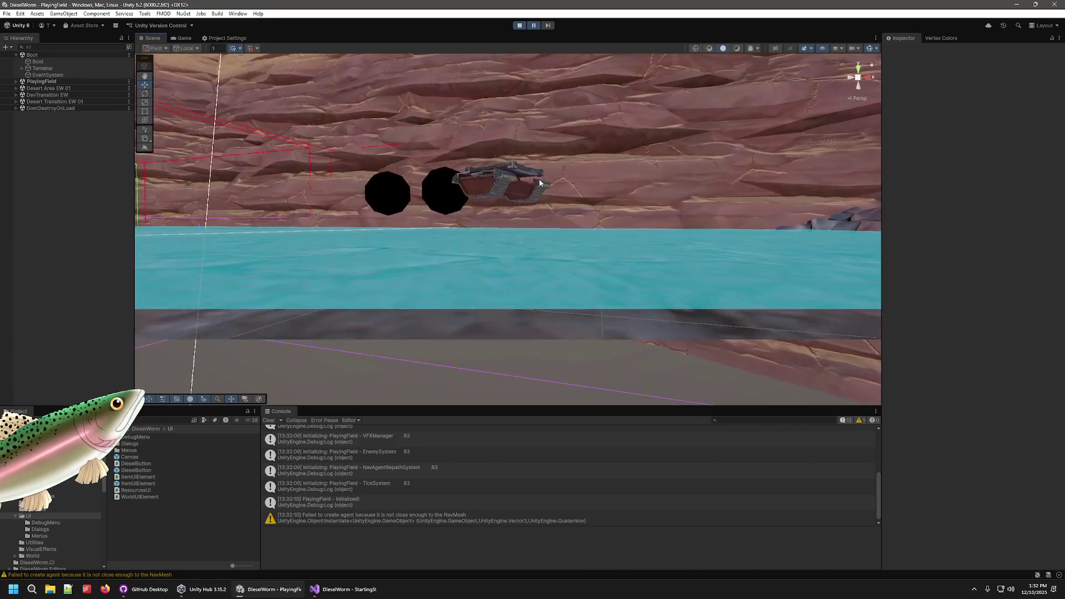
pyautogui.click(517, 183)
pyautogui.doubleClick(44, 125)
pyautogui.moveTo(599, 190); pyautogui.dragTo(680, 206)
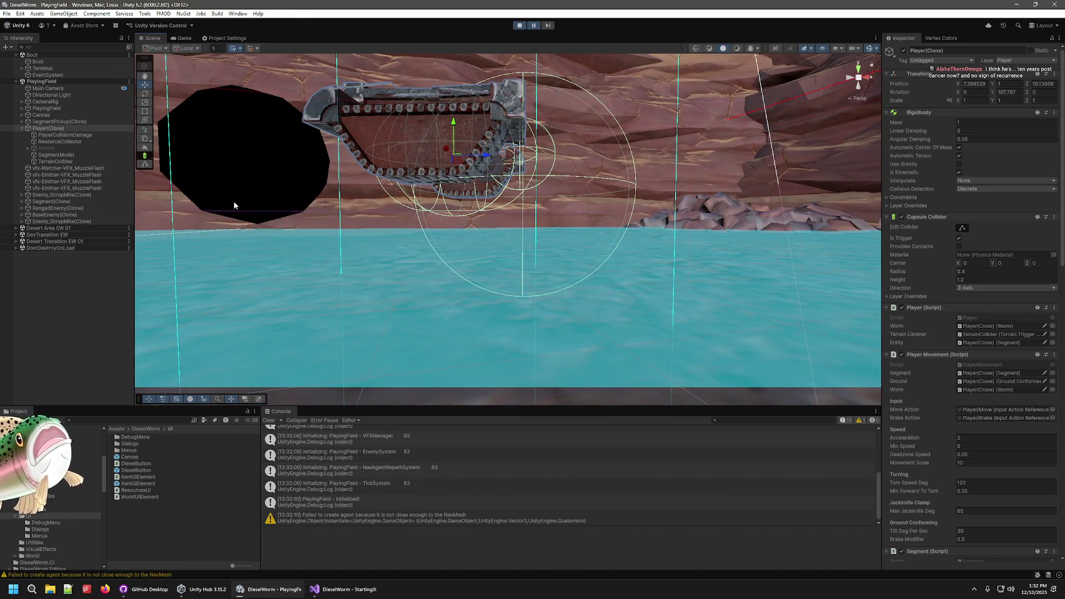
# - Inspect the worm's TerrainCollider, ResourceCollector and Player(Clone) components
pyautogui.click(66, 161)
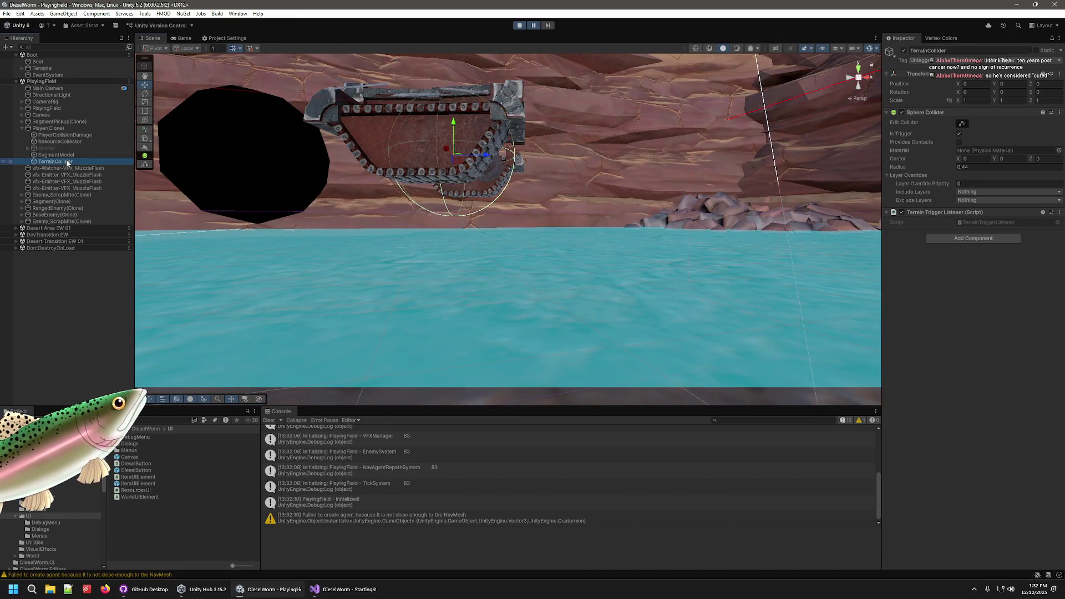
pyautogui.click(70, 143)
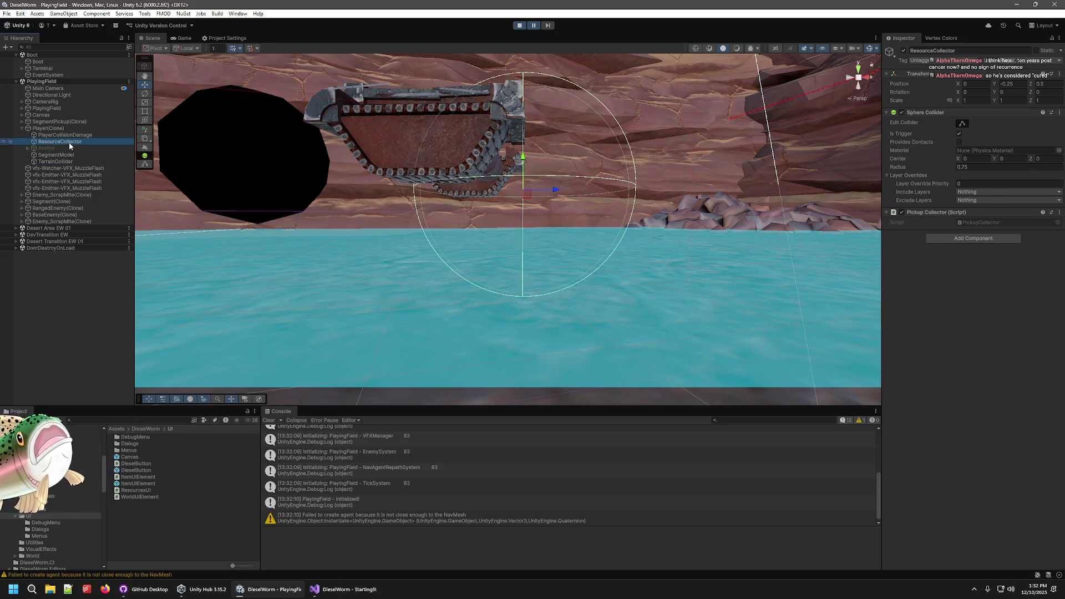
pyautogui.click(49, 129)
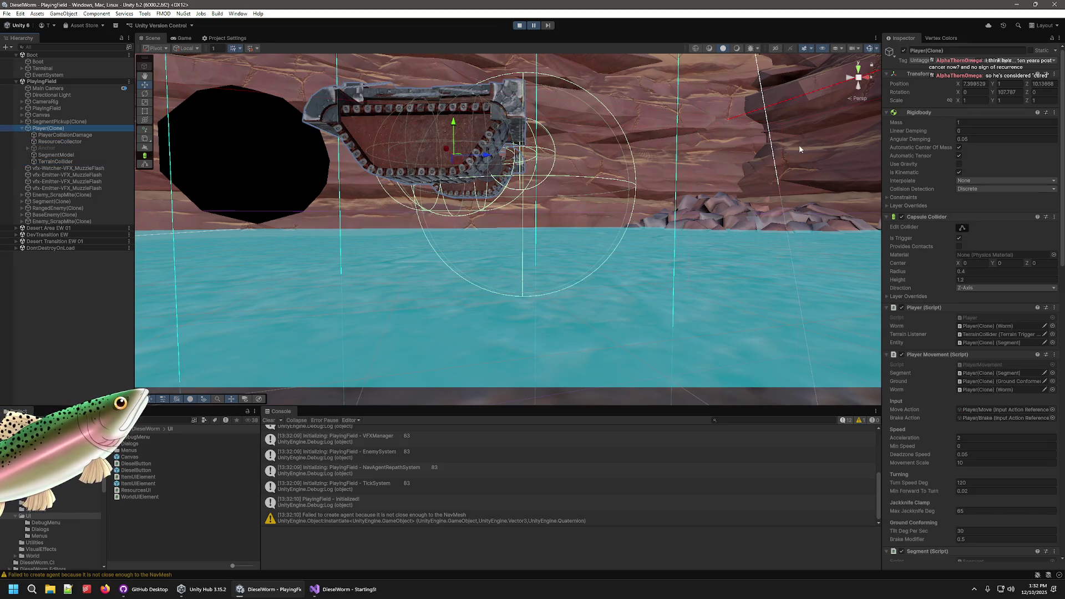
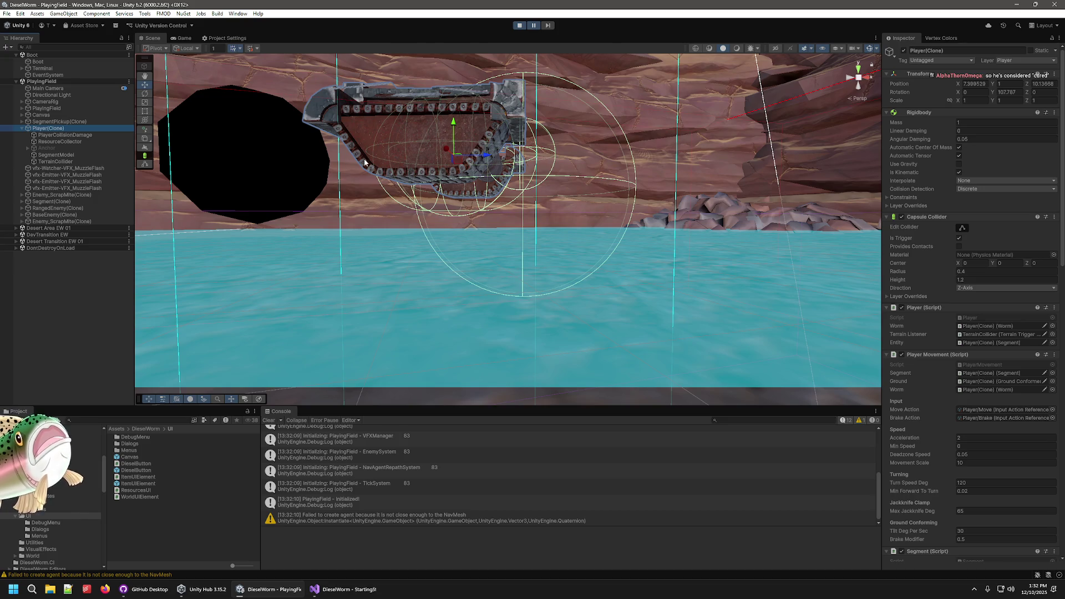
# - Inspect the TerrainCollider sphere collider on Player(Clone), then bring up StartingState.cs in Visual Studio
pyautogui.click(61, 162)
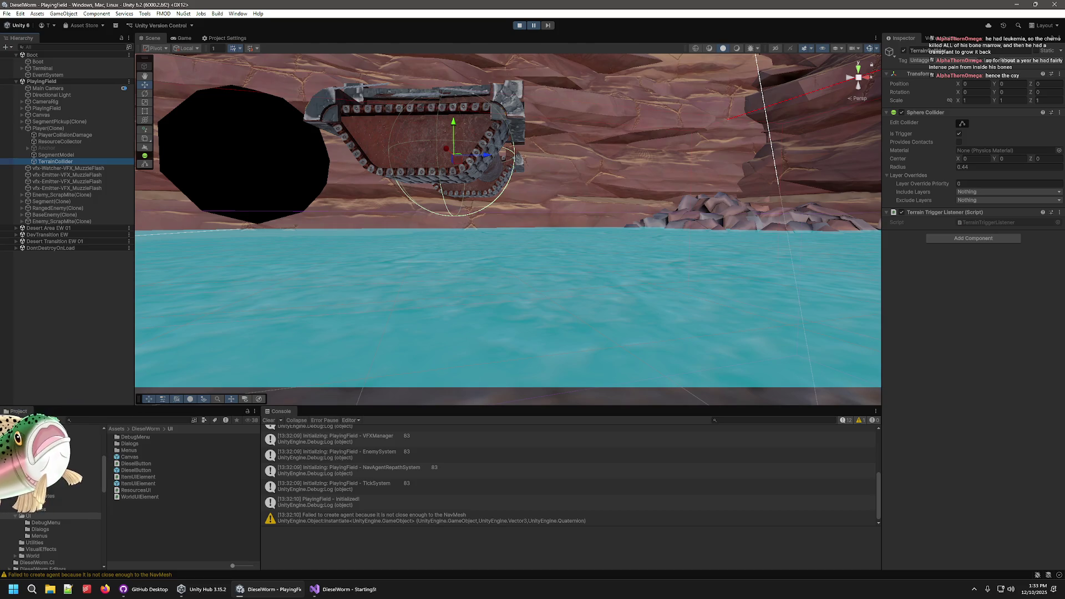
pyautogui.click(348, 593)
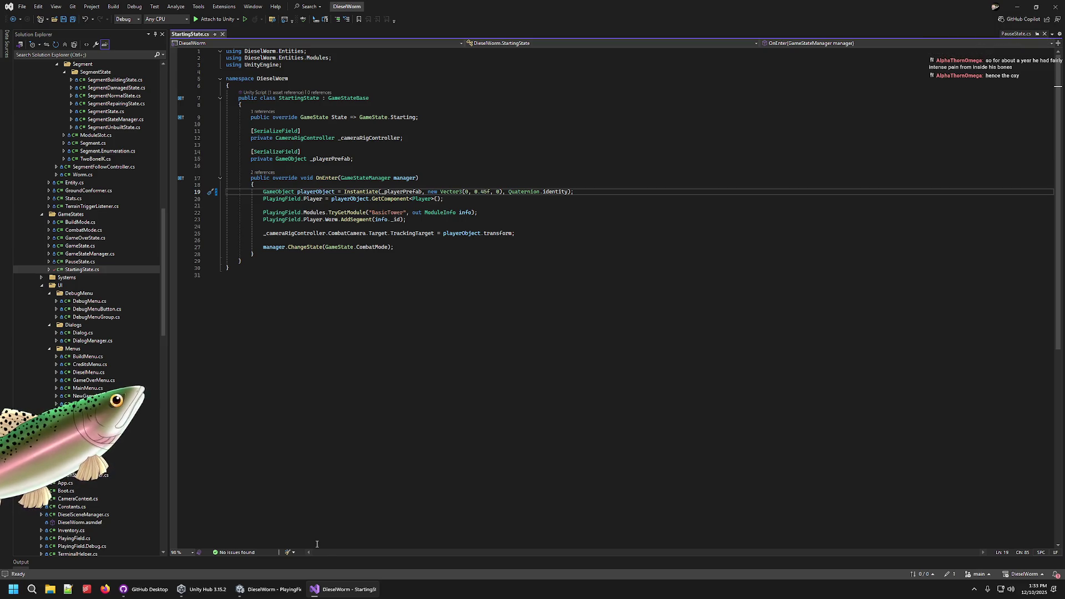
# - Change the StartingState spawn Y from 0.45f to 2f, save, and stop play mode in Unity
pyautogui.press('BackSpace')
pyautogui.press('BackSpace')
pyautogui.press('BackSpace')
pyautogui.write('2')
pyautogui.hotkey('ctrl', 's')
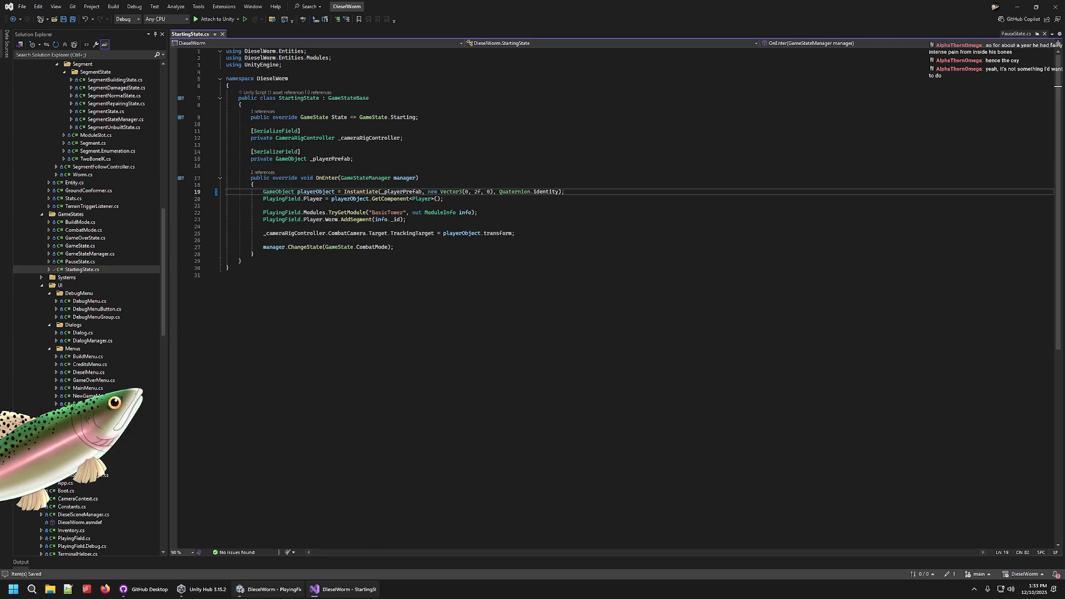
pyautogui.click(290, 594)
pyautogui.click(520, 25)
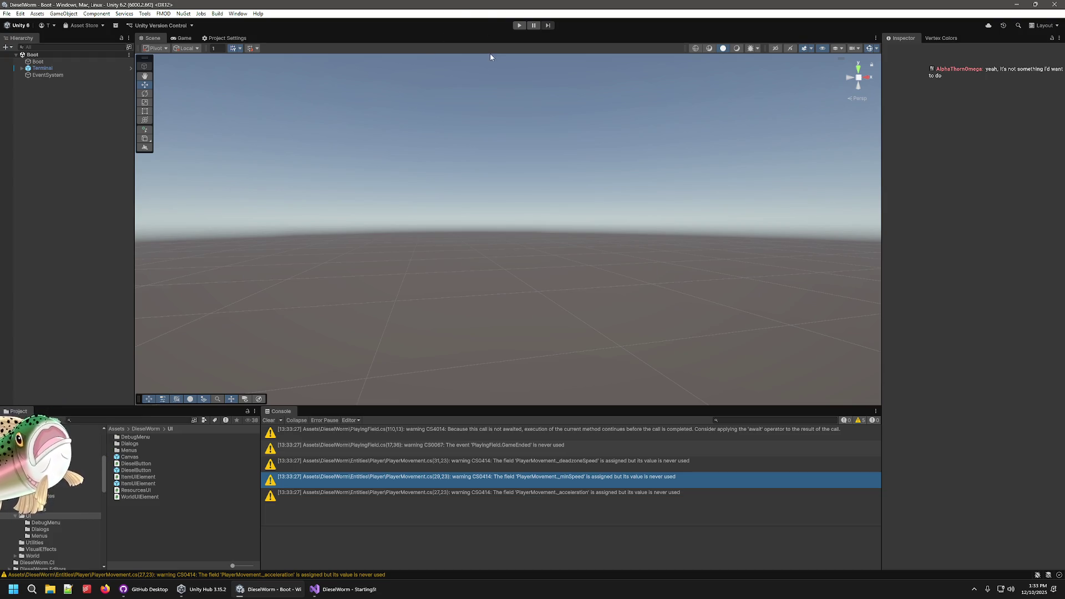
# - Start a new game from the Play and Start menu, then pause it
pyautogui.click(520, 25)
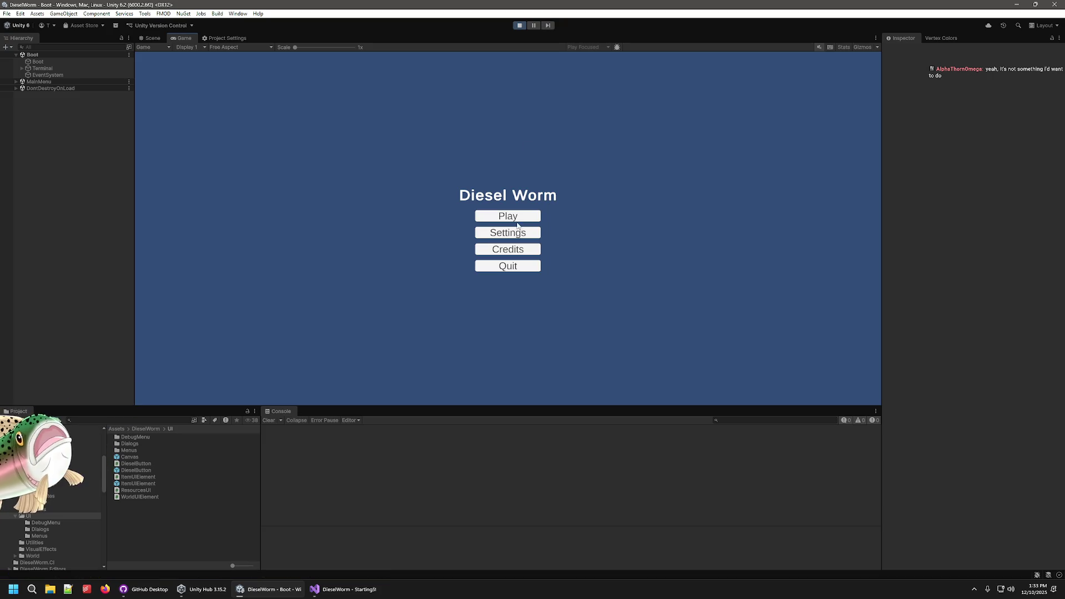
pyautogui.click(515, 220)
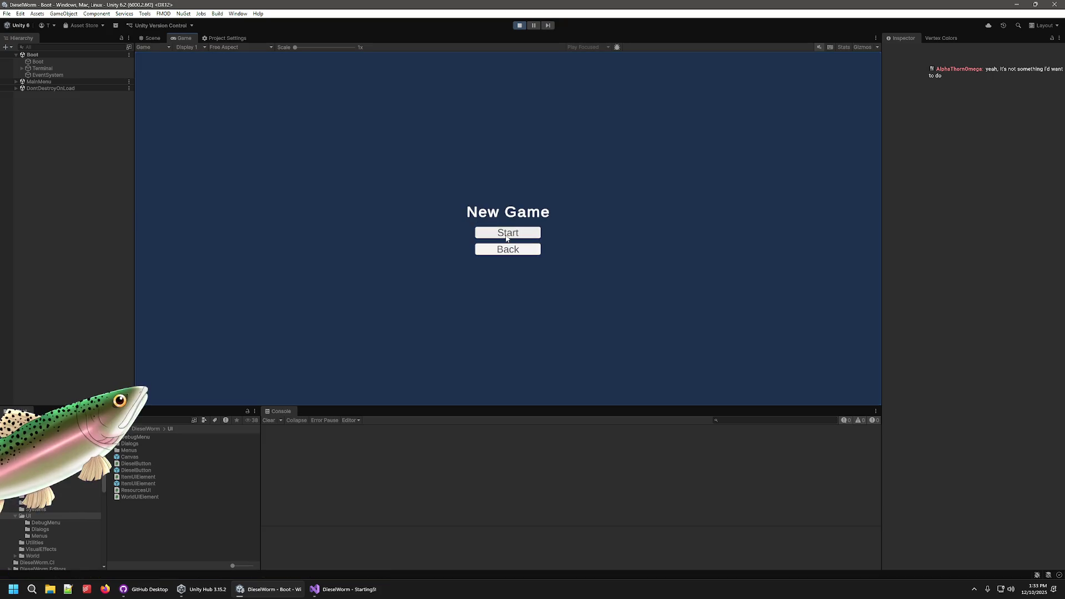
pyautogui.click(506, 237)
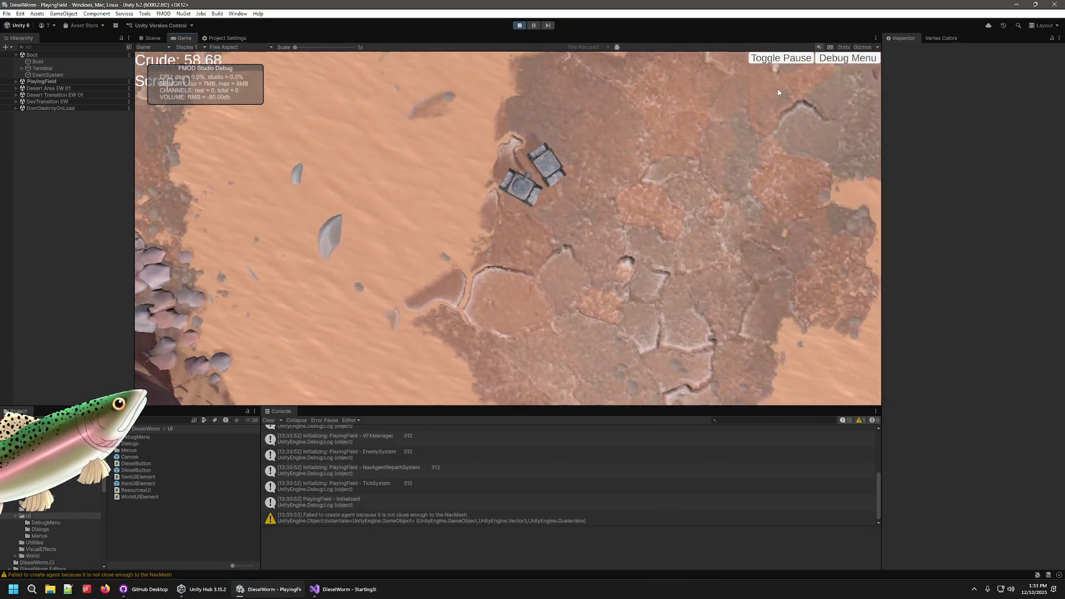
pyautogui.click(531, 28)
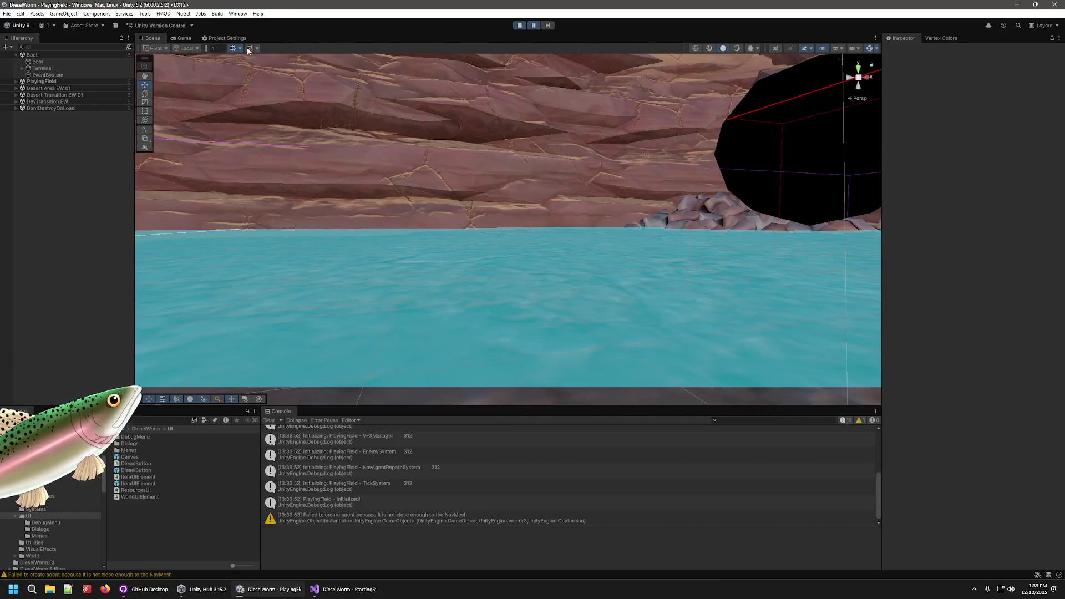
# - Select Player(Clone), frame it, and orbit out to view the tank in the canyon
pyautogui.click(15, 82)
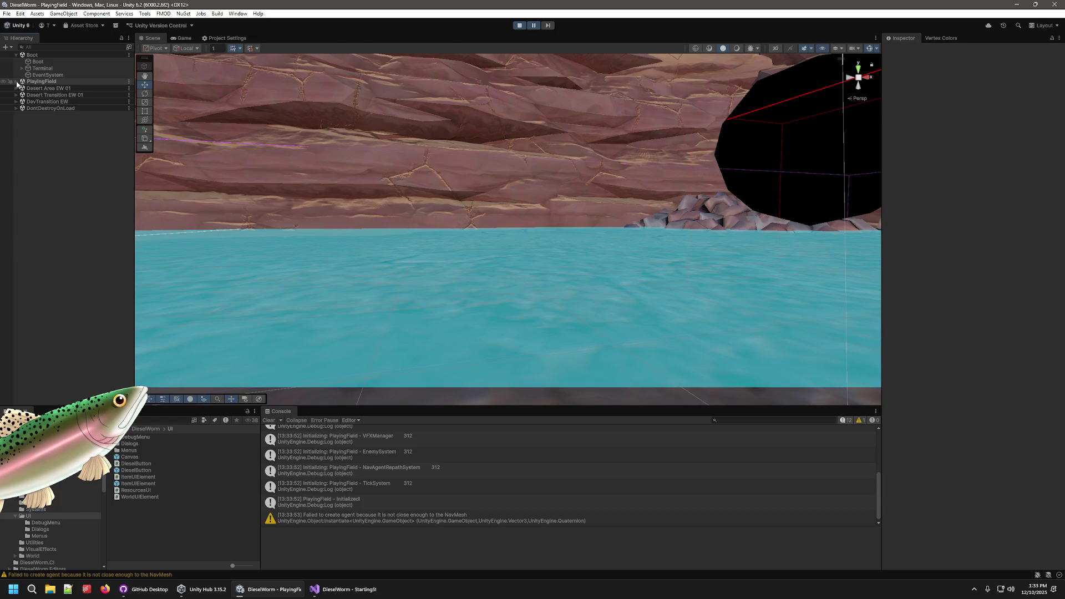
pyautogui.click(49, 128)
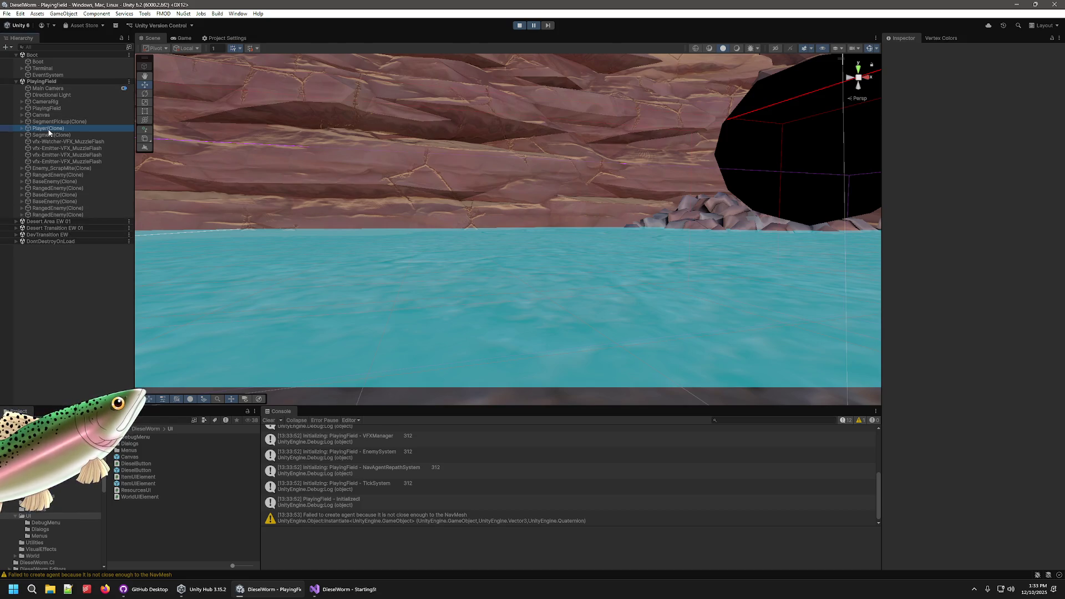
pyautogui.press('f')
pyautogui.moveTo(632, 237)
pyautogui.mouseDown()
pyautogui.moveTo(555, 128)
pyautogui.moveTo(511, 31)
pyautogui.mouseUp()
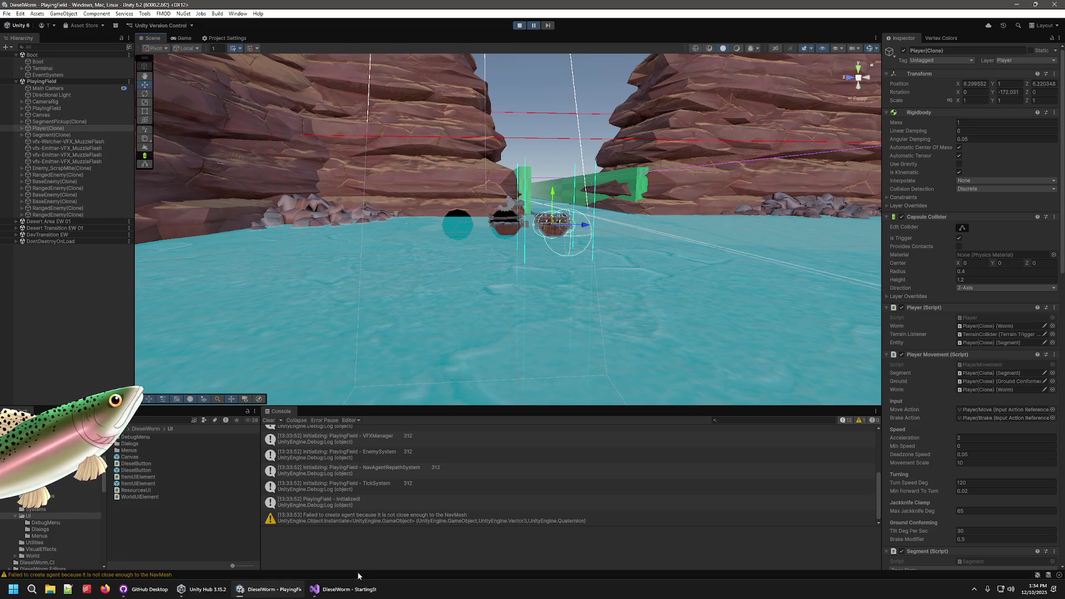
pyautogui.click(355, 590)
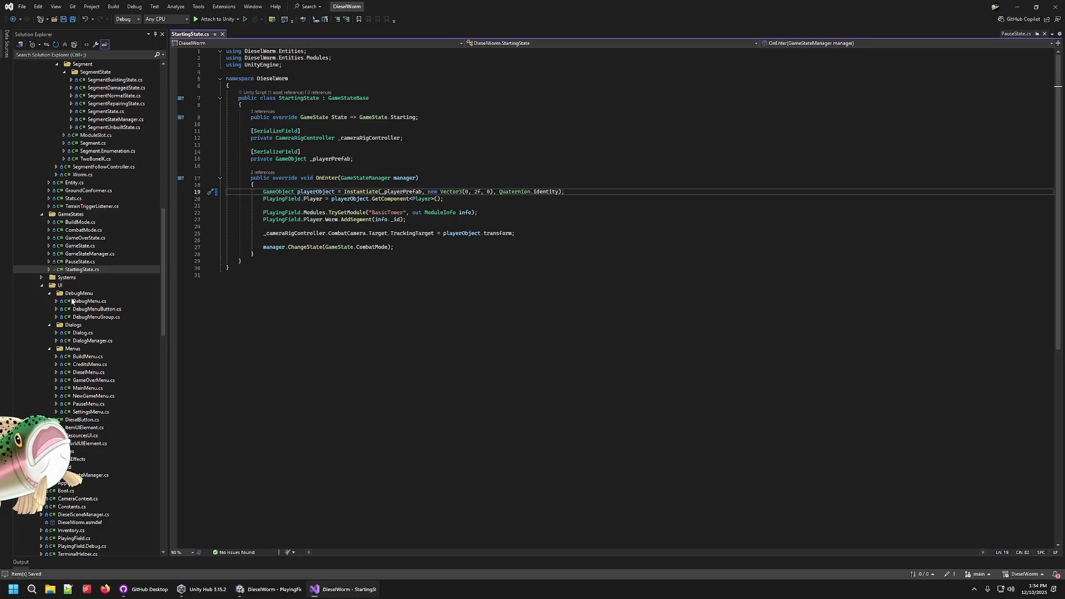
# - Change the StartingState spawn Y on line 19 to 0.75f and save
pyautogui.scroll(5, 96, 266)
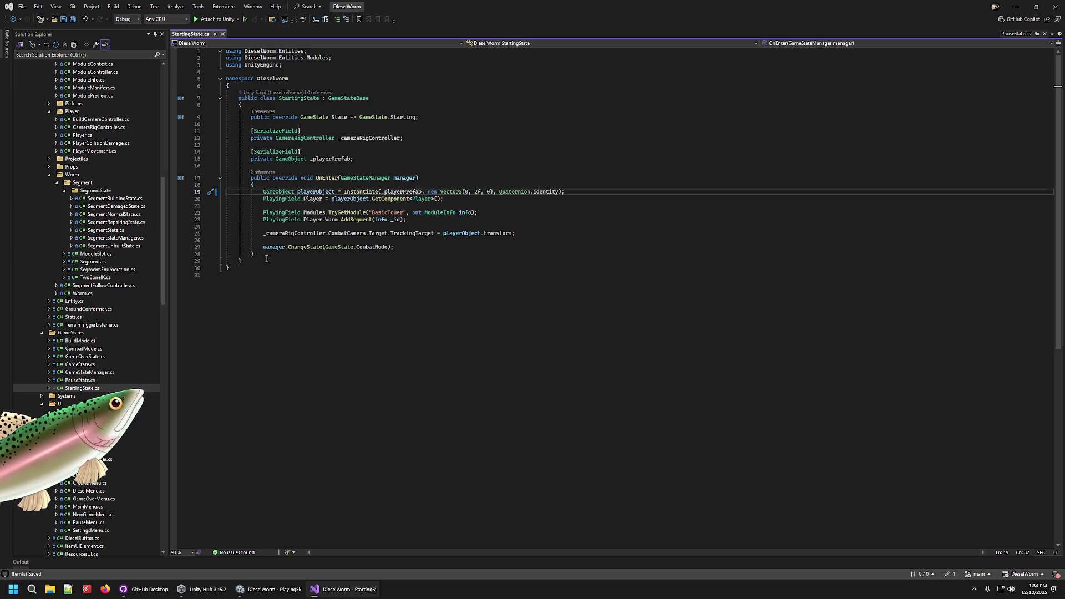
pyautogui.press('BackSpace')
pyautogui.write('0.75')
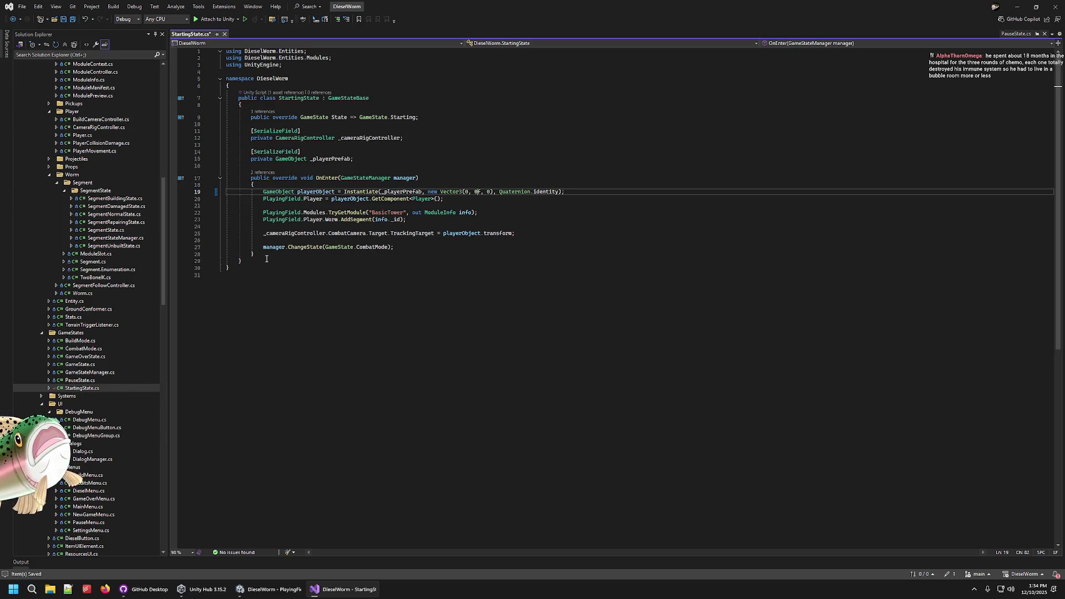
pyautogui.hotkey('ctrl', 's')
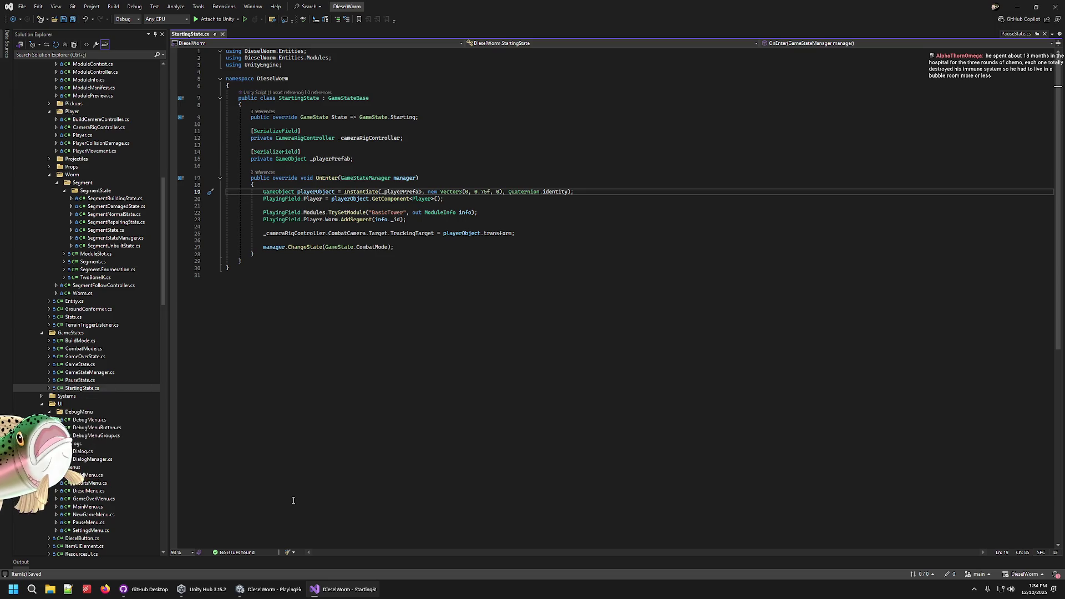
# - Review GameState.cs and GroundConformer's _heightOffset setting, then return to Unity
pyautogui.click(203, 590)
pyautogui.click(261, 592)
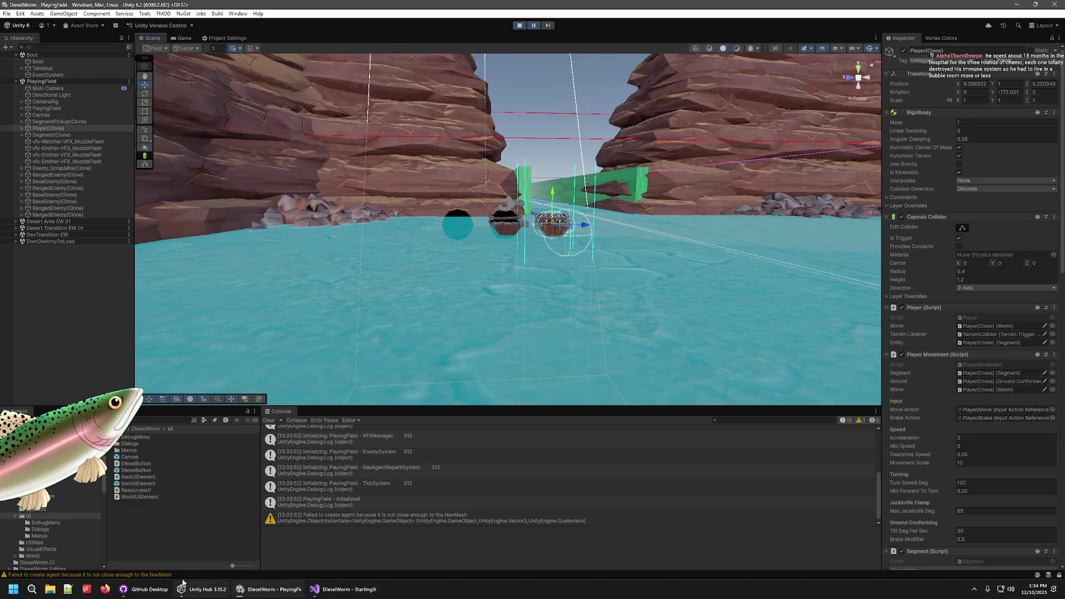
pyautogui.click(145, 589)
pyautogui.click(347, 591)
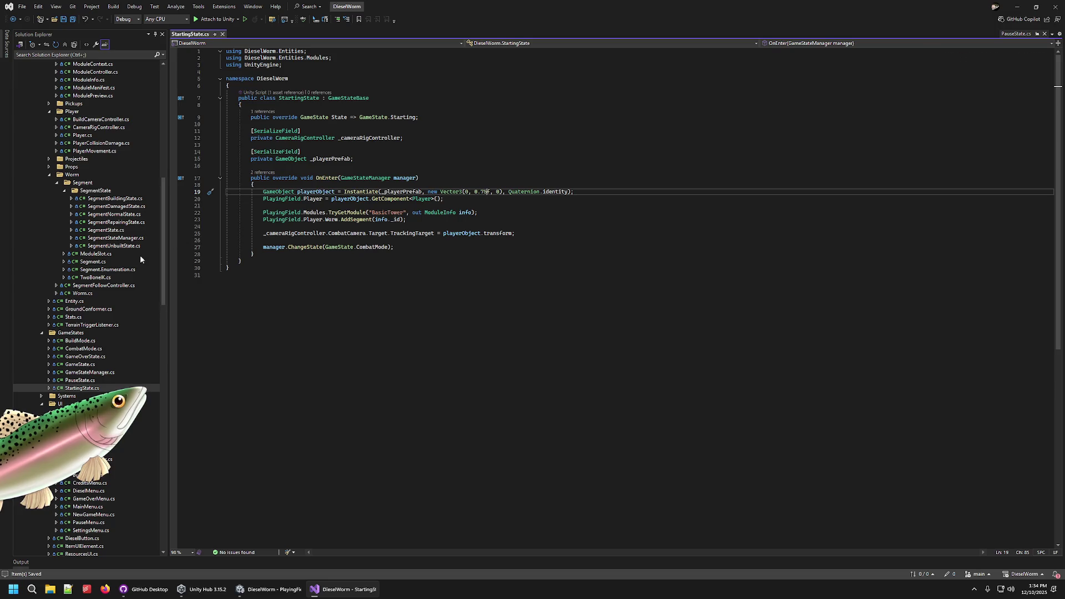
pyautogui.click(79, 365)
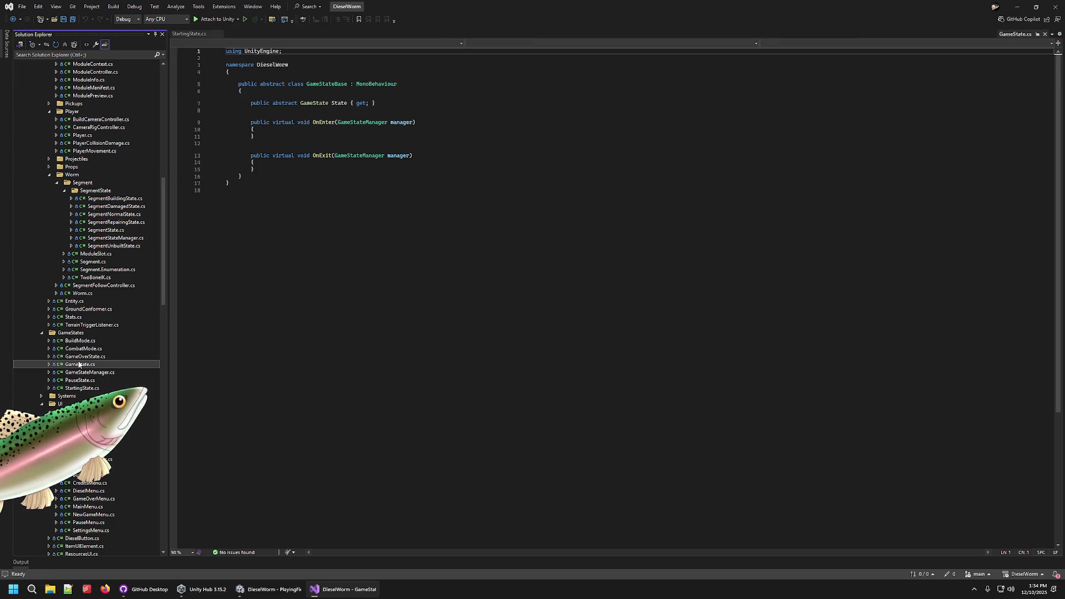
pyautogui.click(72, 388)
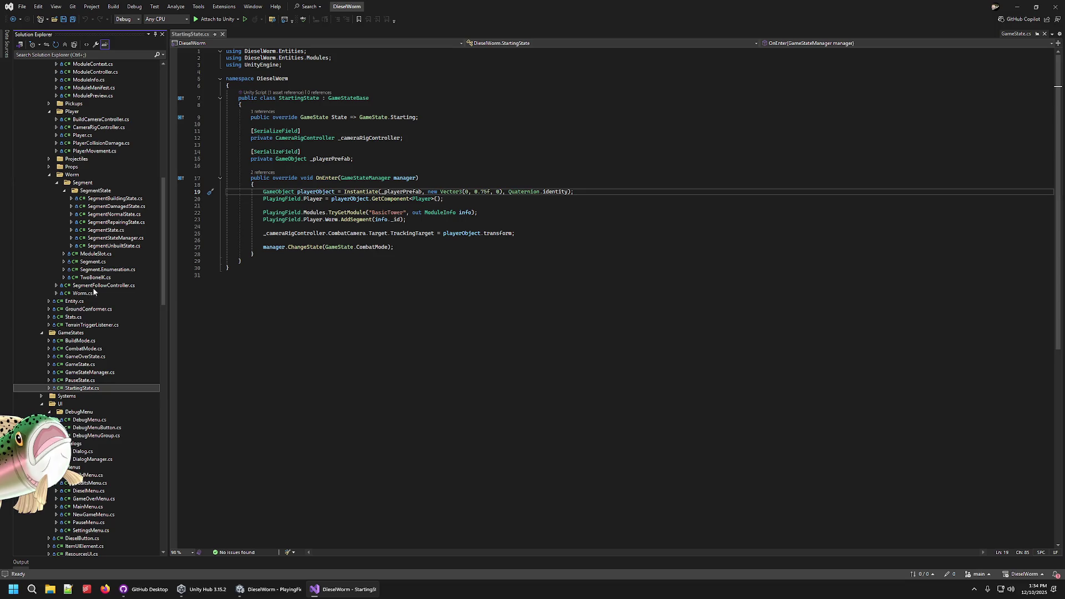
pyautogui.click(79, 309)
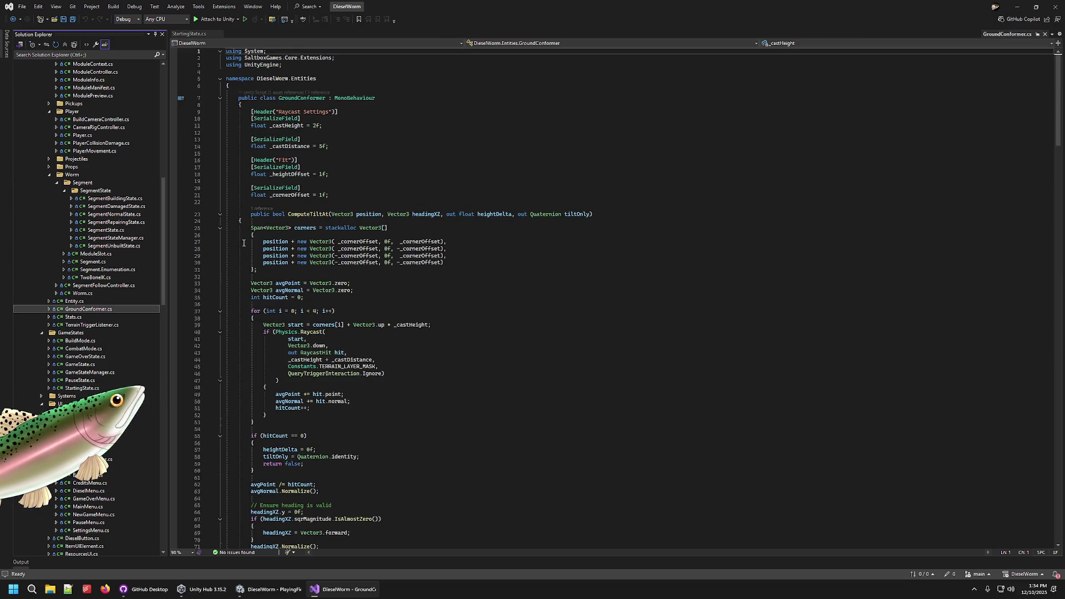
pyautogui.click(322, 174)
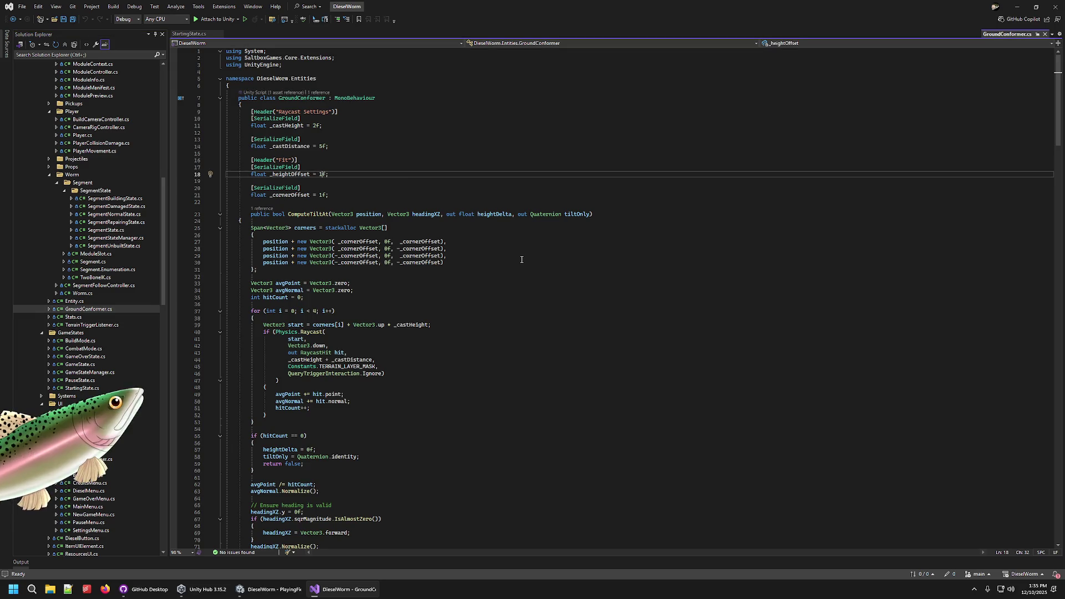
pyautogui.click(272, 589)
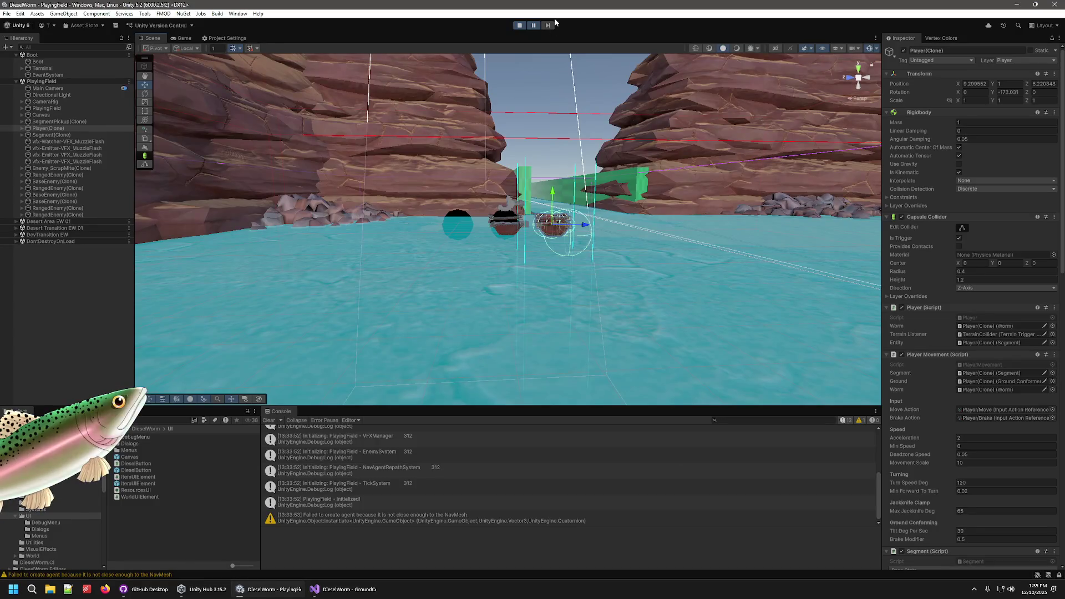
# - View the whole worm, nudge it up to Y 0.45, and inspect its TerrainCollider child
pyautogui.press('w')
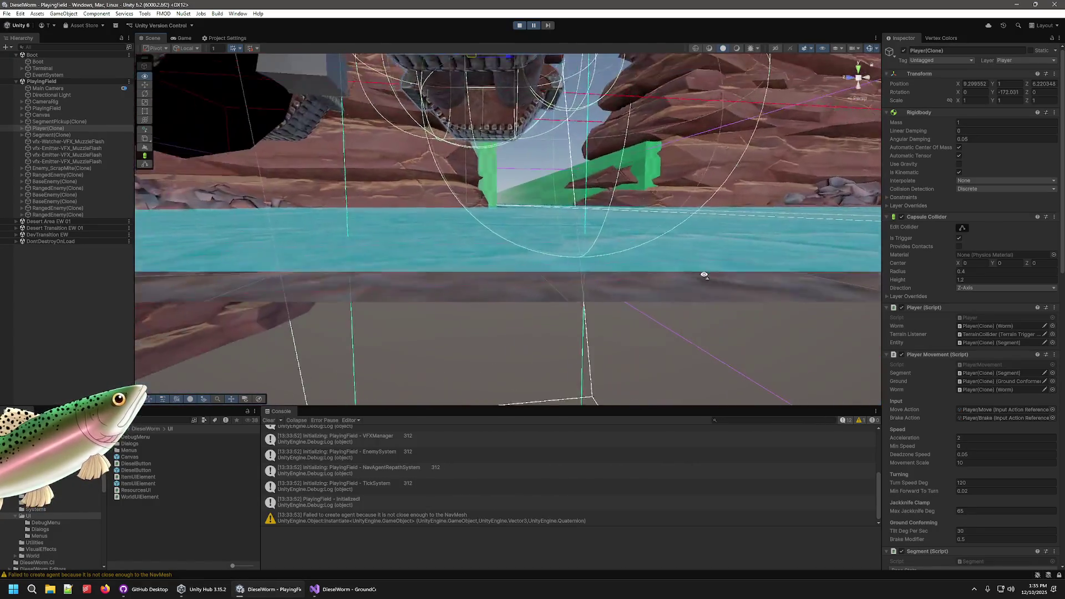
pyautogui.moveTo(704, 275)
pyautogui.mouseDown()
pyautogui.moveTo(545, 133)
pyautogui.moveTo(511, 316)
pyautogui.mouseUp()
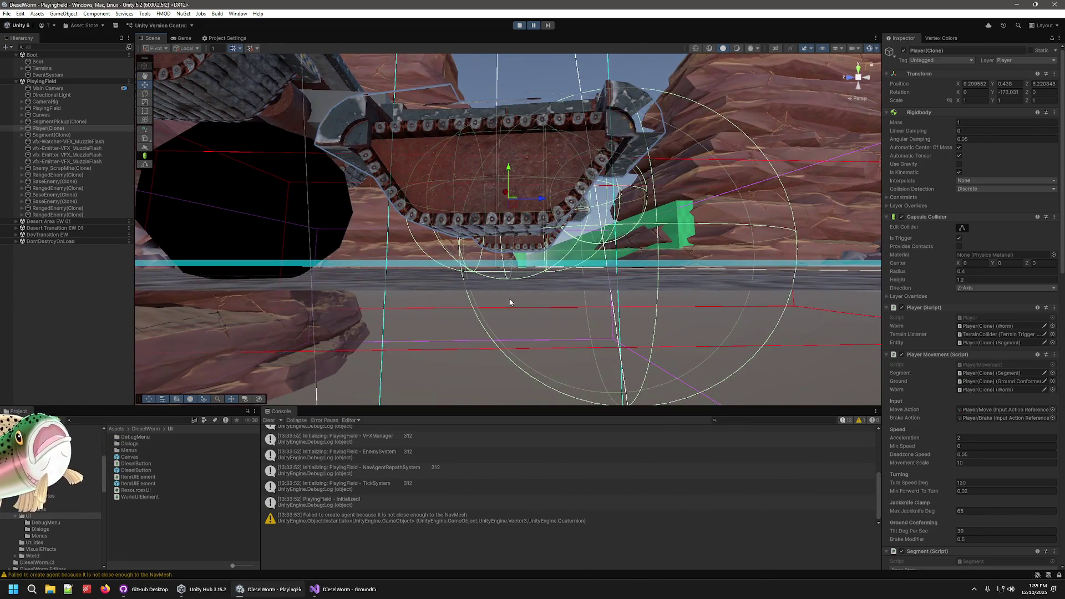
pyautogui.moveTo(508, 169); pyautogui.dragTo(514, 168)
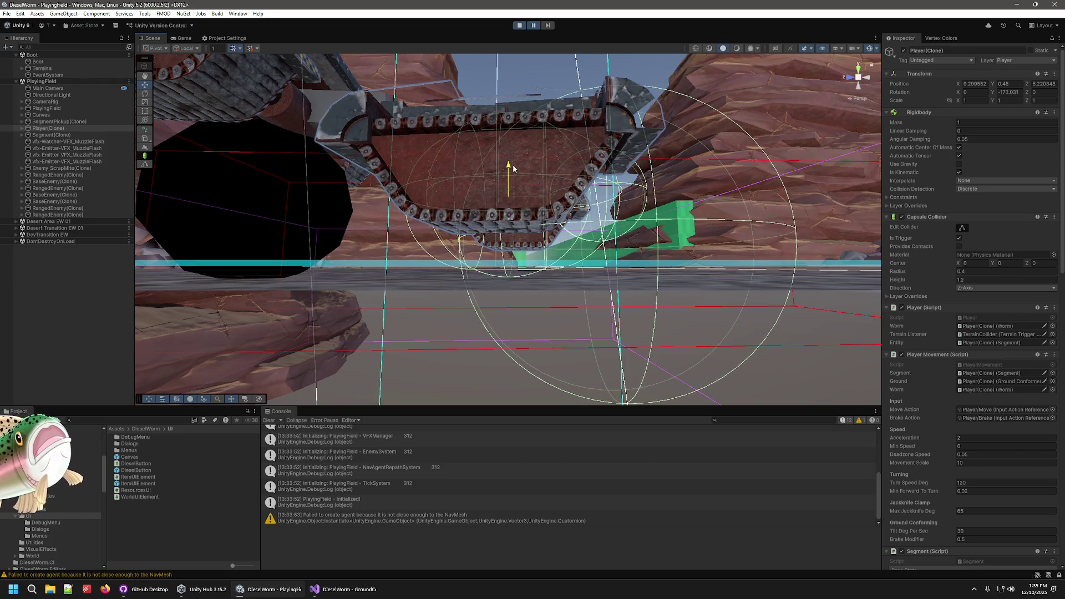
pyautogui.click(78, 161)
pyautogui.click(49, 128)
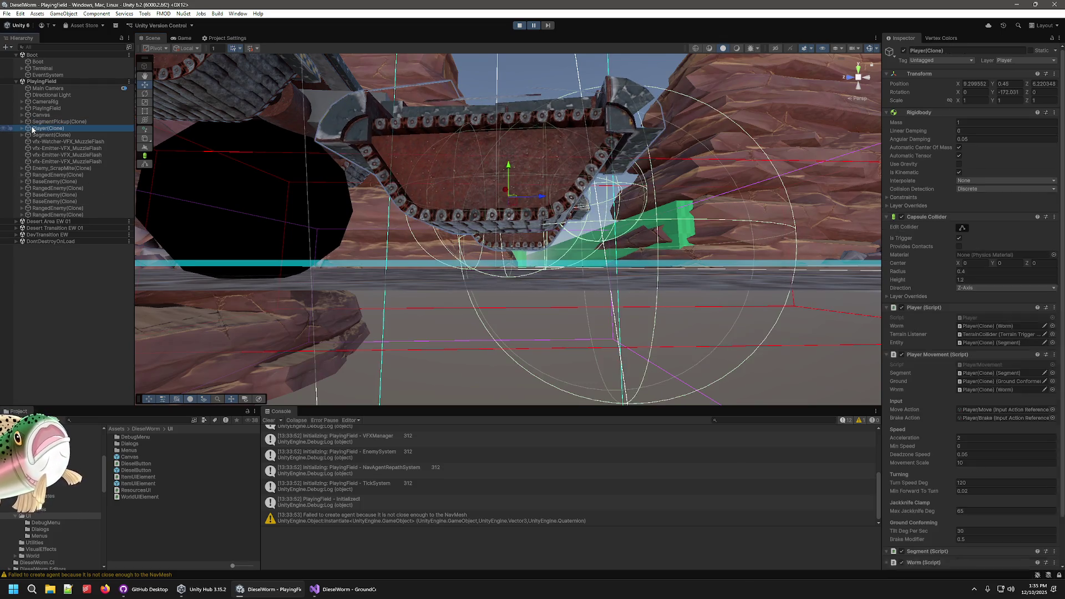
pyautogui.click(22, 128)
pyautogui.click(56, 162)
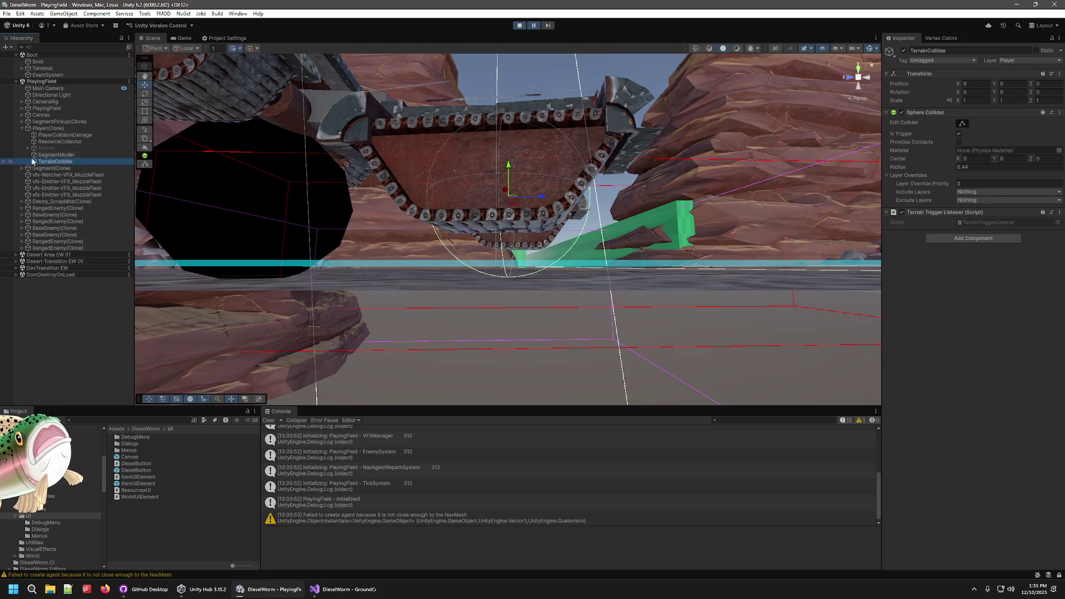
pyautogui.click(36, 130)
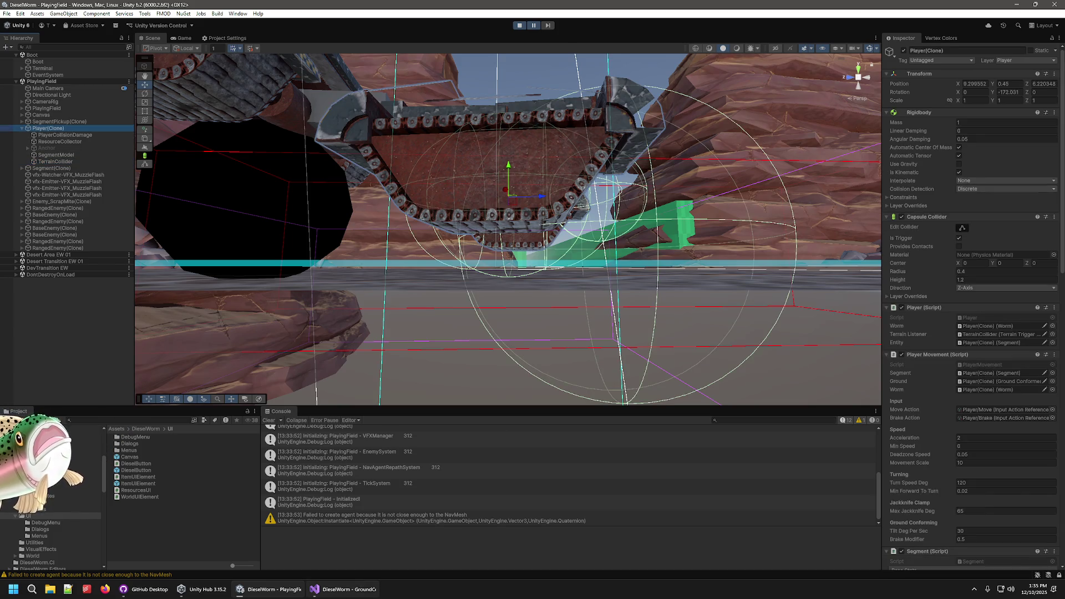
# - Lower GroundConformer's _heightOffset to 0.5f, save, and stop the running game
pyautogui.click(342, 589)
pyautogui.press('BackSpace')
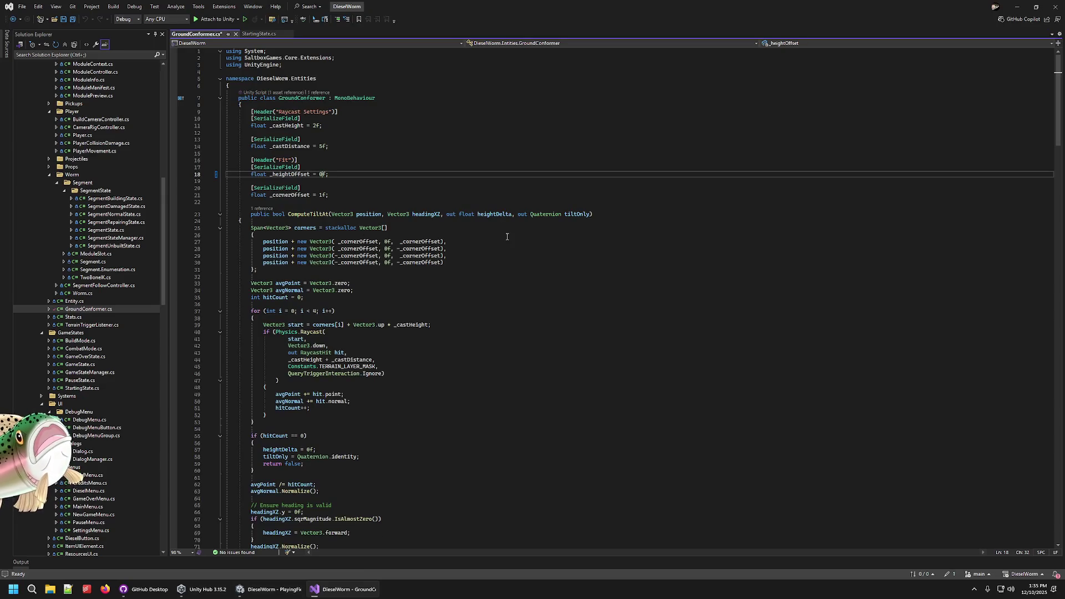
pyautogui.hotkey('ctrl', 's')
pyautogui.click(274, 589)
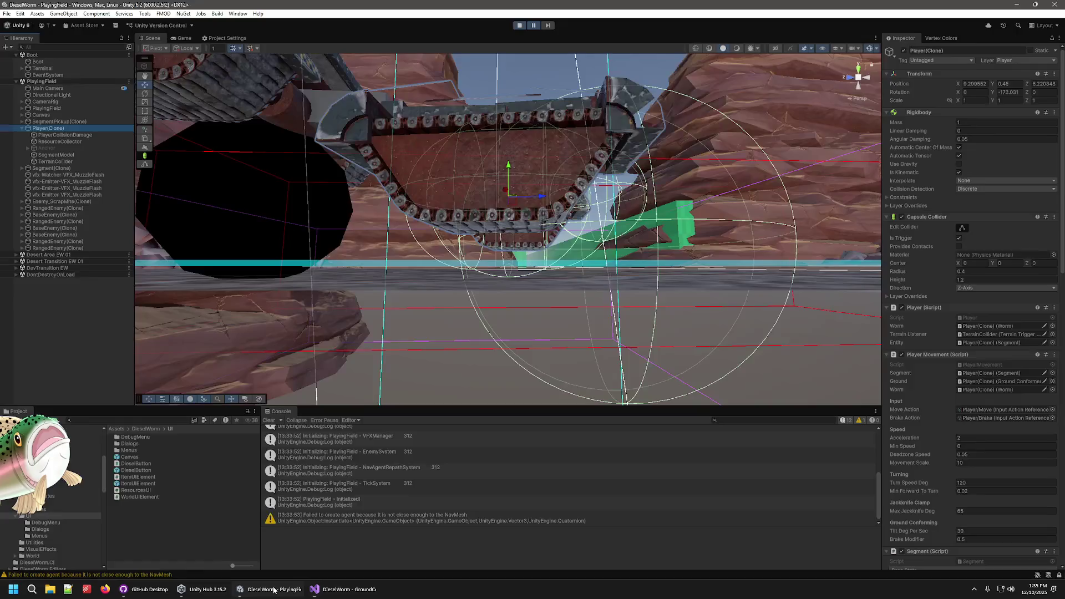
pyautogui.click(518, 28)
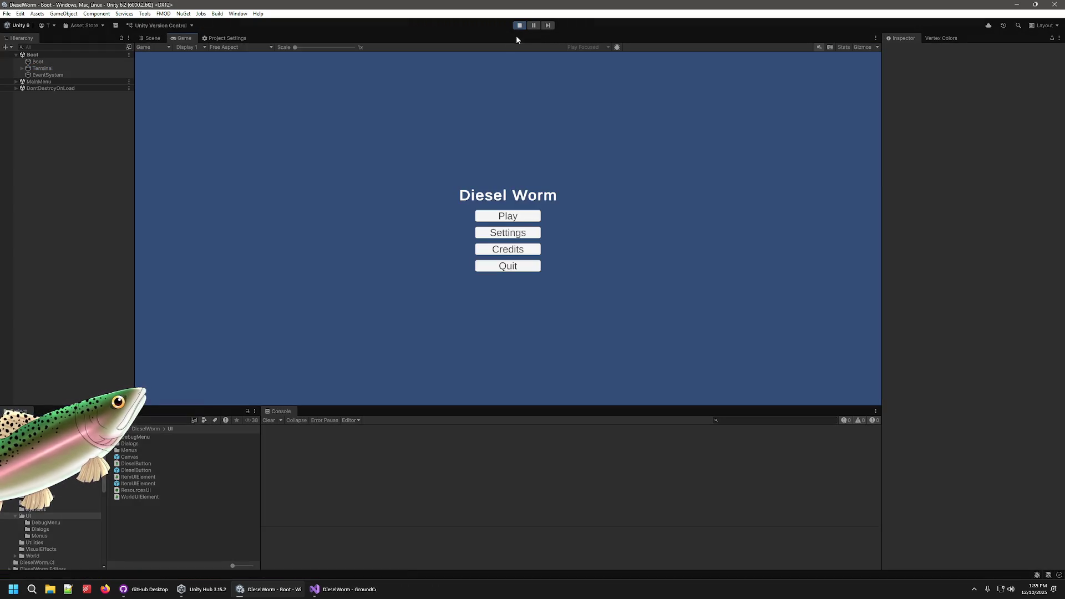
# - Start a new game, pause, frame Player(Clone) in the Scene view, then stop play
pyautogui.click(506, 218)
pyautogui.click(505, 232)
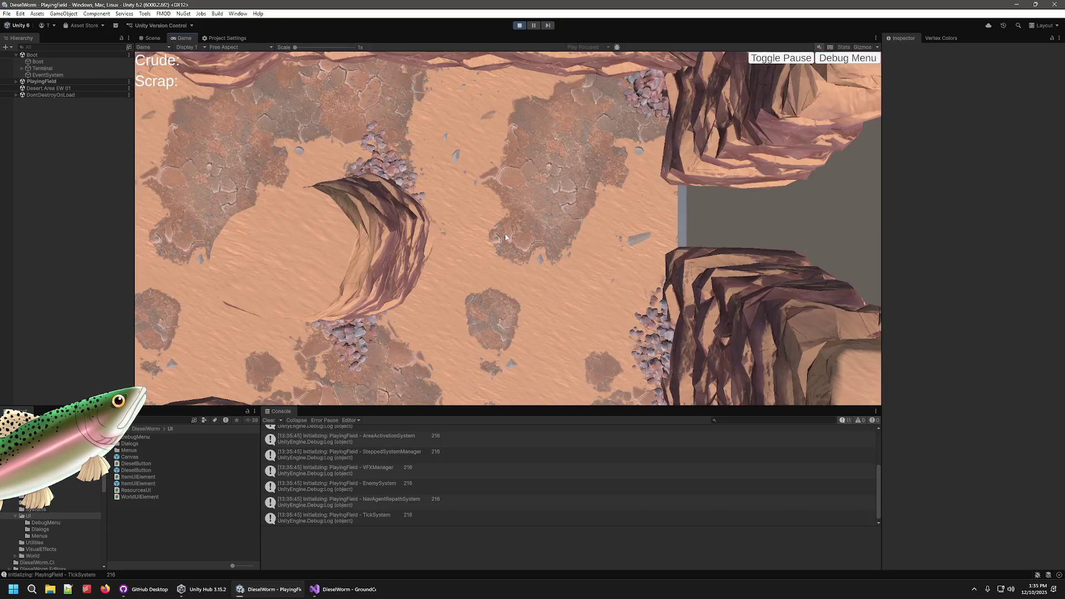
pyautogui.click(535, 26)
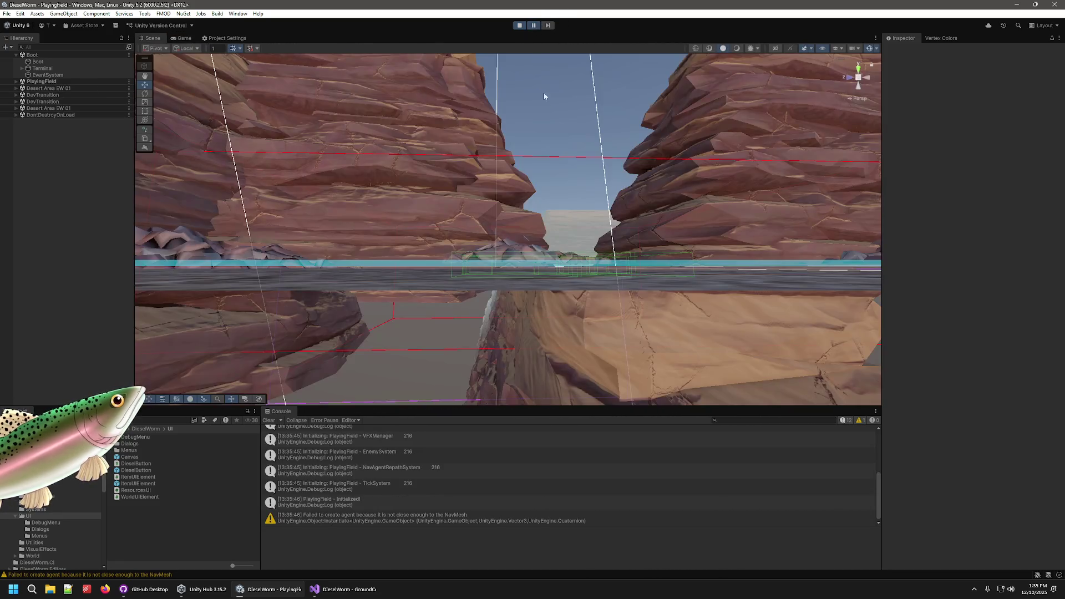
pyautogui.press('w')
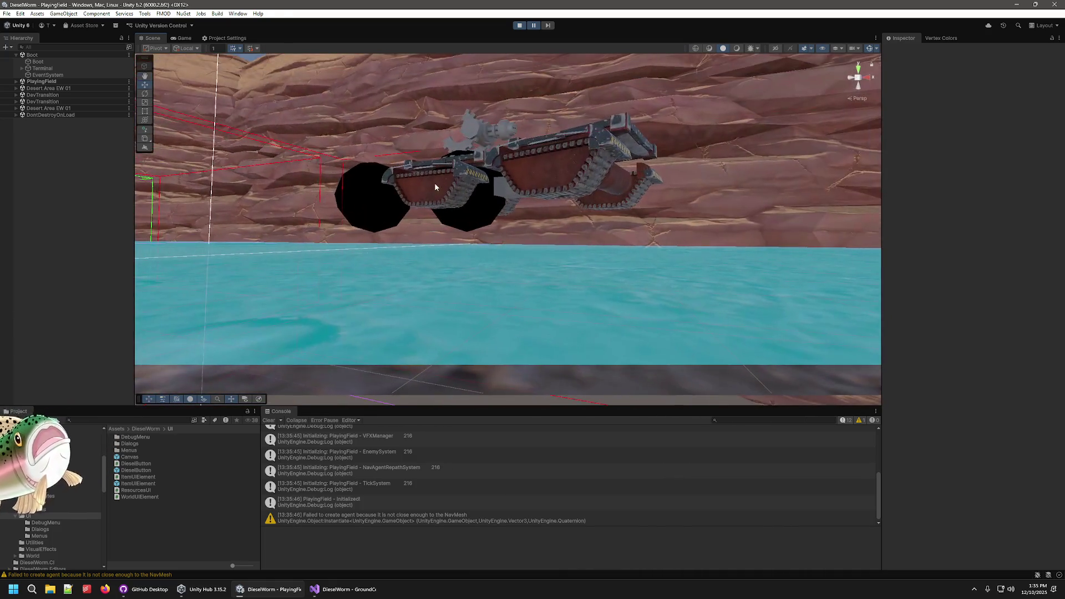
pyautogui.click(16, 81)
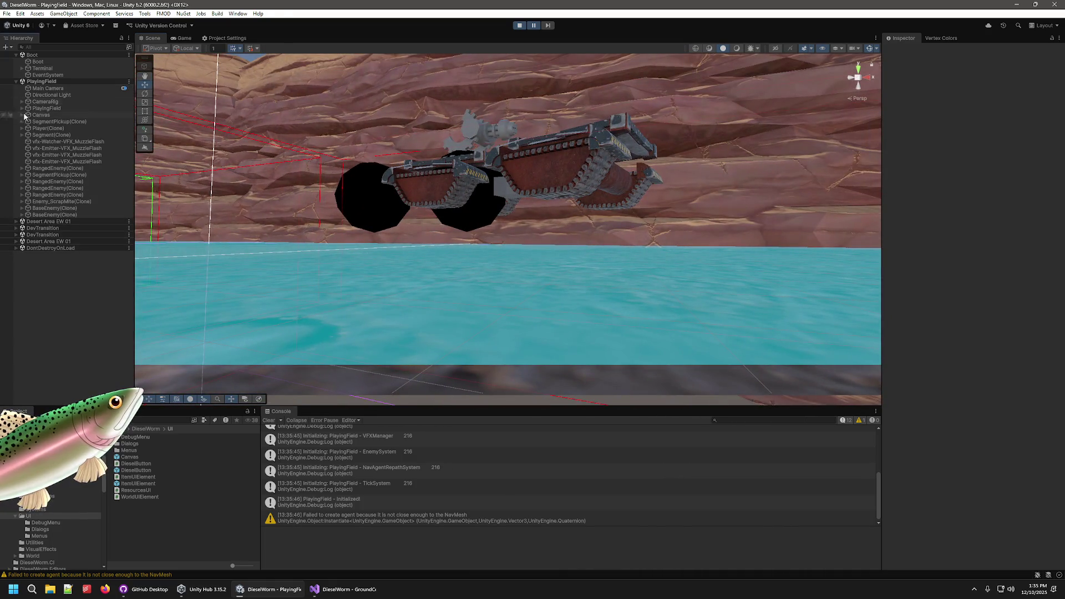
pyautogui.click(22, 129)
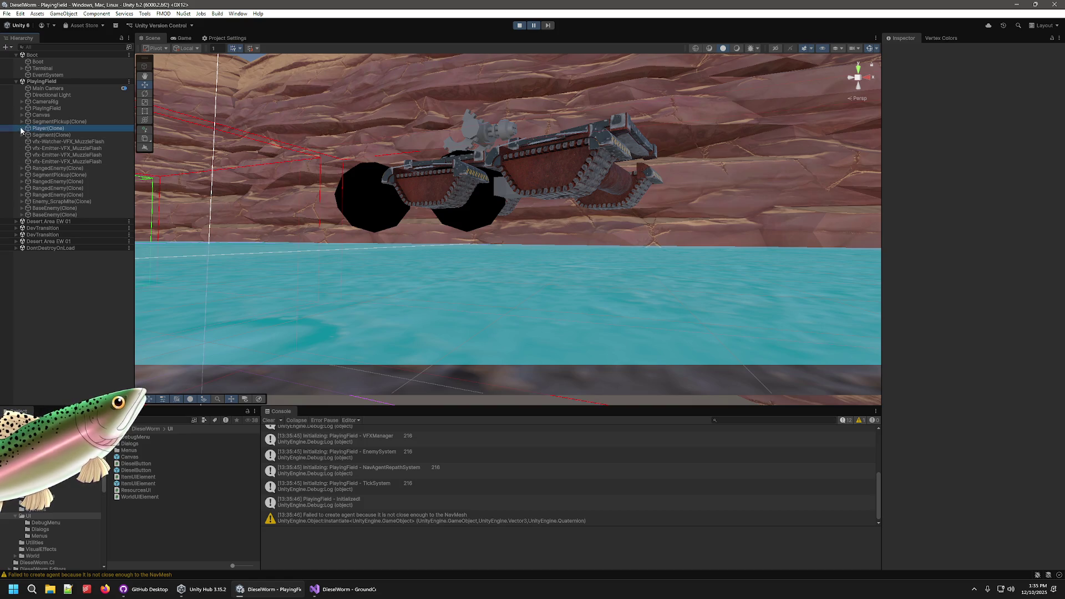
pyautogui.doubleClick(29, 128)
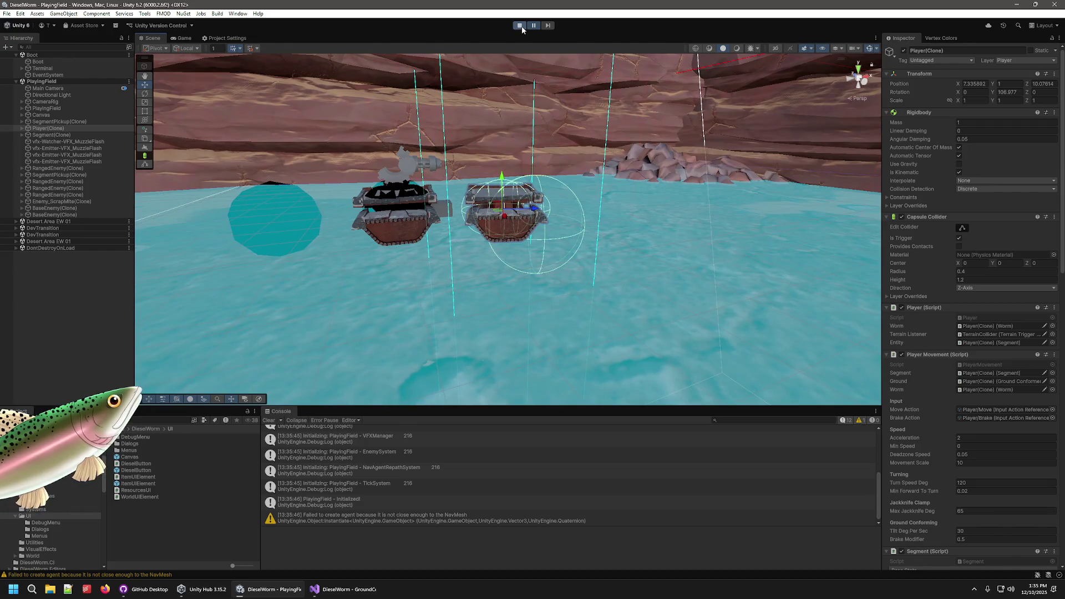
pyautogui.click(519, 25)
pyautogui.click(348, 589)
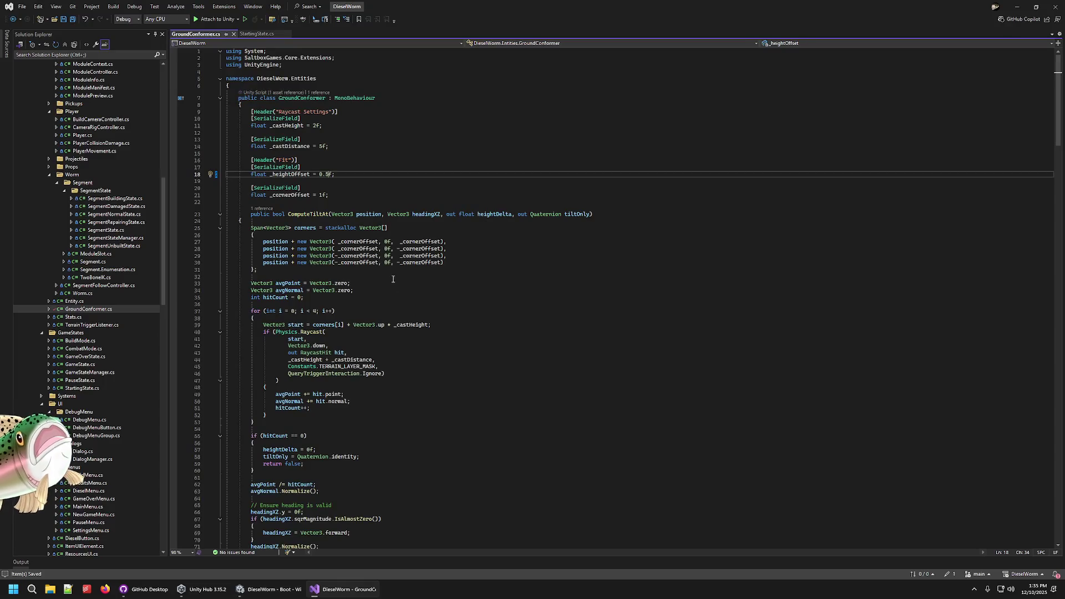
# - Remove the 0.5 height offset value, save GroundConformer.cs, and look over the cast height code
pyautogui.press('BackSpace')
pyautogui.press('BackSpace')
pyautogui.press('BackSpace')
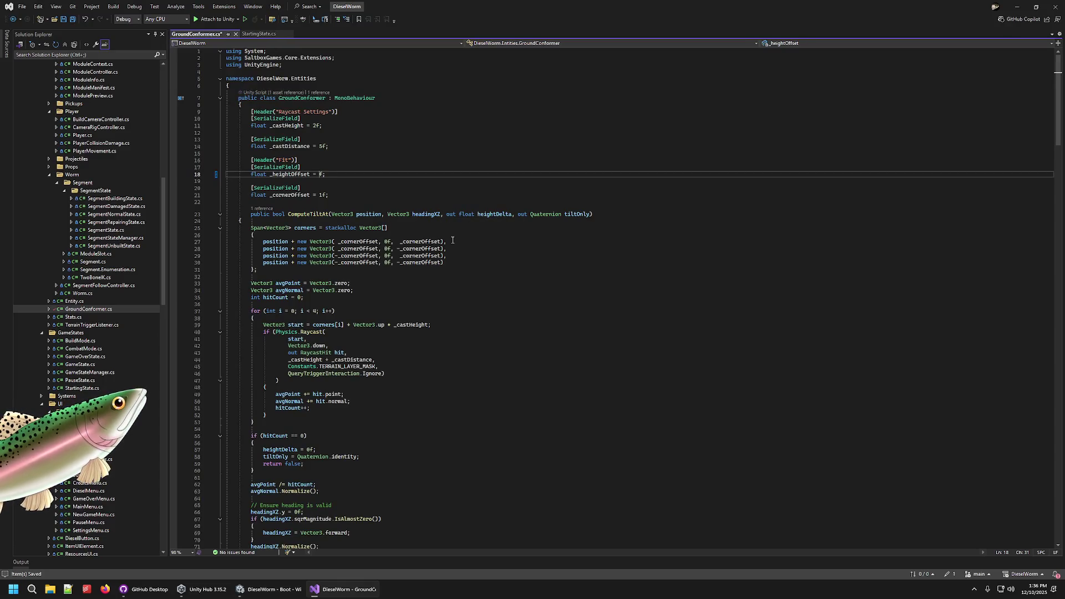
pyautogui.write('1')
pyautogui.click(388, 159)
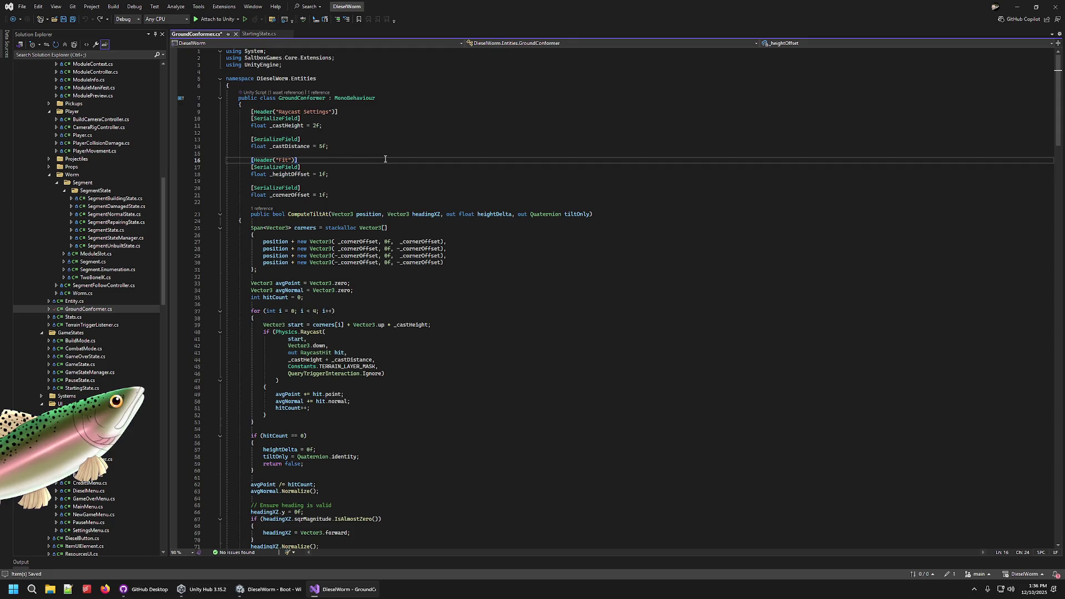
pyautogui.hotkey('ctrl', 's')
pyautogui.click(314, 125)
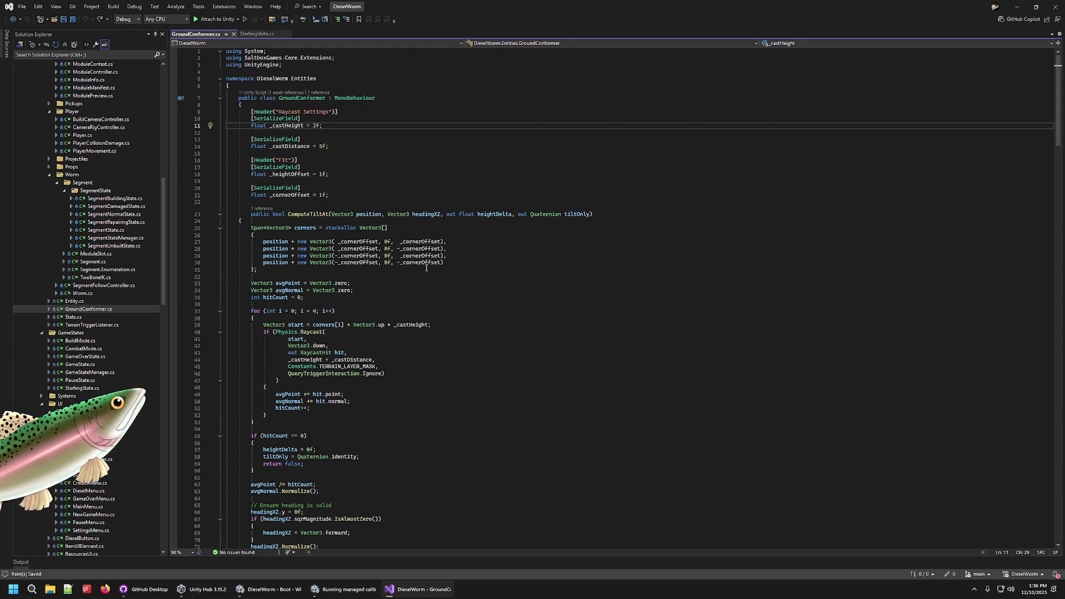
pyautogui.scroll(-4, 427, 268)
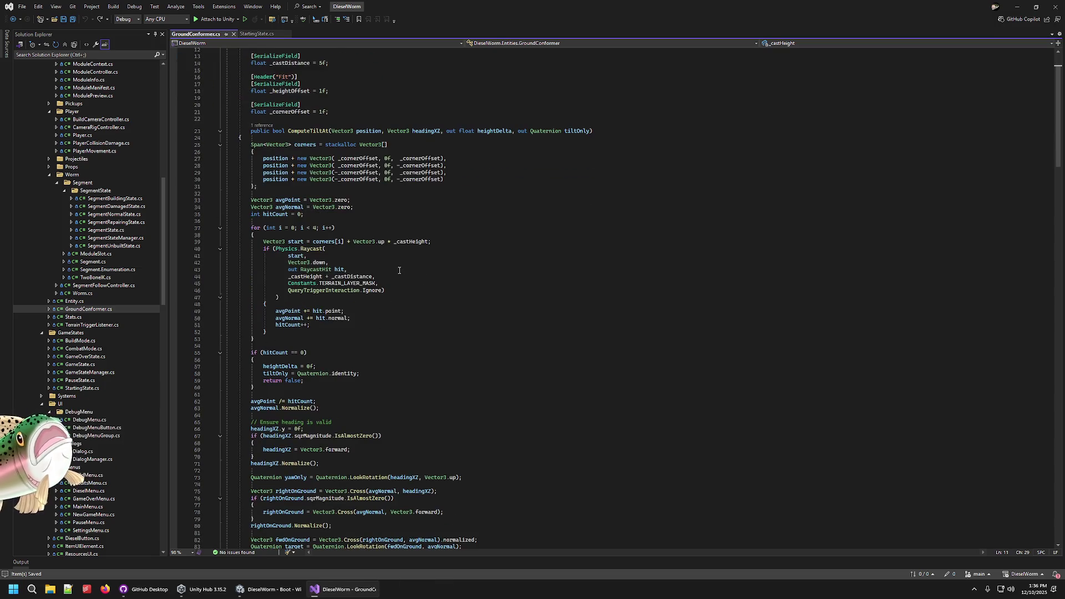
pyautogui.scroll(-12, 399, 271)
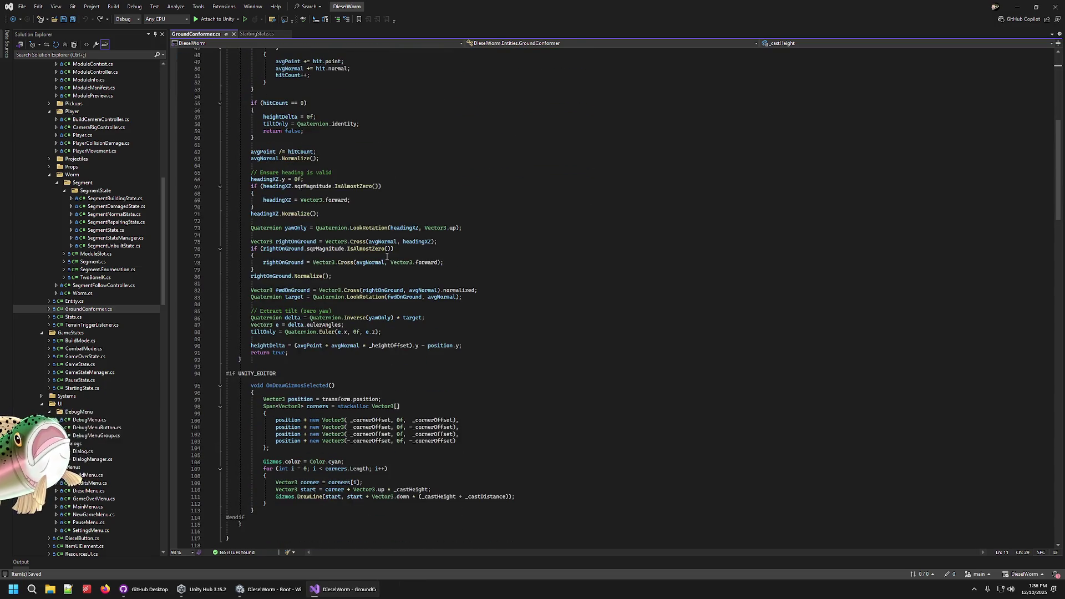
pyautogui.moveTo(244, 359); pyautogui.dragTo(255, 138)
pyautogui.scroll(6, 484, 369)
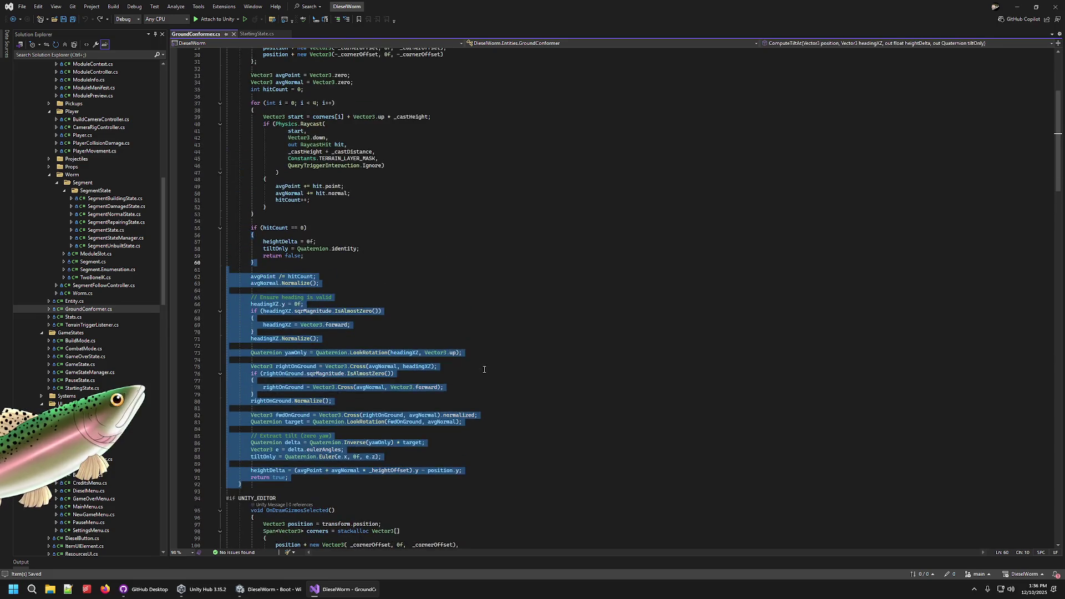
pyautogui.scroll(9, 484, 369)
# - Review the corner offsets and ComputeTiltAt parameters position, headingXZ, heightDelta and tiltOnly
pyautogui.click(371, 278)
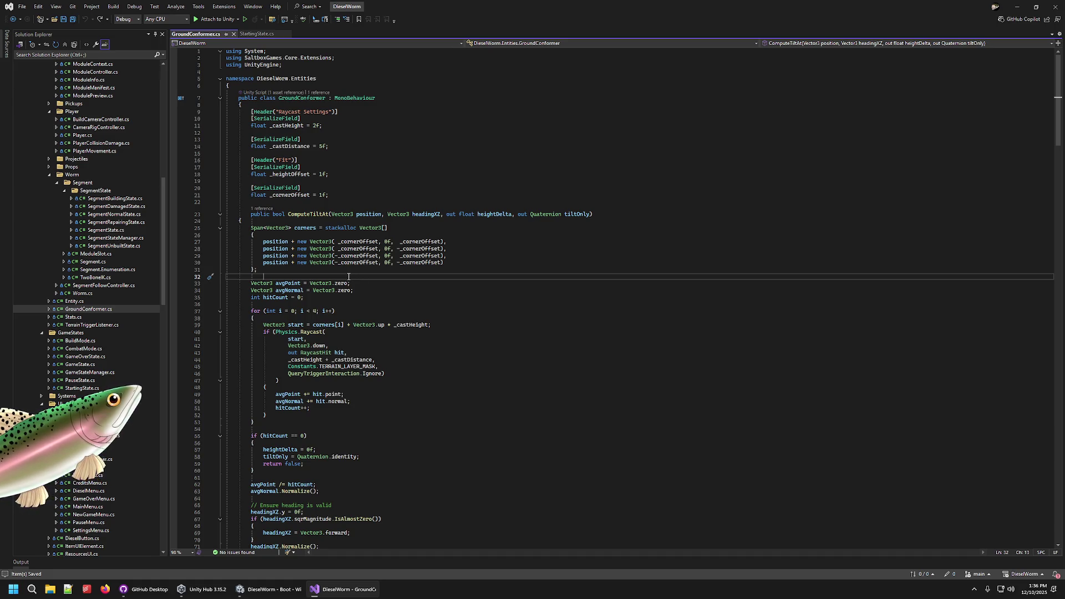
pyautogui.moveTo(328, 269); pyautogui.dragTo(449, 250)
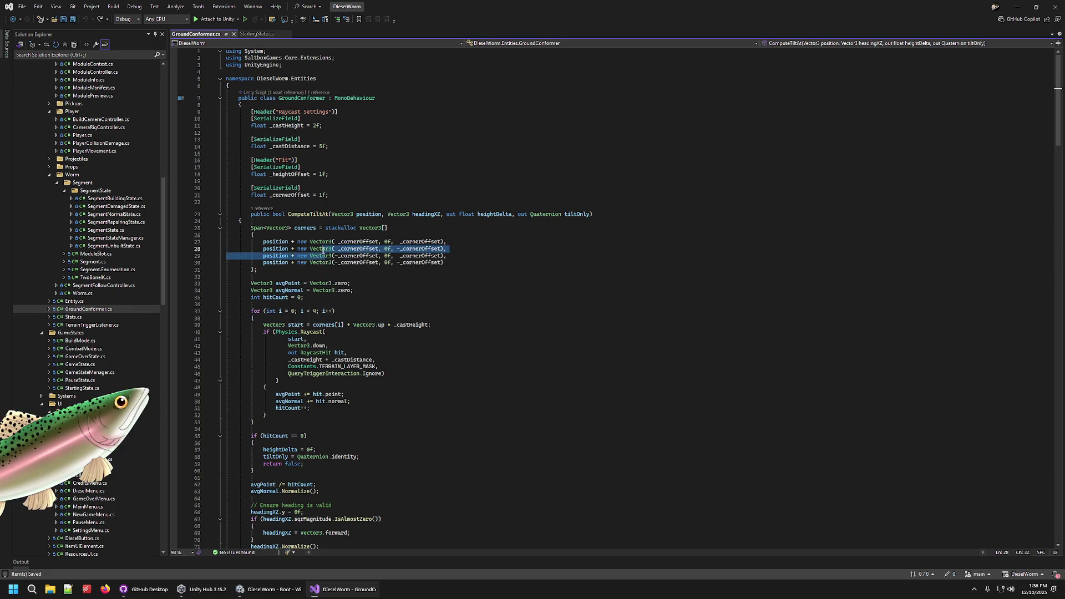
pyautogui.click(496, 241)
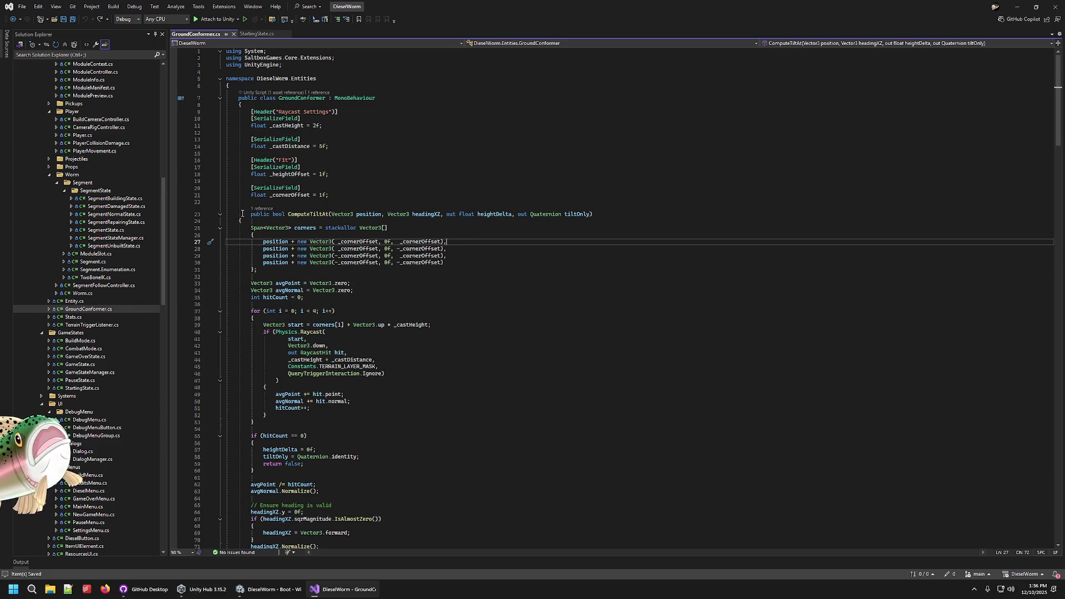
pyautogui.click(369, 214)
pyautogui.click(430, 213)
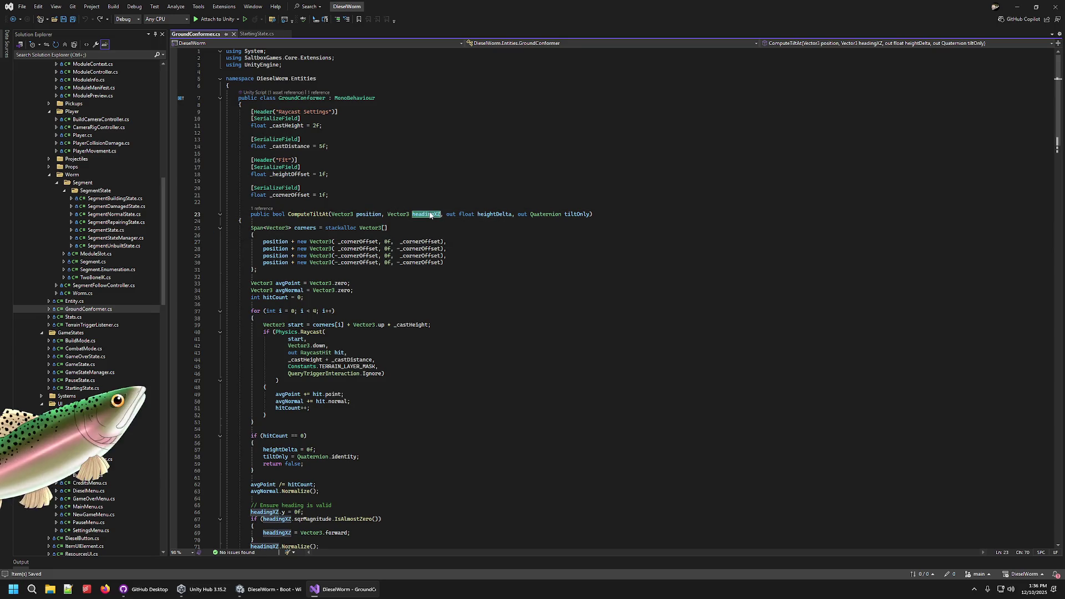
pyautogui.click(508, 214)
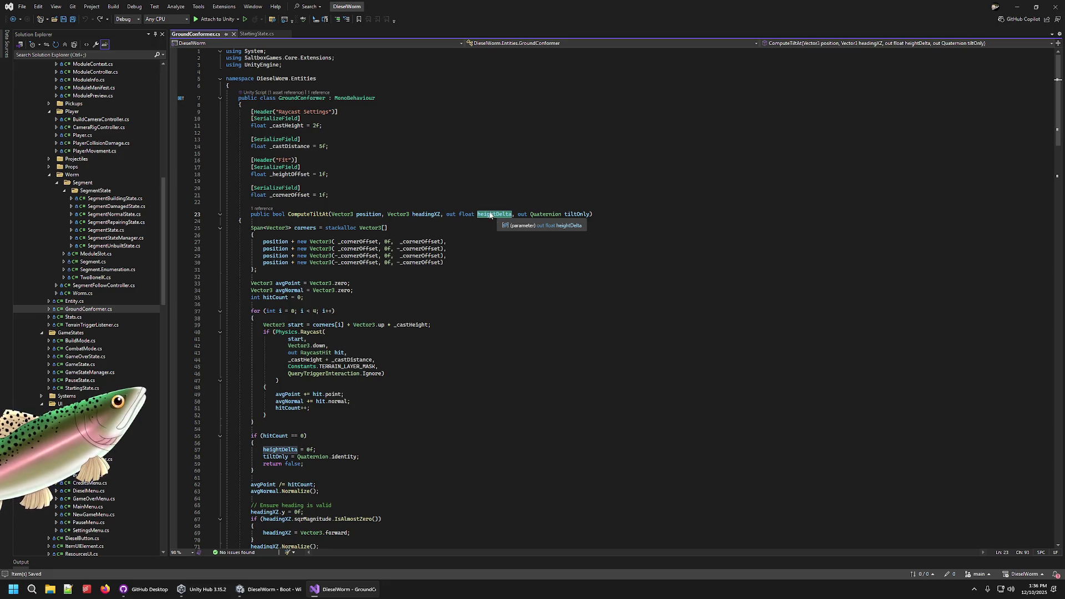
pyautogui.click(578, 214)
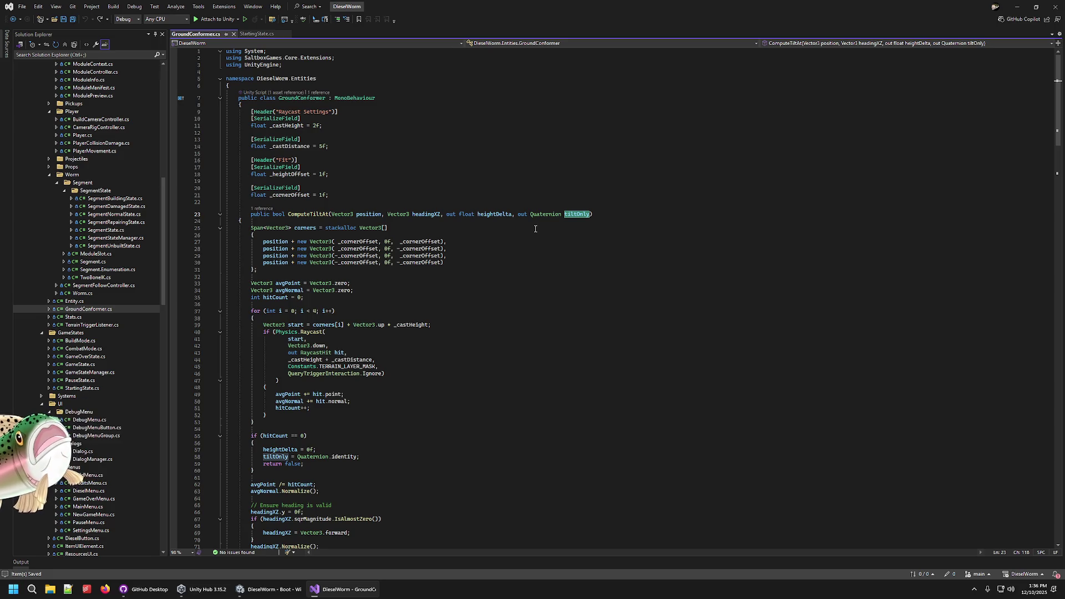
pyautogui.scroll(-6, 378, 222)
pyautogui.scroll(-10, 372, 222)
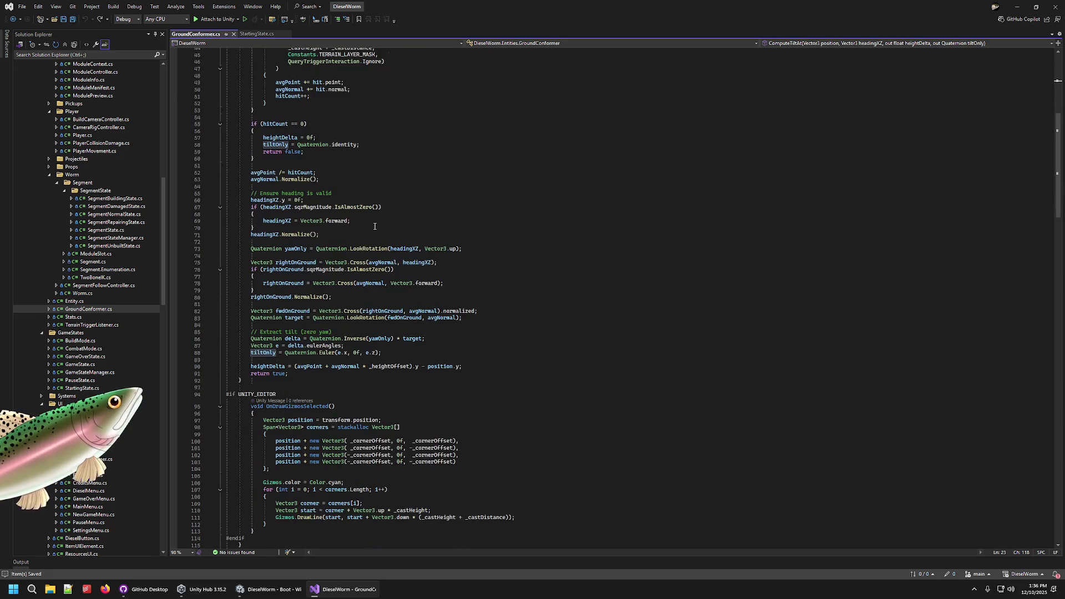
pyautogui.scroll(15, 333, 211)
# - Select the ComputeTiltAt method name and check its references list
pyautogui.doubleClick(300, 194)
pyautogui.scroll(-15, 302, 195)
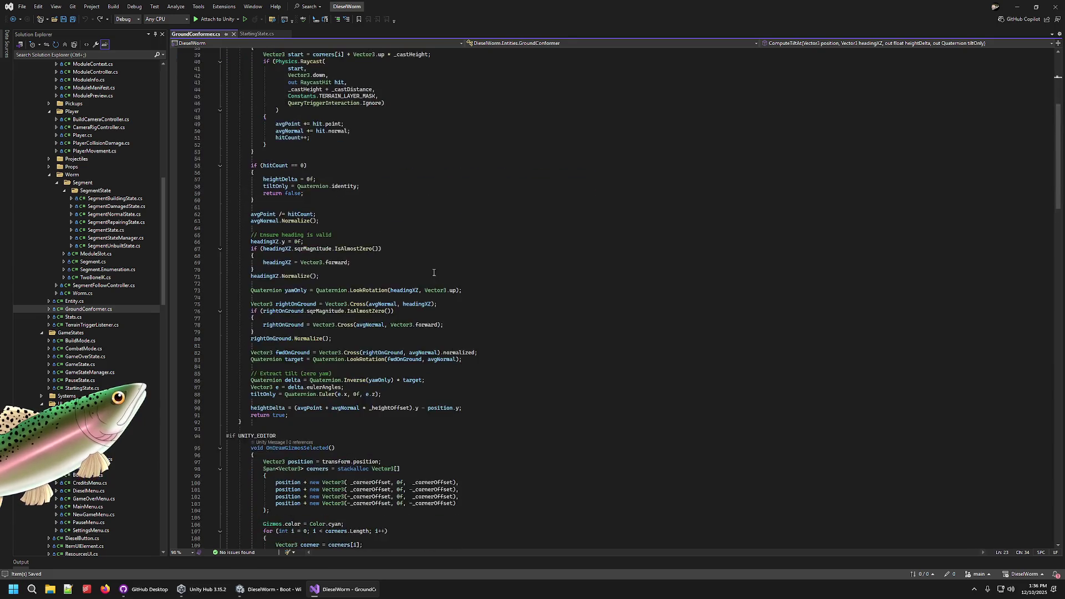
pyautogui.scroll(13, 426, 268)
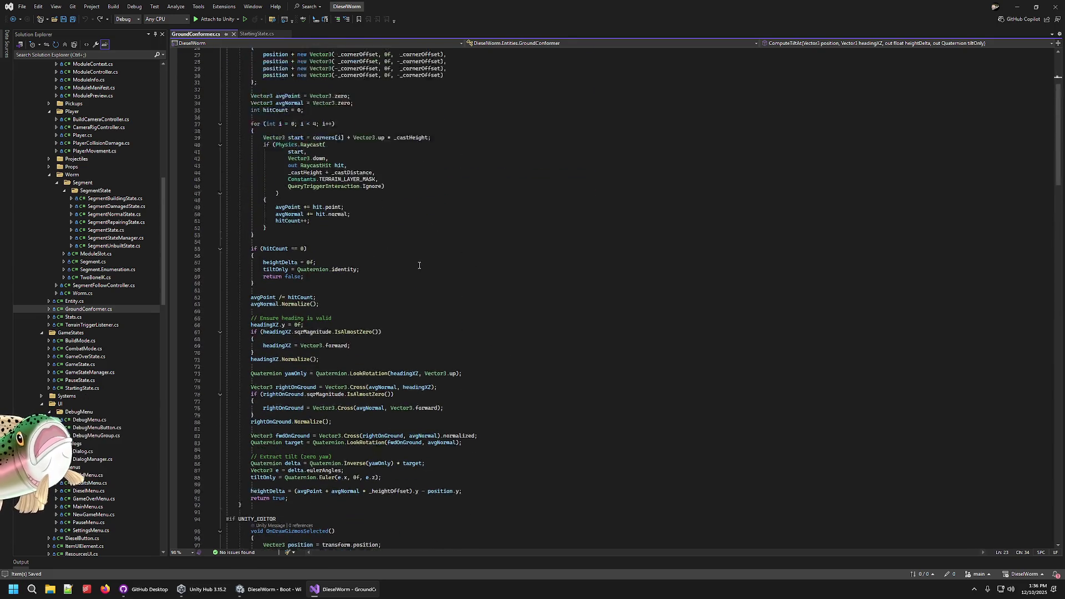
pyautogui.scroll(-9, 415, 265)
pyautogui.scroll(3, 416, 265)
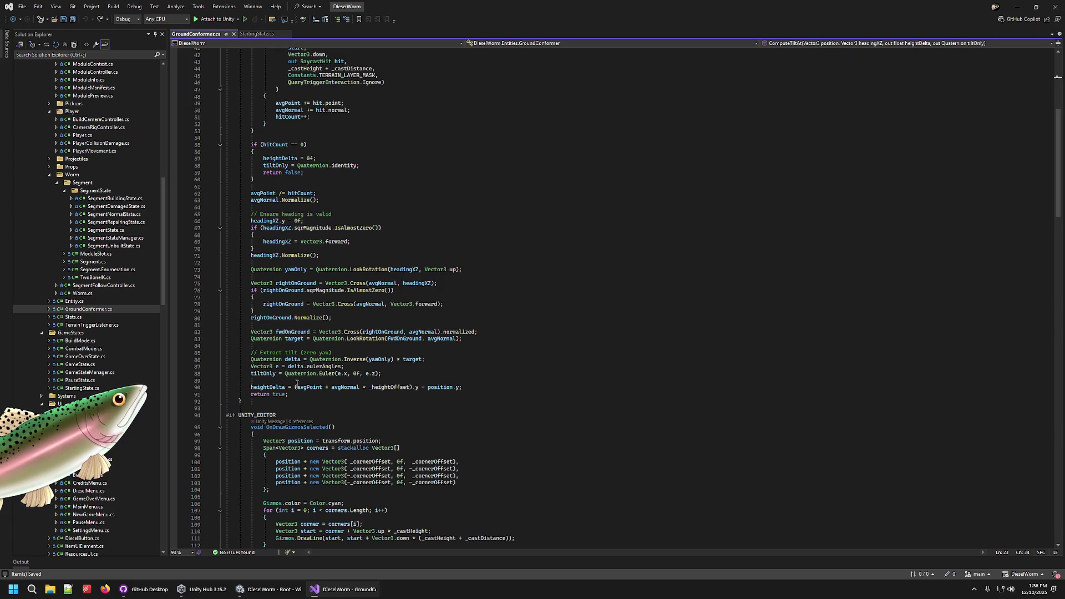
pyautogui.scroll(10, 250, 381)
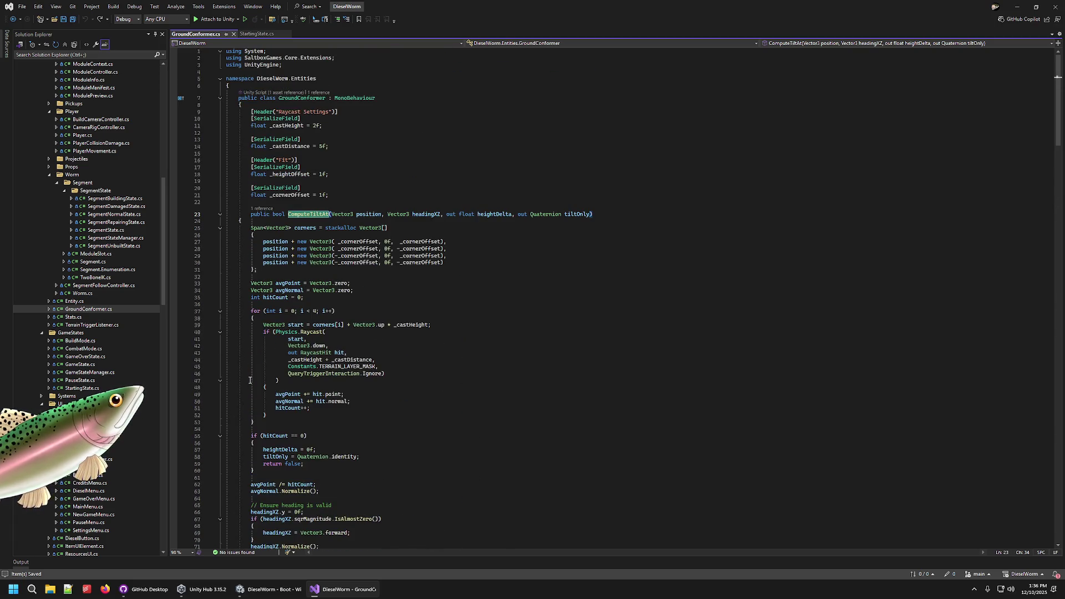
pyautogui.click(261, 209)
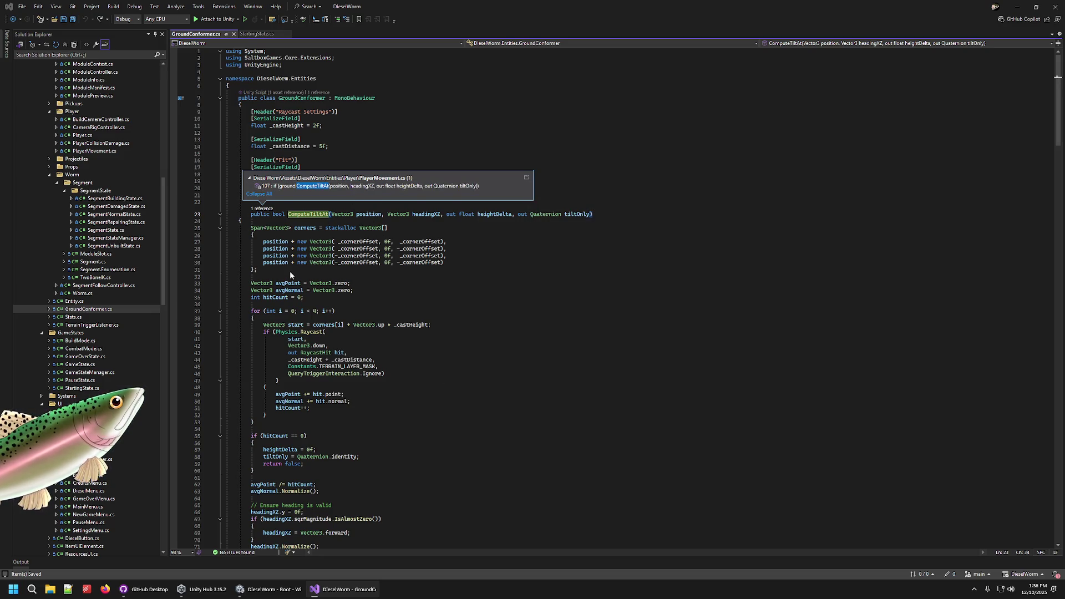
pyautogui.click(294, 318)
# - Indent the ComputeTiltAt method body, lines 24–92, one level
pyautogui.scroll(-8, 294, 327)
pyautogui.scroll(-13, 294, 327)
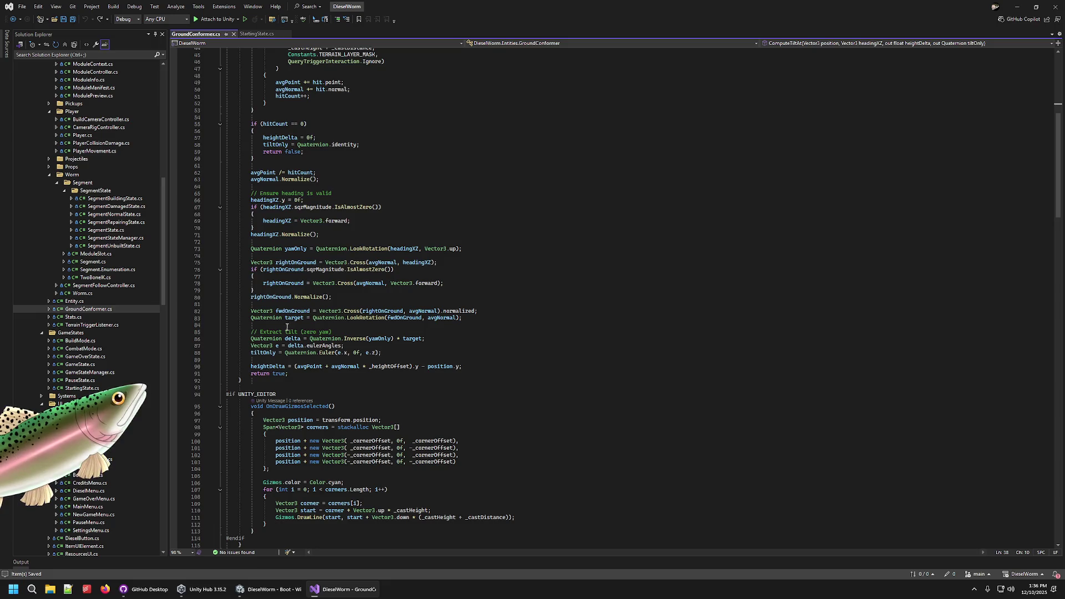
pyautogui.moveTo(244, 262)
pyautogui.mouseDown()
pyautogui.moveTo(256, 221)
pyautogui.moveTo(247, 230)
pyautogui.moveTo(240, 221)
pyautogui.mouseUp()
pyautogui.scroll(14, 260, 219)
pyautogui.scroll(7, 260, 219)
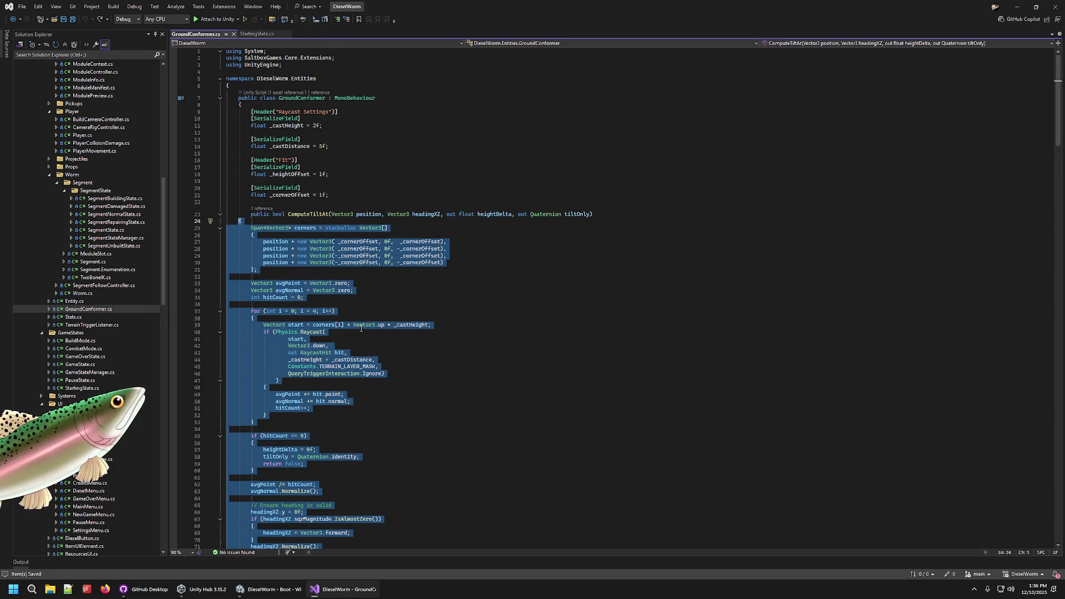
pyautogui.press('Tab')
pyautogui.scroll(-7, 527, 330)
pyautogui.click(527, 330)
# - Jump from the '1 reference' CodeLens to the ComputeTiltAt call in PlayerMovement.cs
pyautogui.scroll(7, 247, 218)
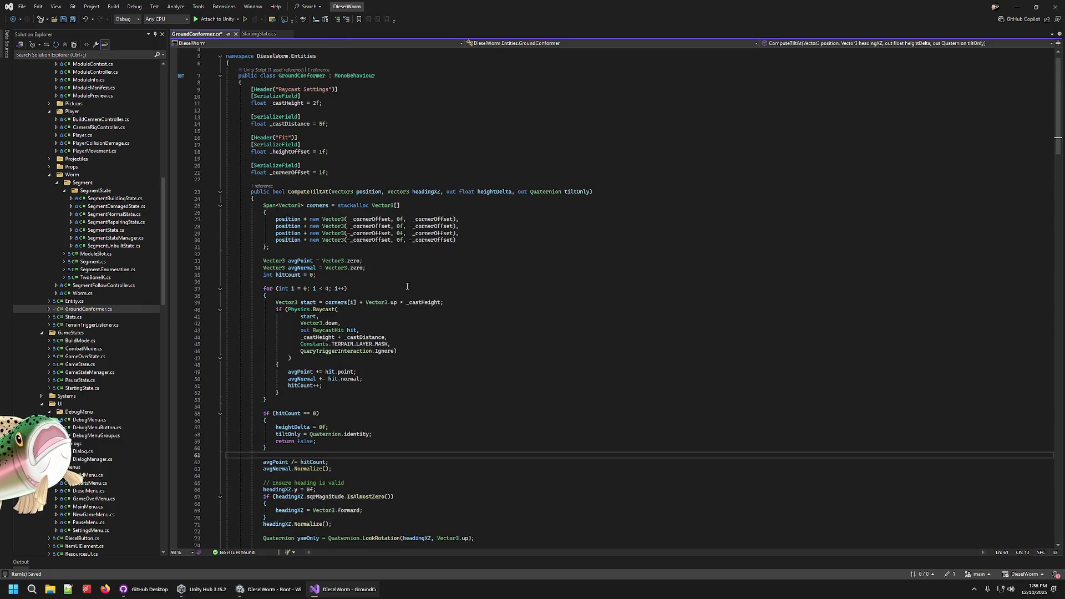
pyautogui.click(262, 208)
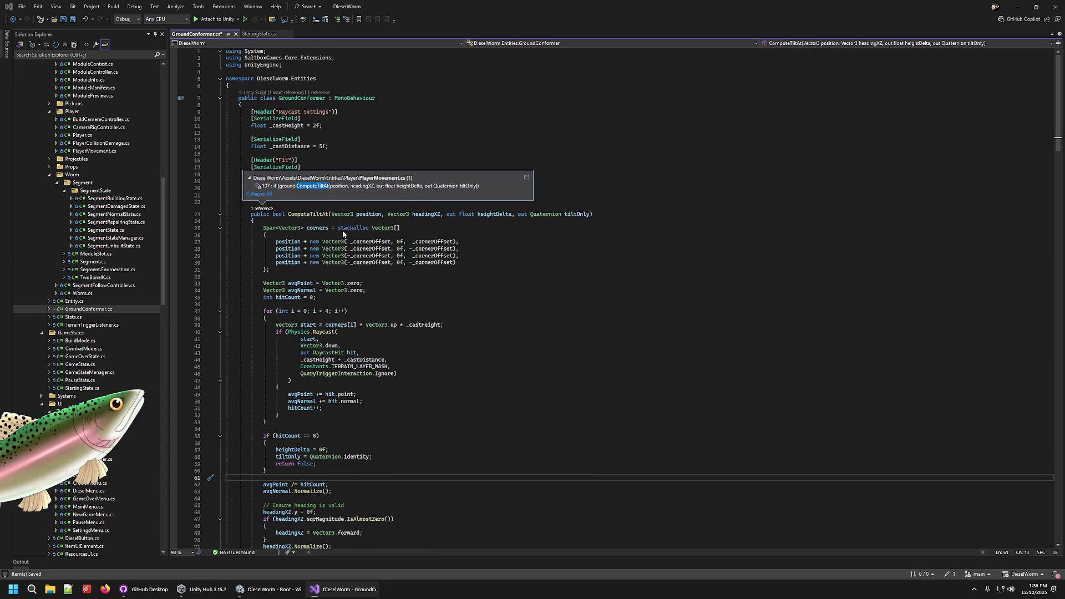
pyautogui.doubleClick(391, 186)
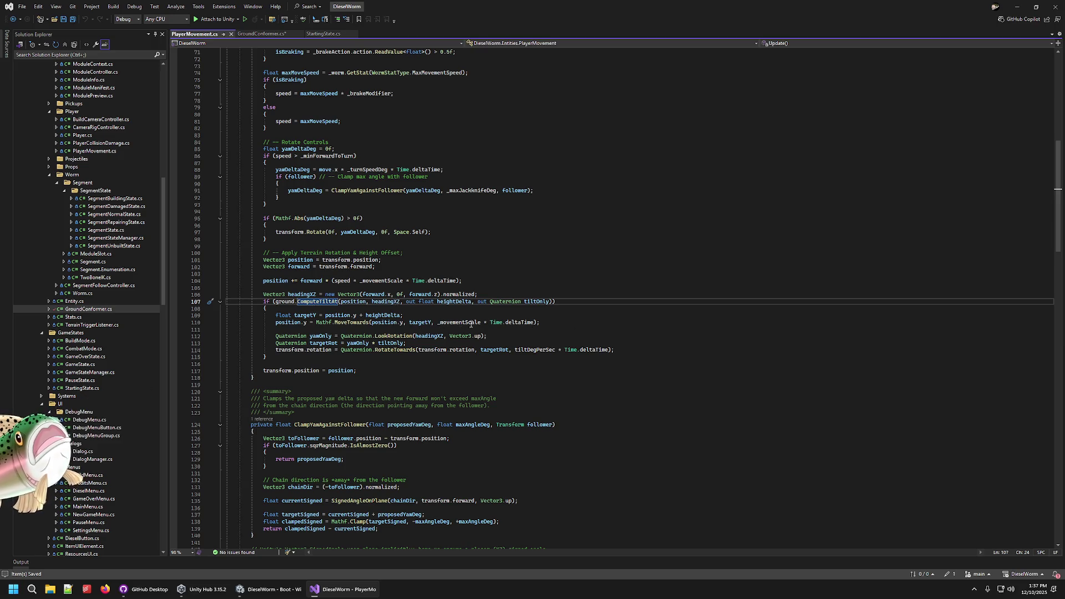
# - Highlight the position and heightDelta uses in PlayerMovement.cs, then return to GroundConformer.cs
pyautogui.doubleClick(304, 372)
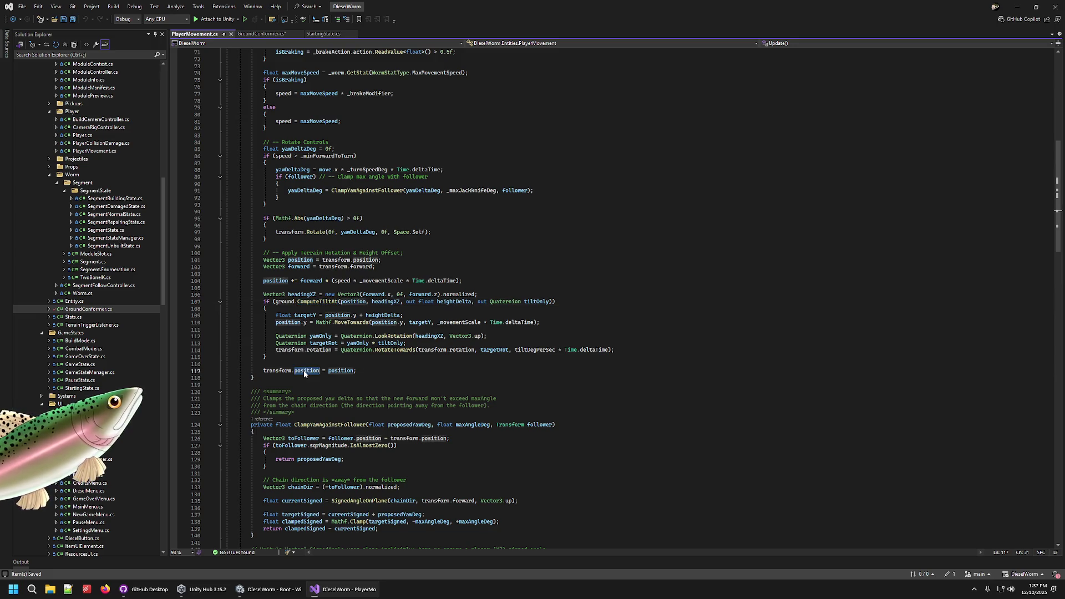
pyautogui.doubleClick(335, 371)
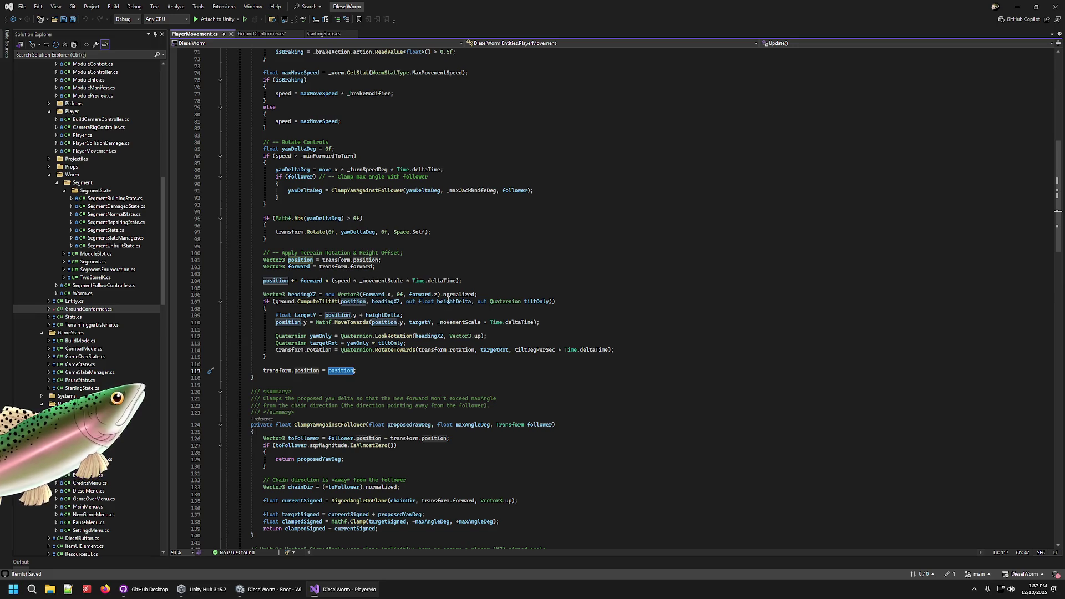
pyautogui.doubleClick(451, 302)
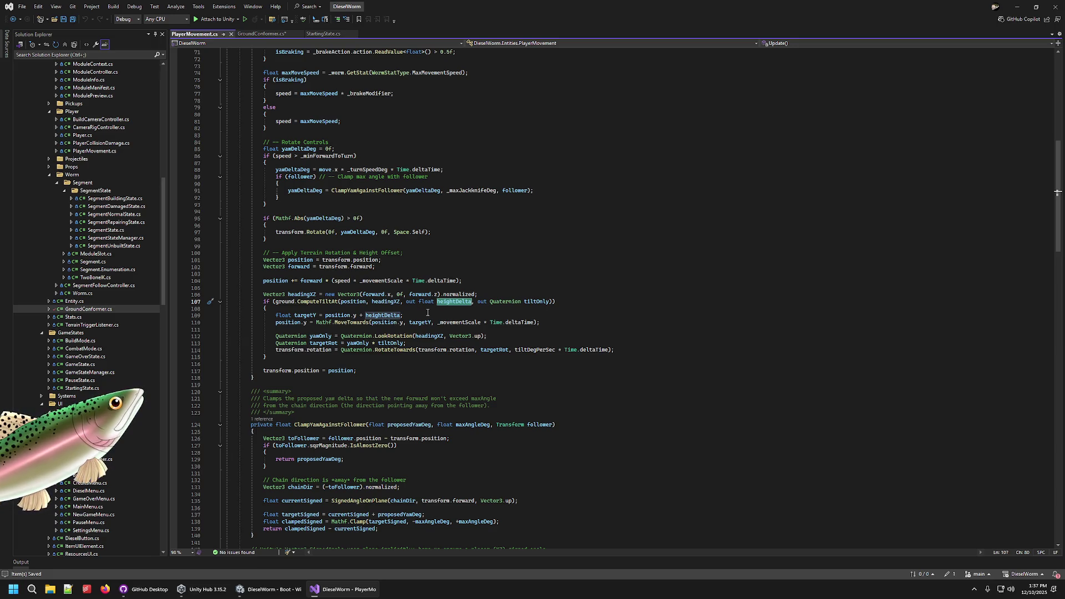
pyautogui.click(266, 34)
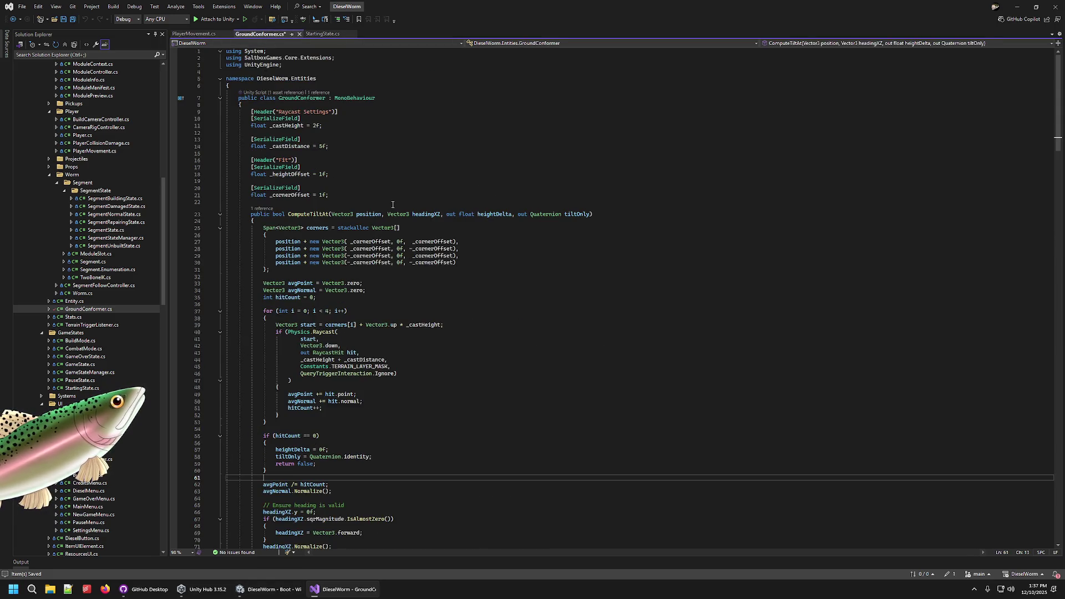
pyautogui.scroll(-10, 438, 308)
pyautogui.scroll(7, 438, 306)
pyautogui.click(494, 179)
pyautogui.click(511, 172)
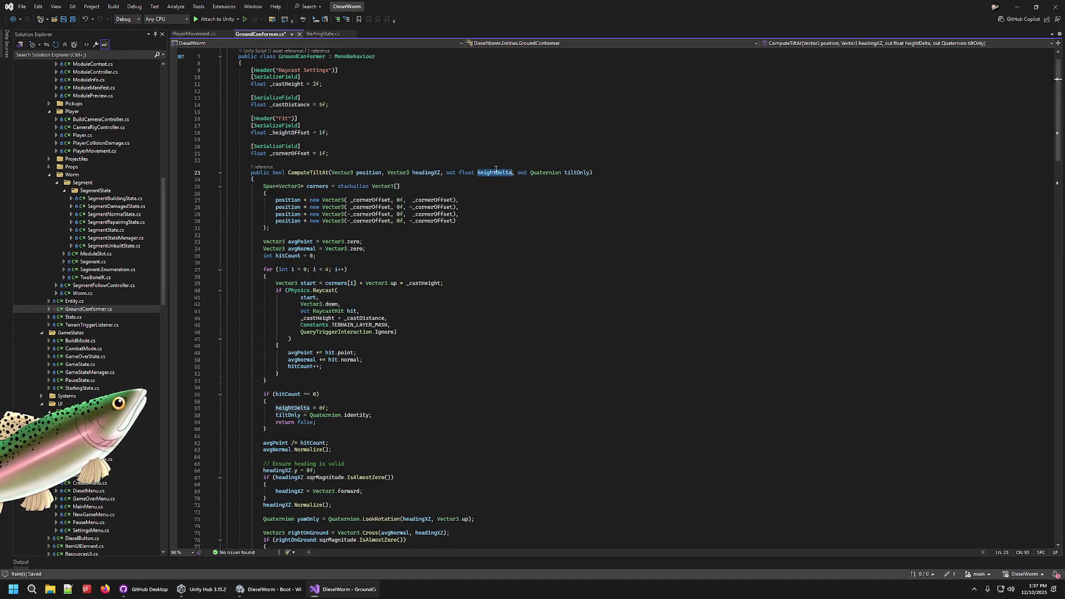
pyautogui.scroll(-7, 464, 273)
pyautogui.click(329, 257)
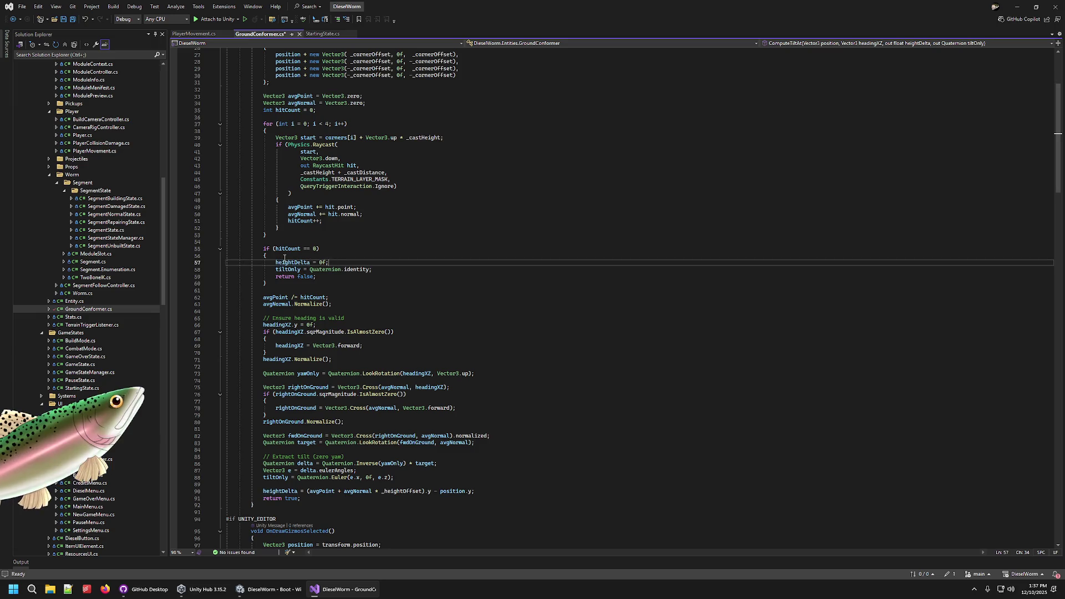
pyautogui.doubleClick(293, 262)
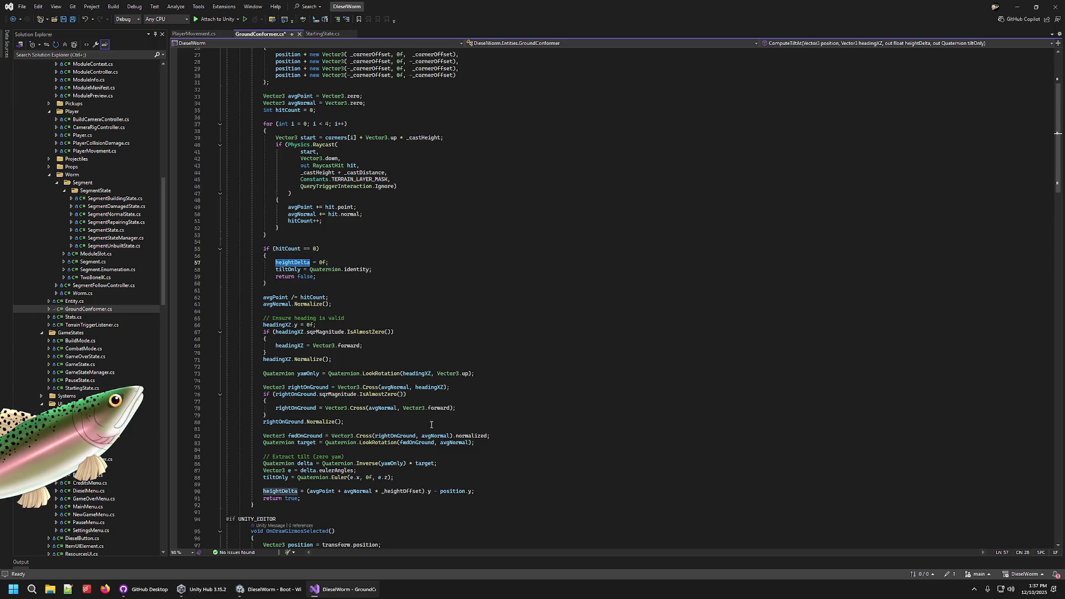
pyautogui.scroll(-5, 397, 452)
pyautogui.click(320, 387)
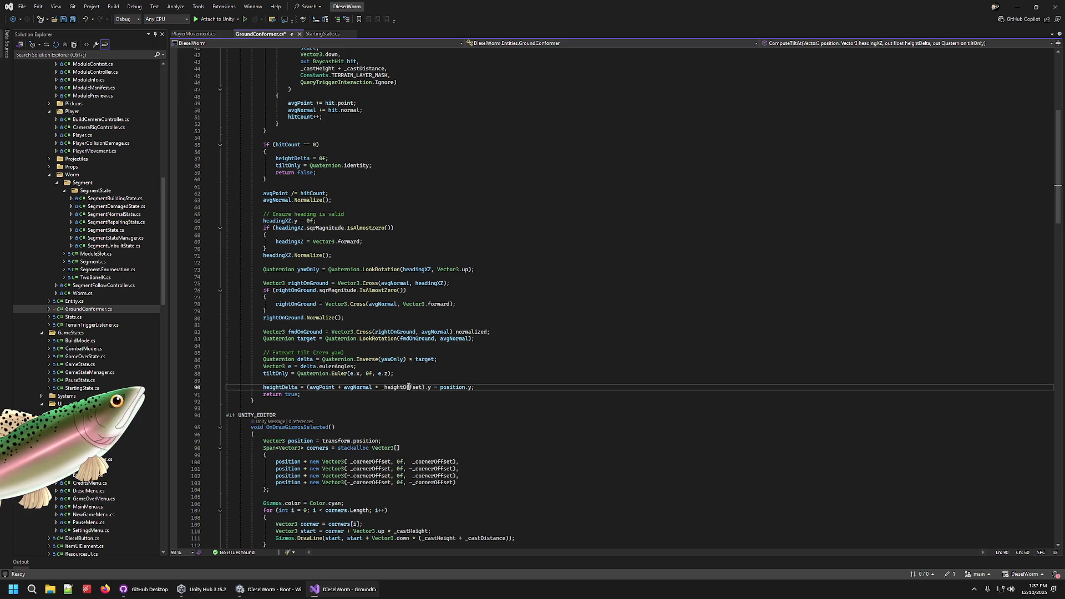
pyautogui.doubleClick(320, 387)
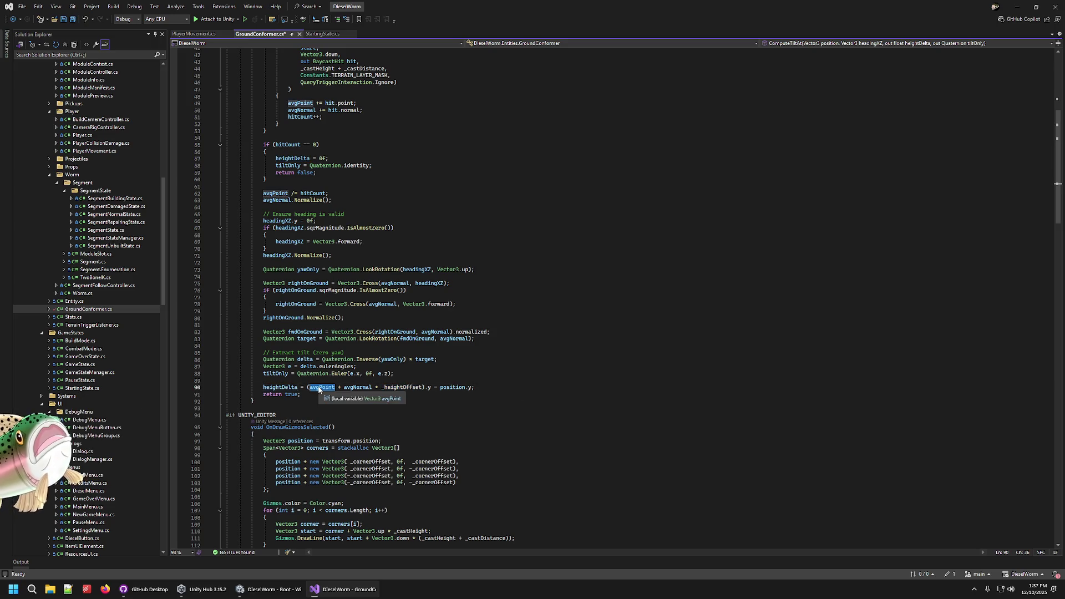
pyautogui.doubleClick(358, 387)
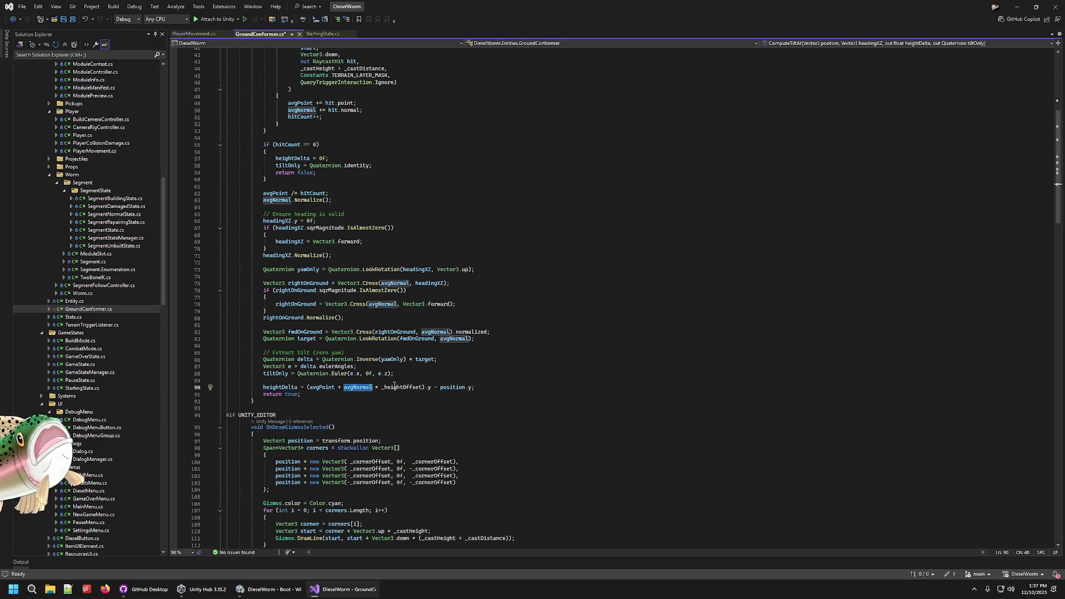
pyautogui.doubleClick(395, 387)
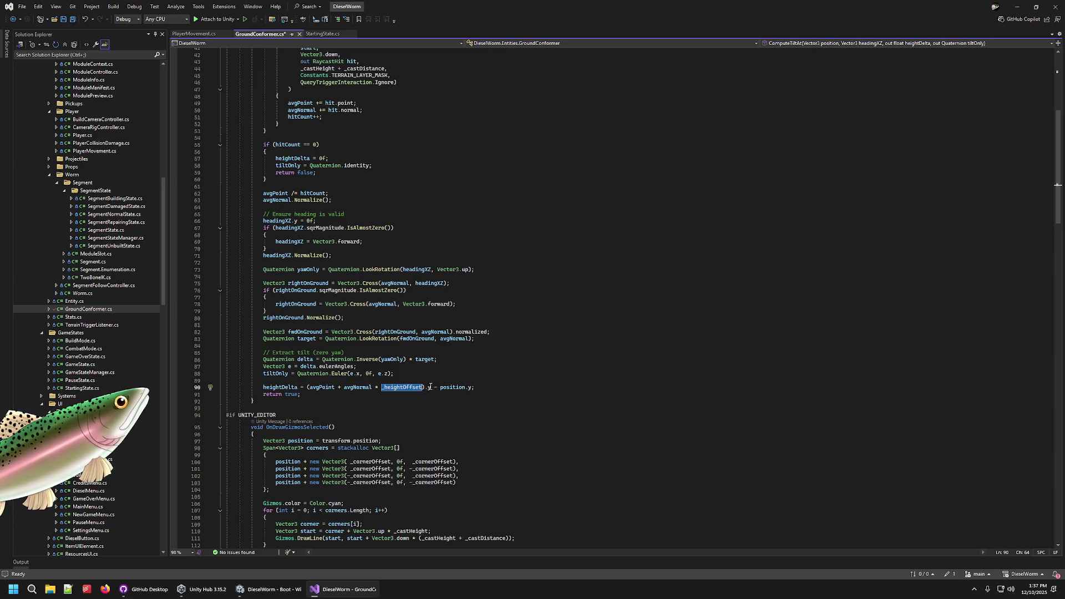
pyautogui.click(430, 387)
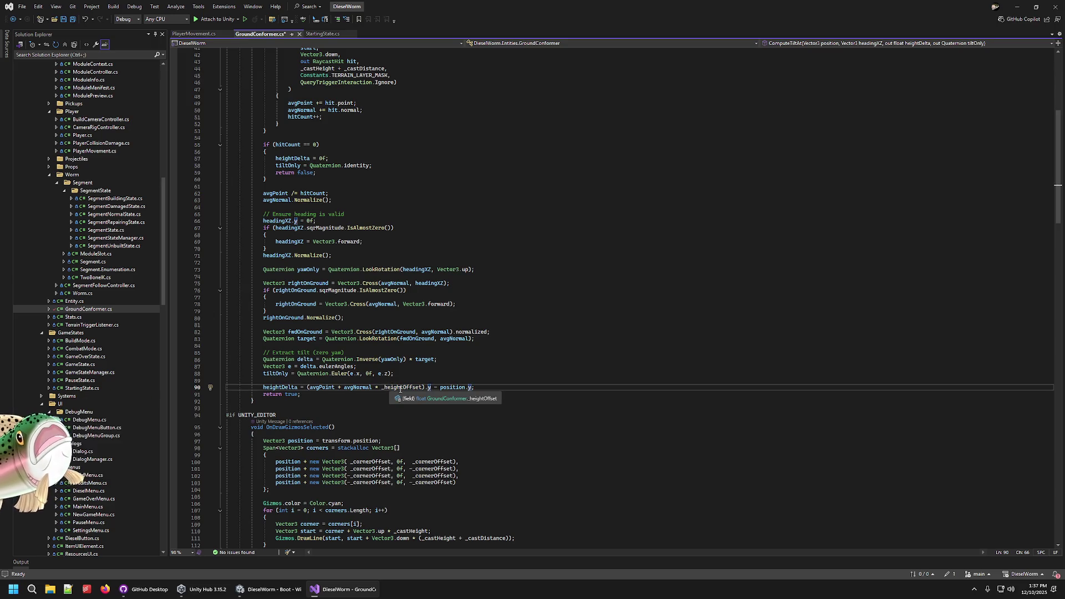
pyautogui.keyDown('ctrl'); pyautogui.click(400, 388); pyautogui.keyUp('ctrl')
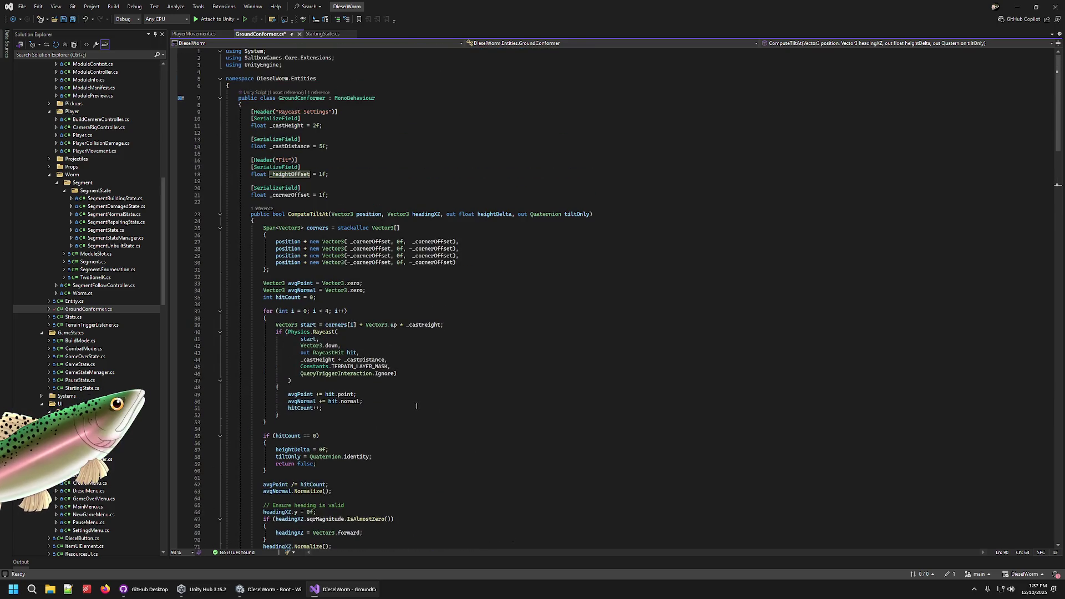
pyautogui.hotkey('ctrl', '-')
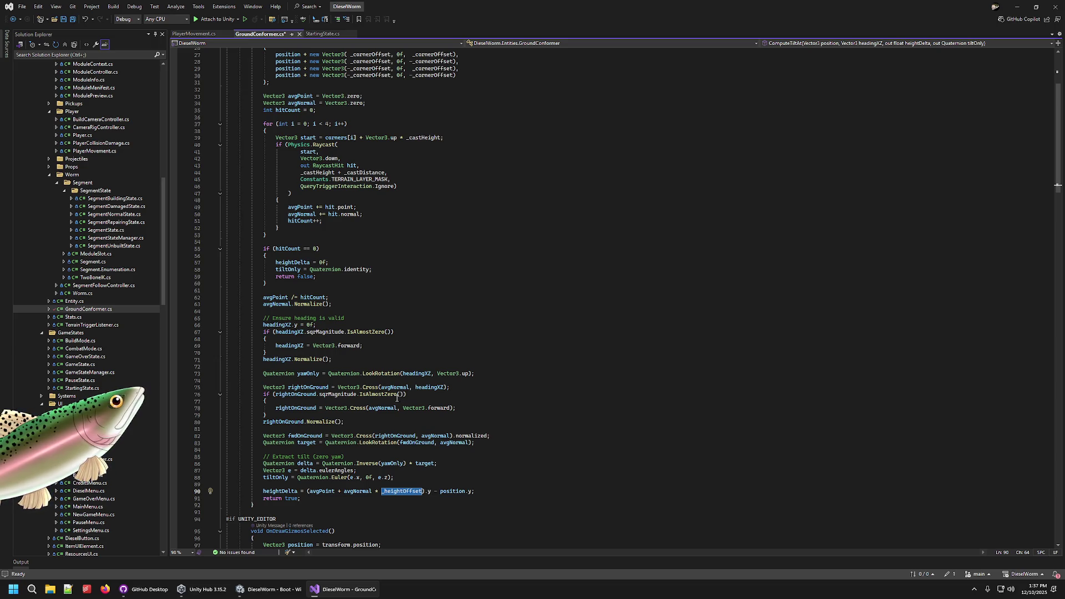
pyautogui.scroll(6, 394, 410)
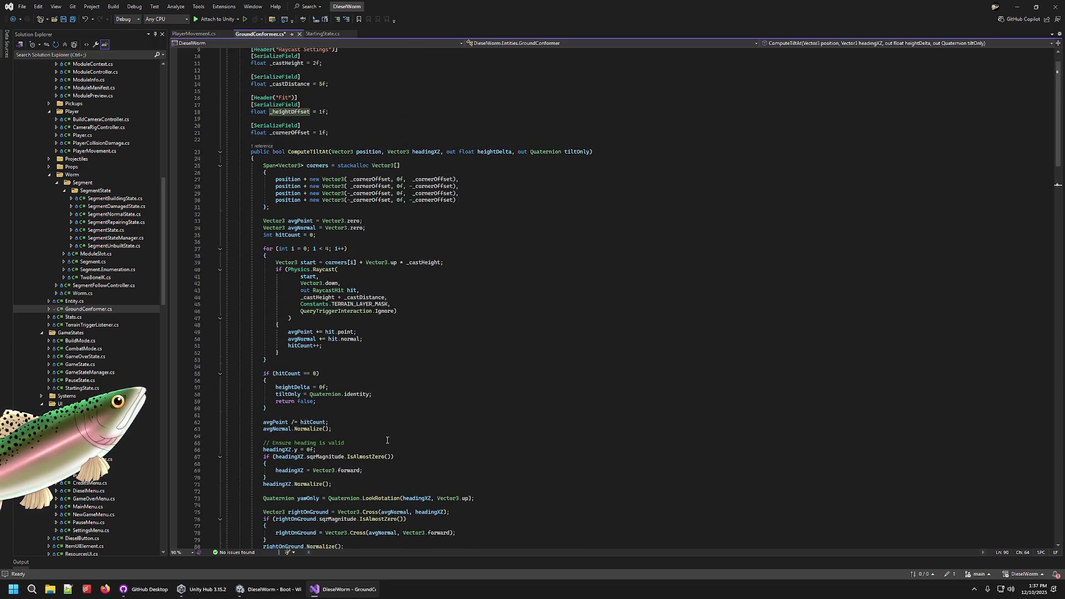
pyautogui.scroll(-7, 387, 439)
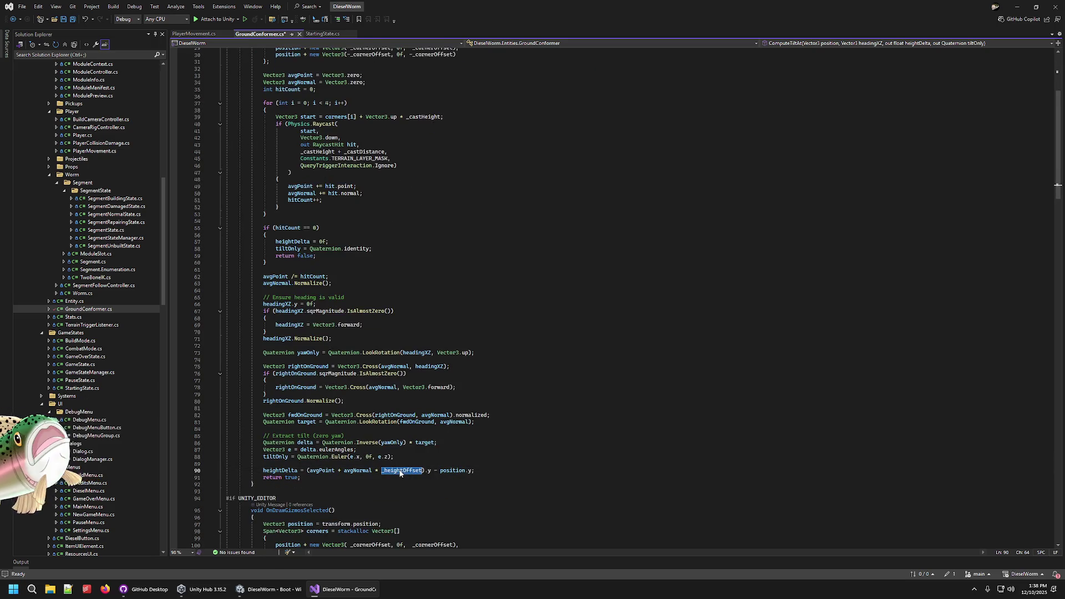
pyautogui.click(323, 470)
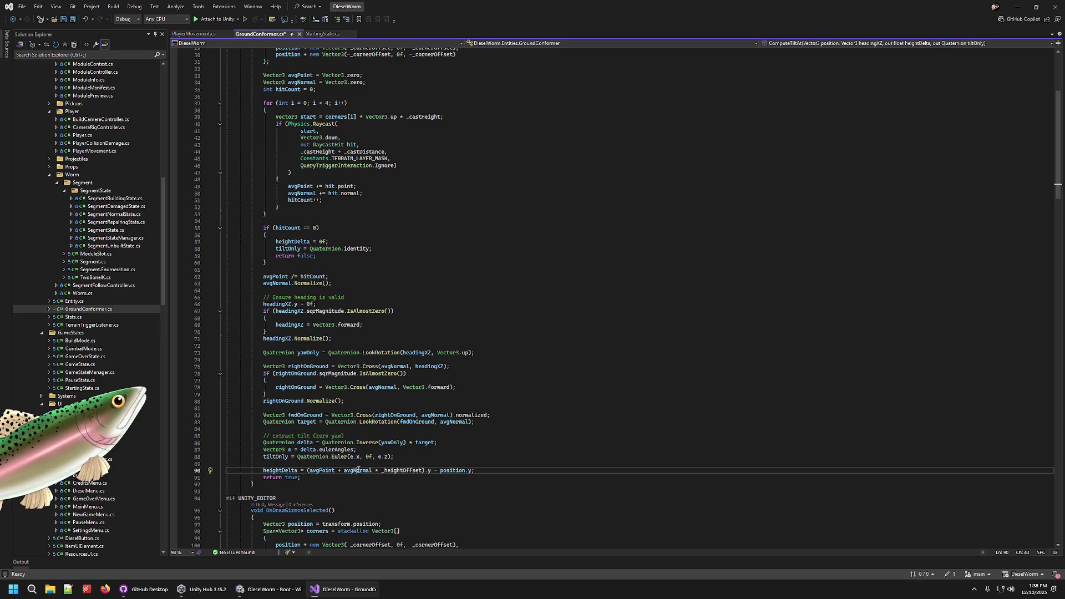
pyautogui.doubleClick(323, 470)
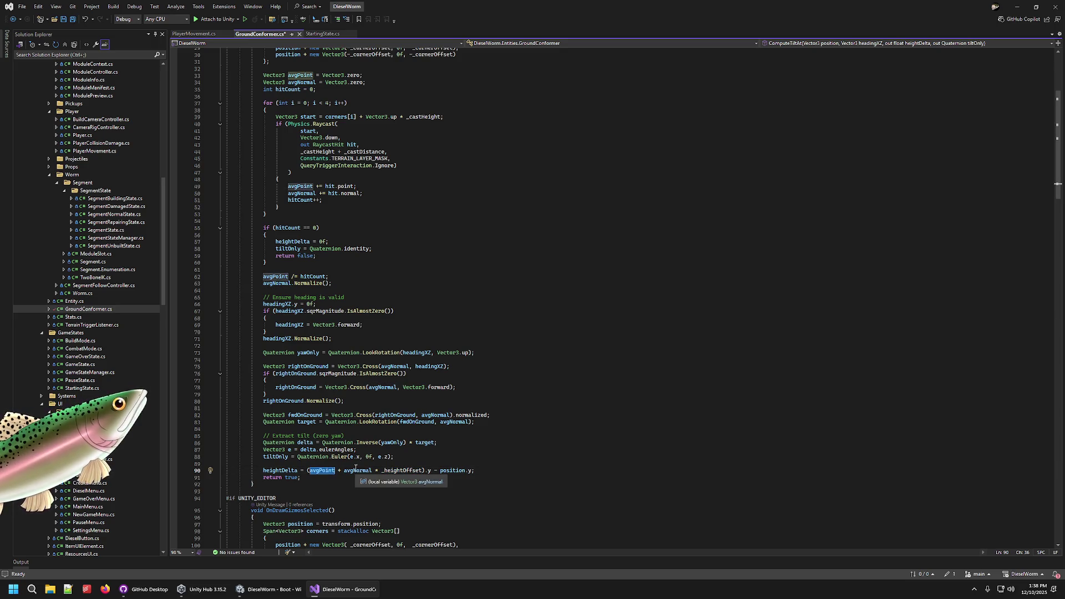
pyautogui.click(355, 470)
pyautogui.doubleClick(357, 470)
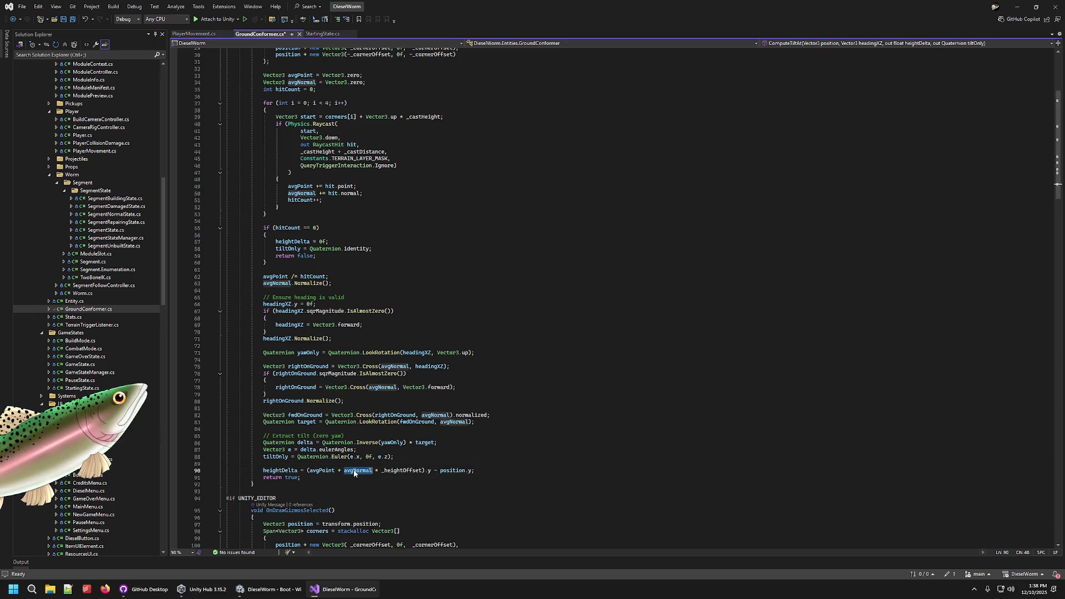
pyautogui.doubleClick(323, 471)
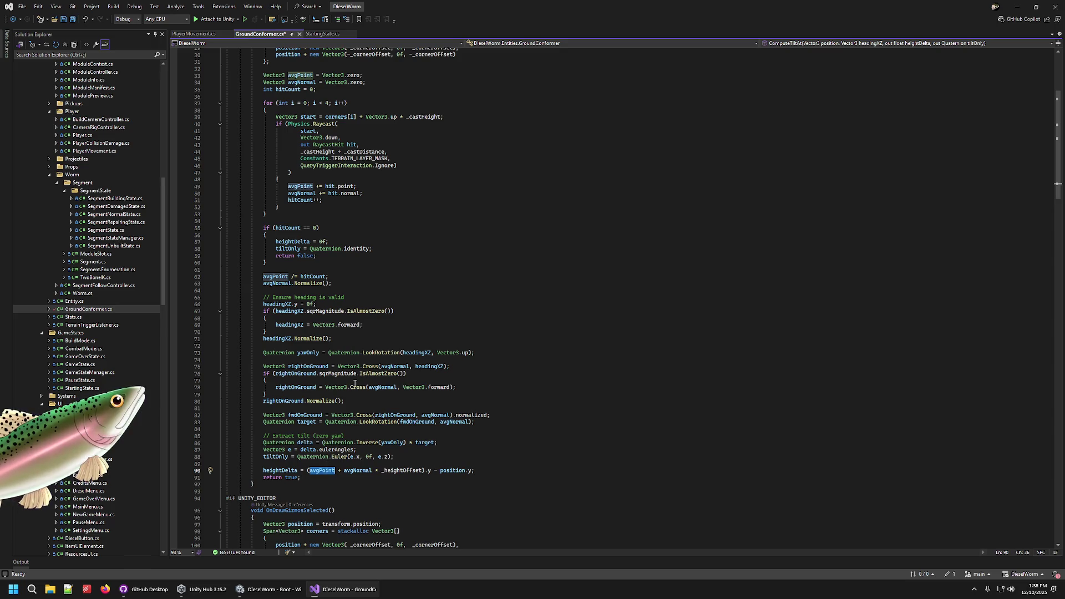
pyautogui.doubleClick(302, 82)
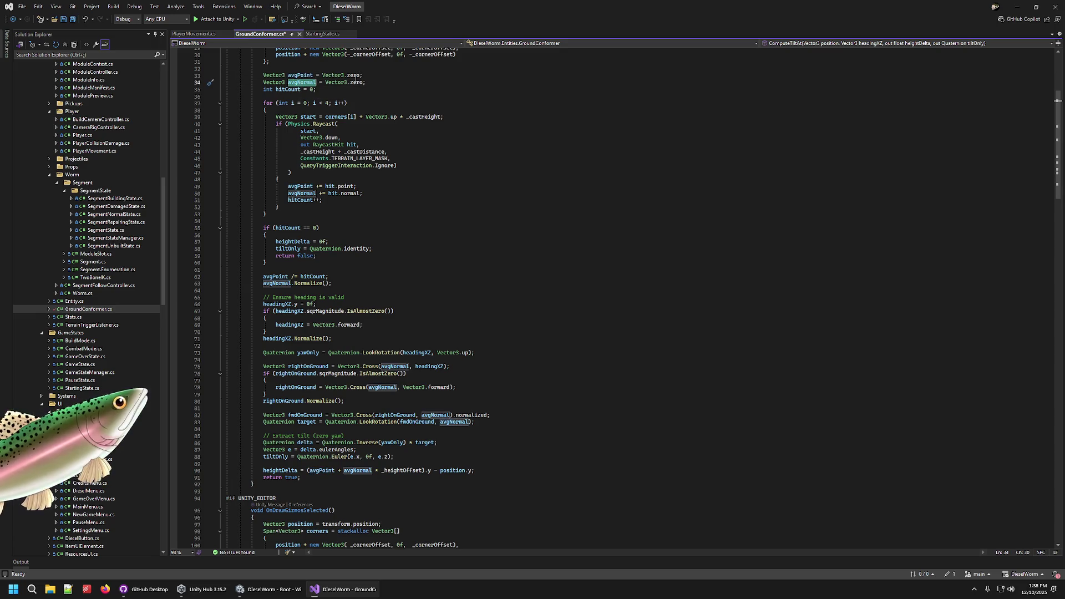
pyautogui.click(300, 186)
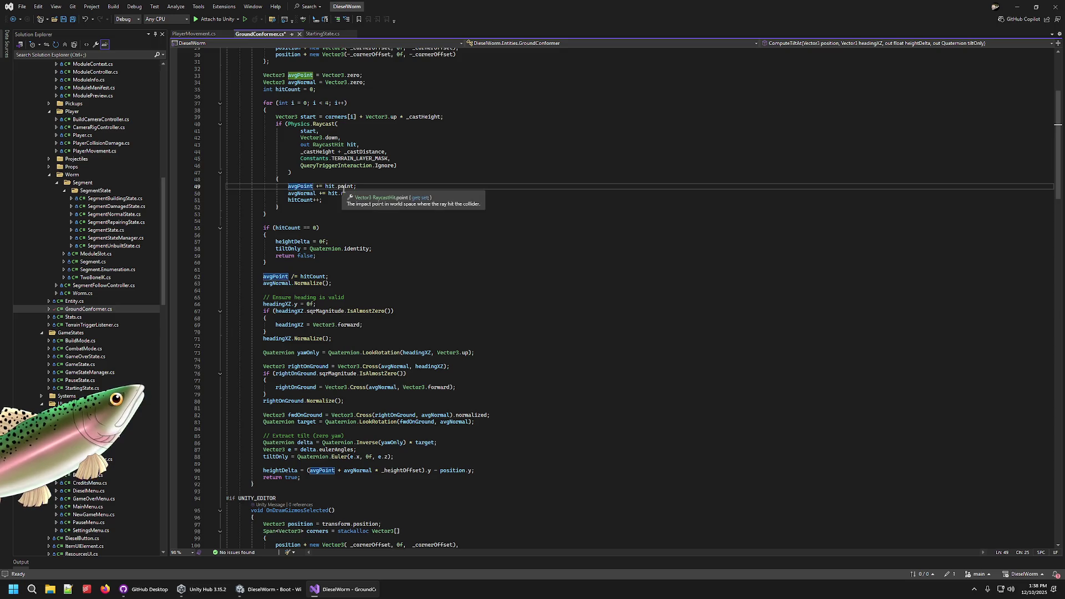
pyautogui.doubleClick(346, 186)
pyautogui.doubleClick(350, 194)
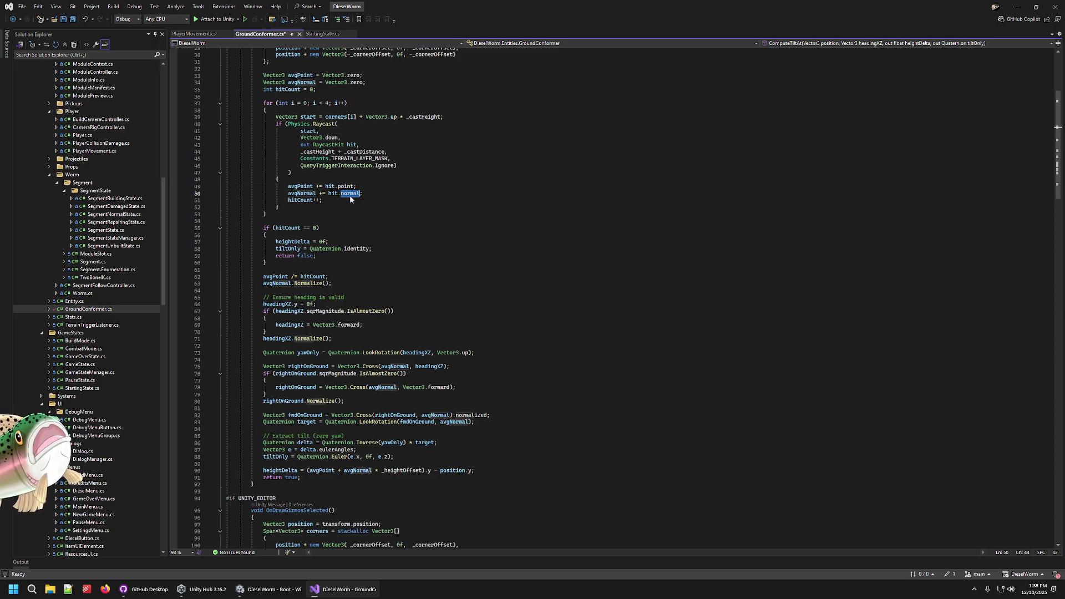
pyautogui.doubleClick(300, 187)
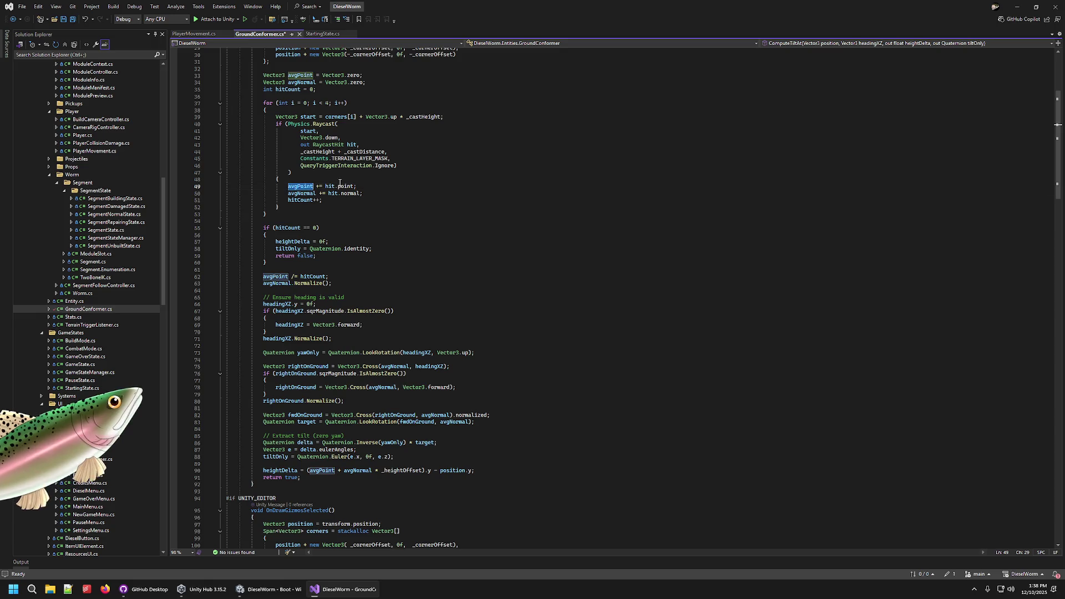
pyautogui.click(333, 186)
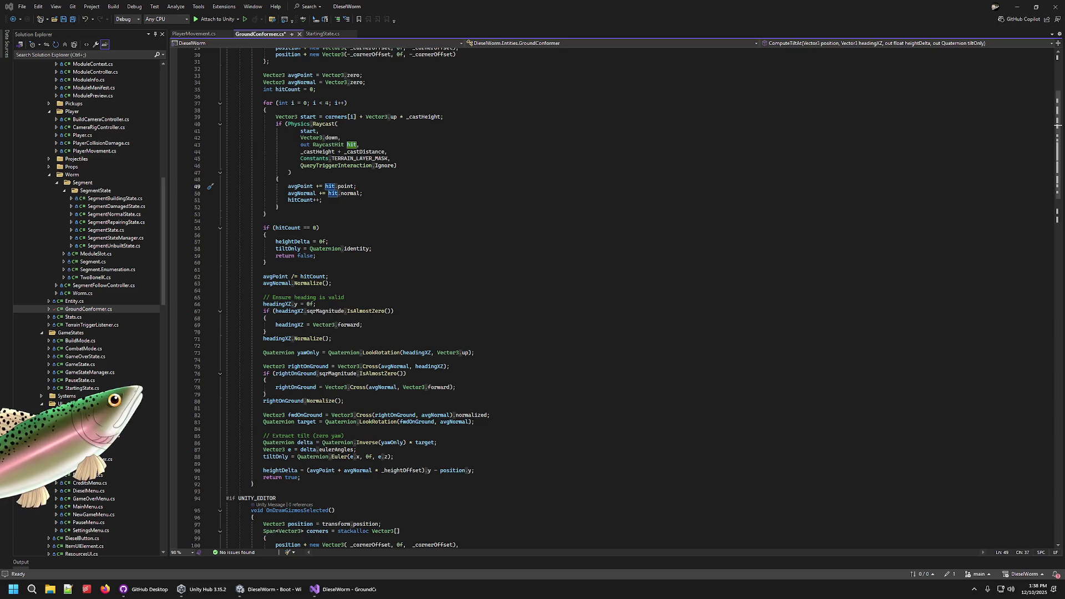
# - Set _castHeight on line 11 to 2, save GroundConformer.cs, and switch to Unity
pyautogui.scroll(6, 348, 190)
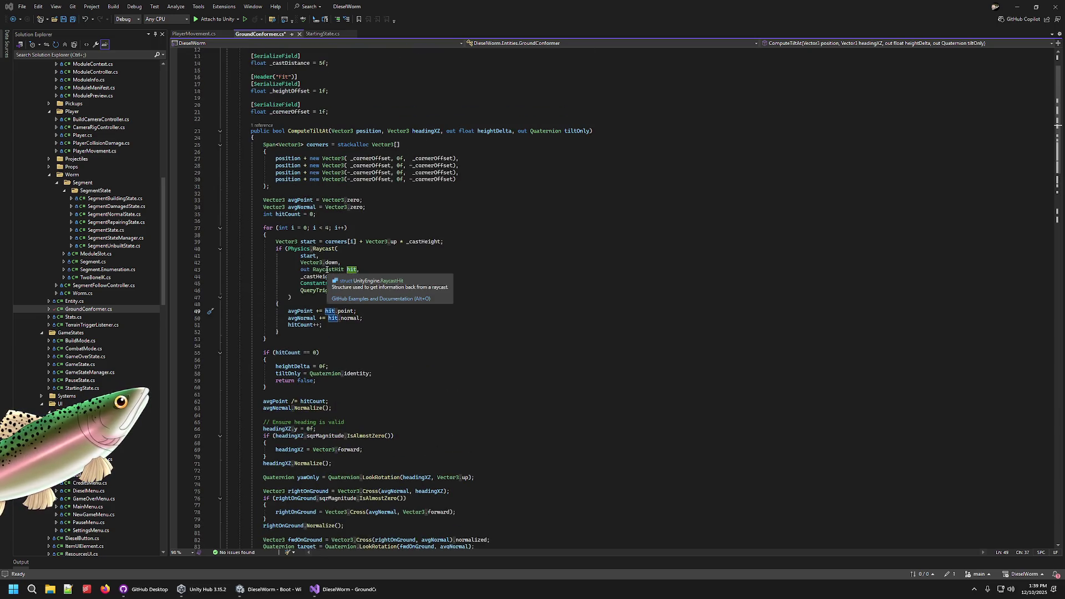
pyautogui.scroll(4, 323, 270)
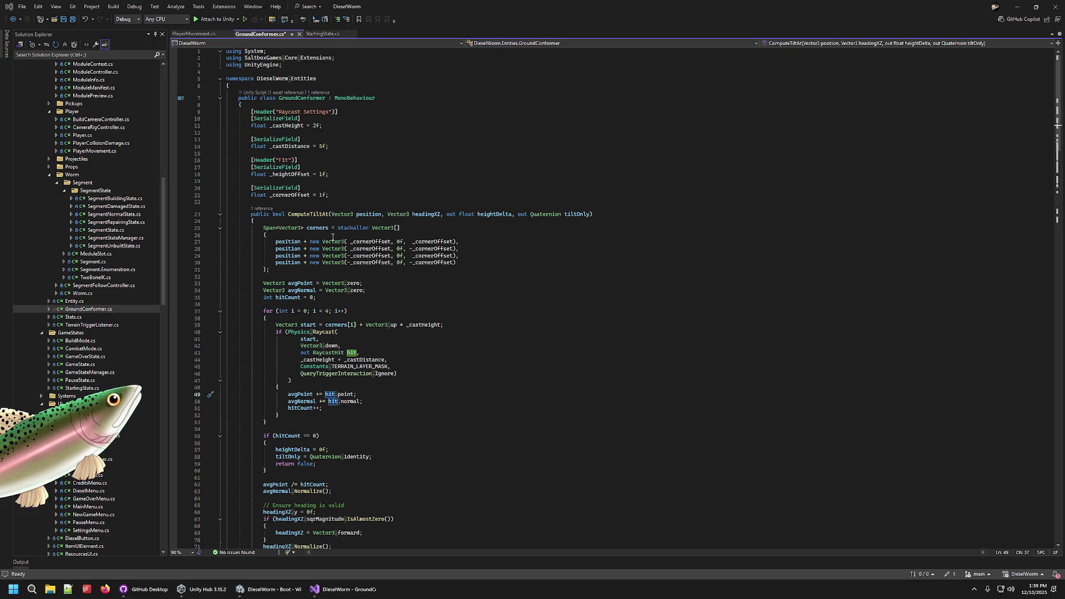
pyautogui.click(325, 125)
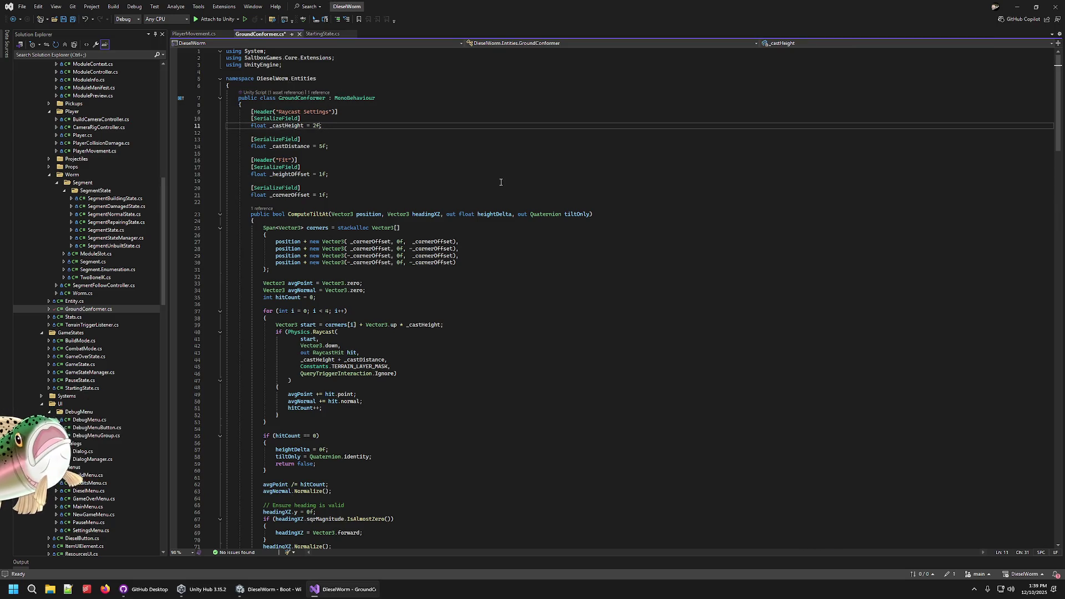
pyautogui.write('2')
pyautogui.hotkey('ctrl', 's')
pyautogui.hotkey('alt', 'Tab')
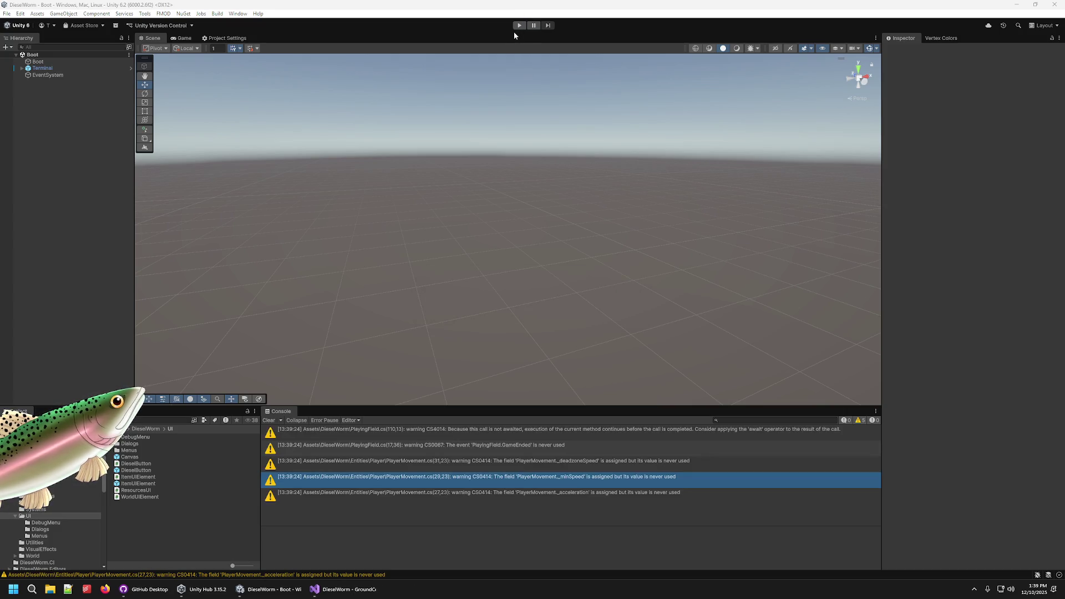
# - Start a new game into the desert level, pause, and fly the Scene camera to the canyon
pyautogui.click(519, 26)
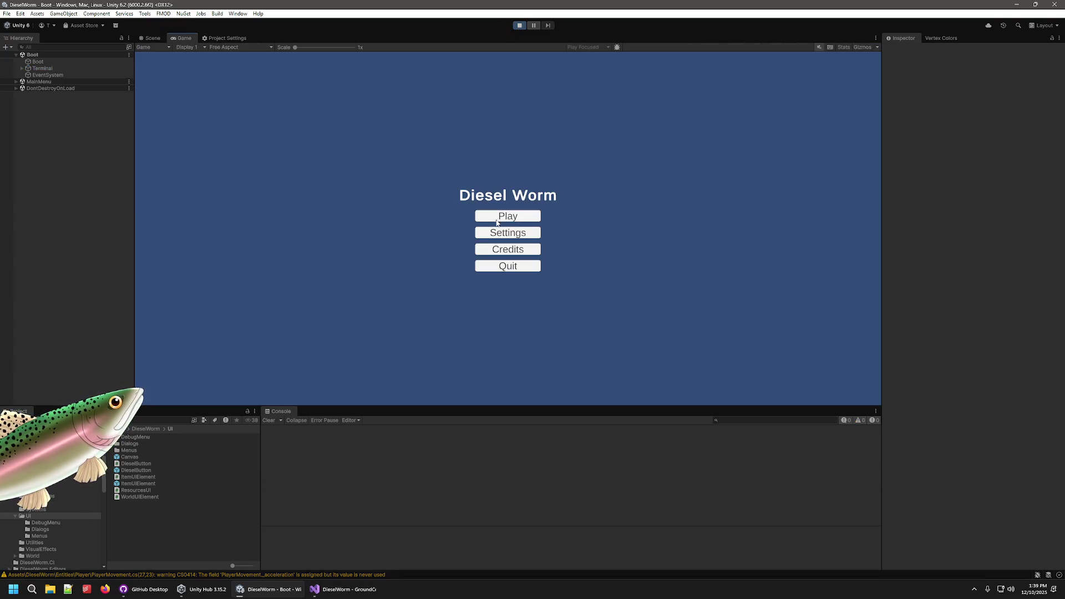
pyautogui.click(505, 216)
pyautogui.click(506, 232)
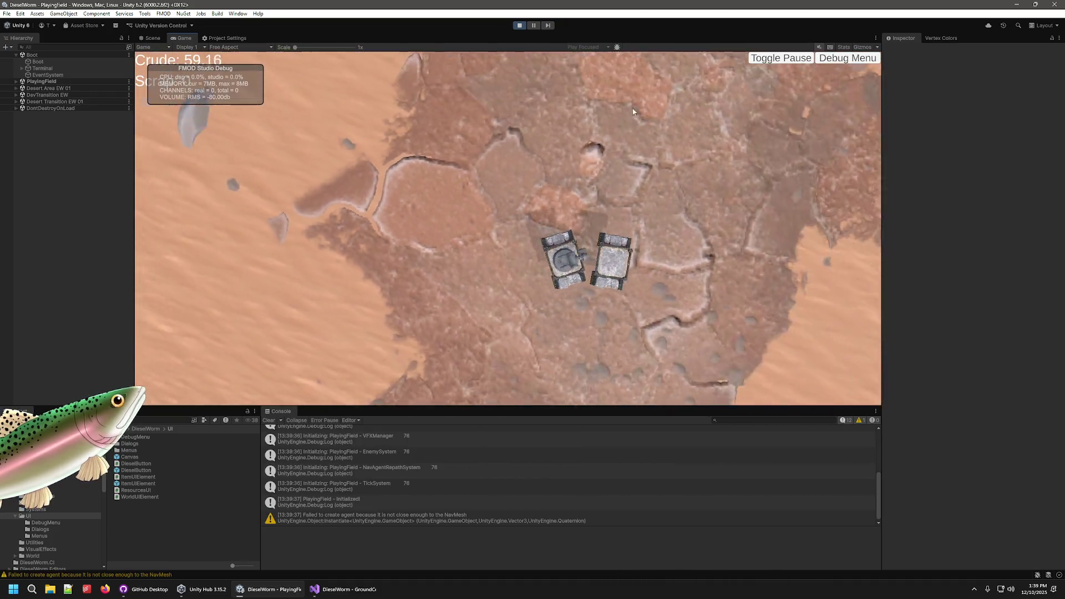
pyautogui.hotkey('ctrl', 'shift', 'p')
pyautogui.moveTo(520, 142)
pyautogui.mouseDown()
pyautogui.moveTo(549, 177)
pyautogui.moveTo(538, 174)
pyautogui.mouseUp()
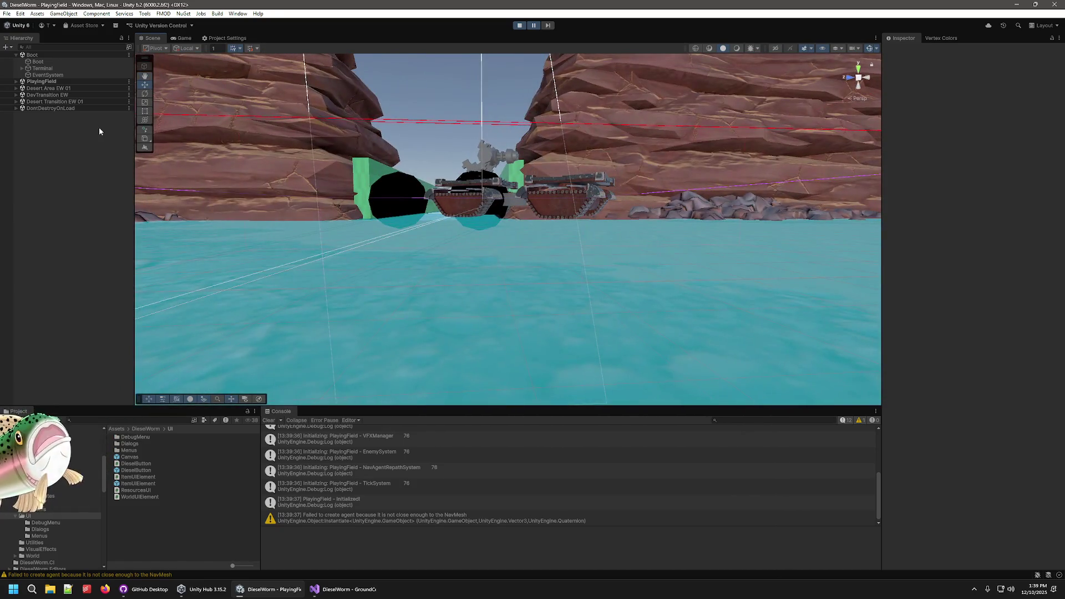
# - Select Player(Clone) under PlayingField, then clear the _castHeight digit in GroundConformer.cs
pyautogui.click(16, 82)
pyautogui.click(22, 128)
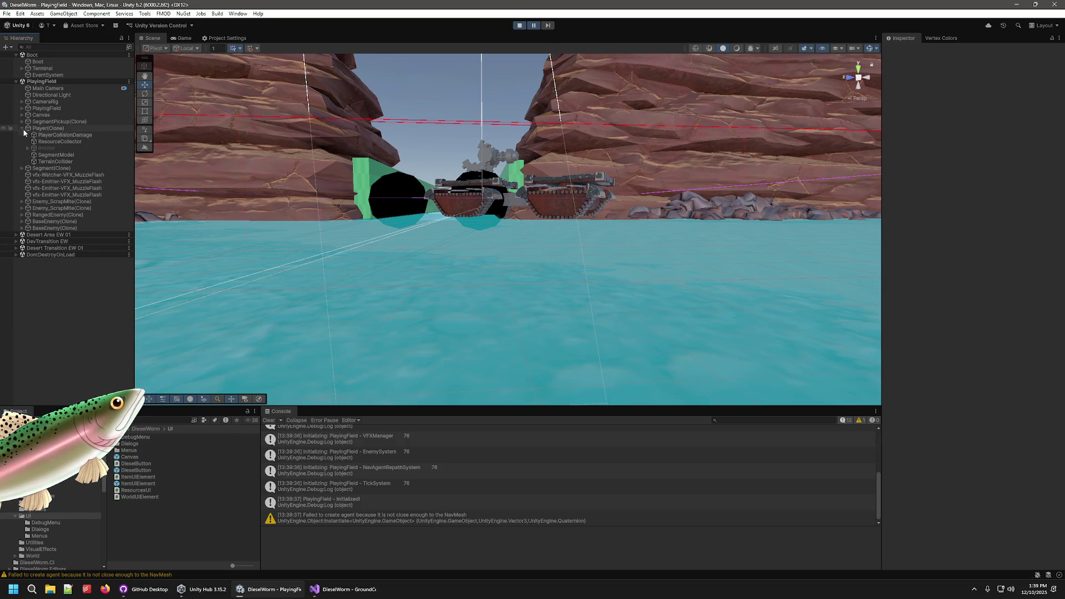
pyautogui.click(43, 129)
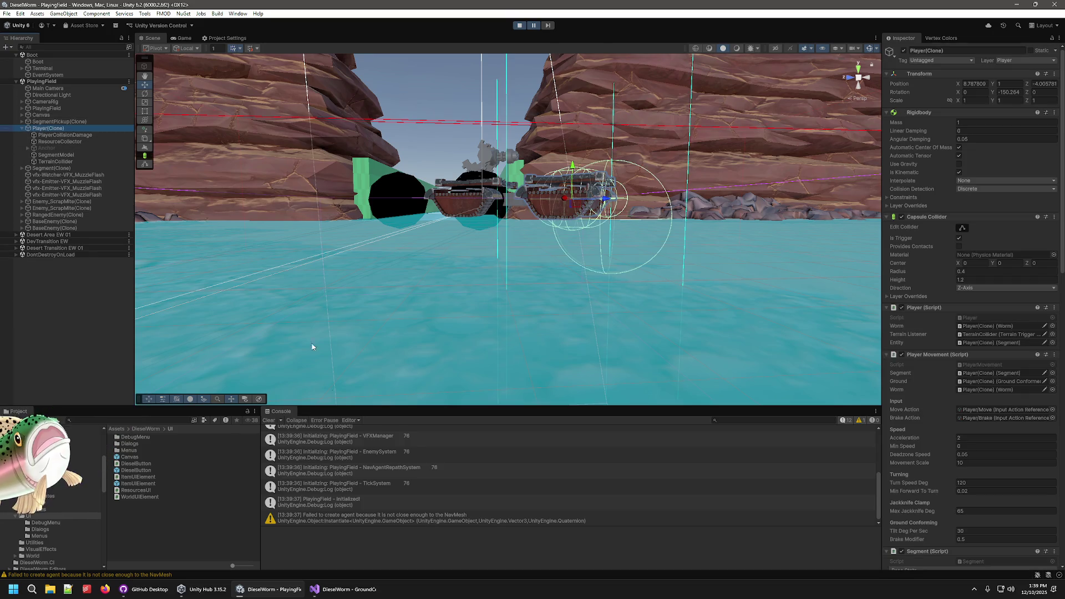
pyautogui.click(339, 589)
pyautogui.press('BackSpace')
# - Enter 2 for _castHeight, save, and highlight the raycast's point, normal and hitCount terms
pyautogui.write('2f;')
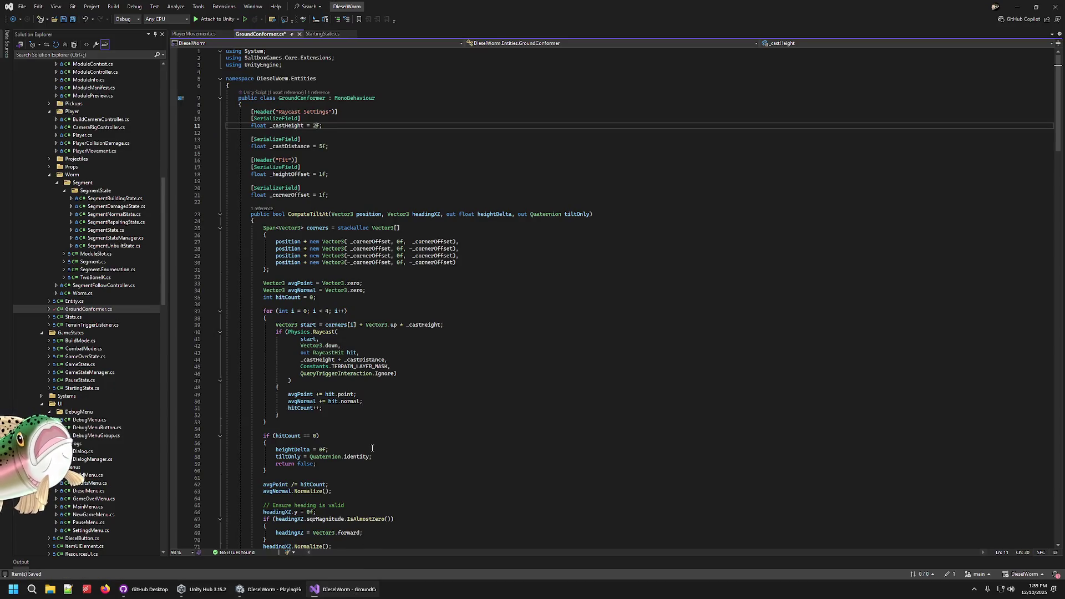
pyautogui.hotkey('ctrl', 's')
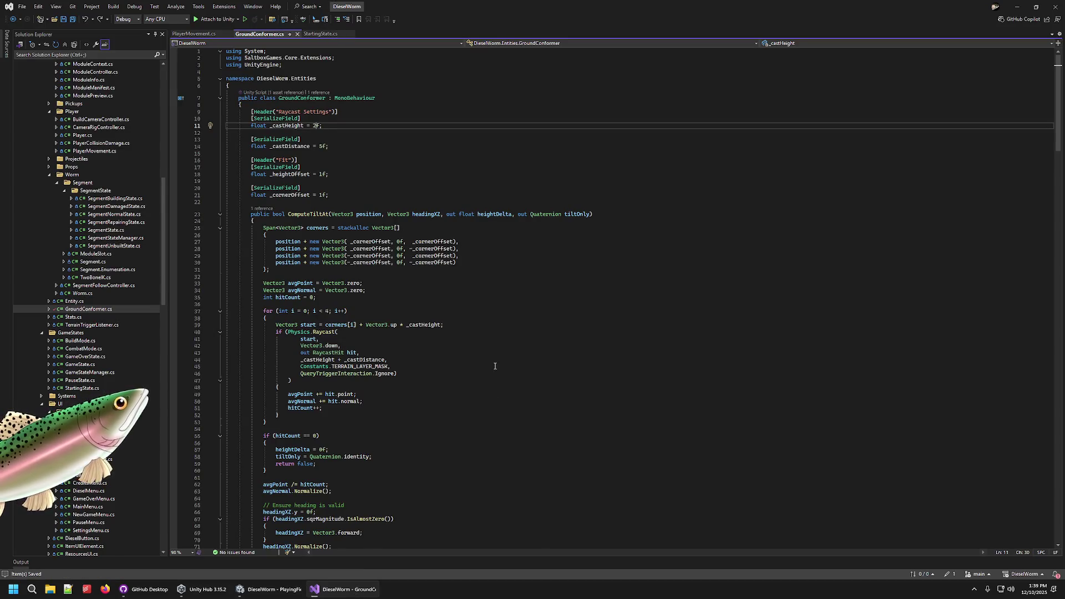
pyautogui.click(356, 360)
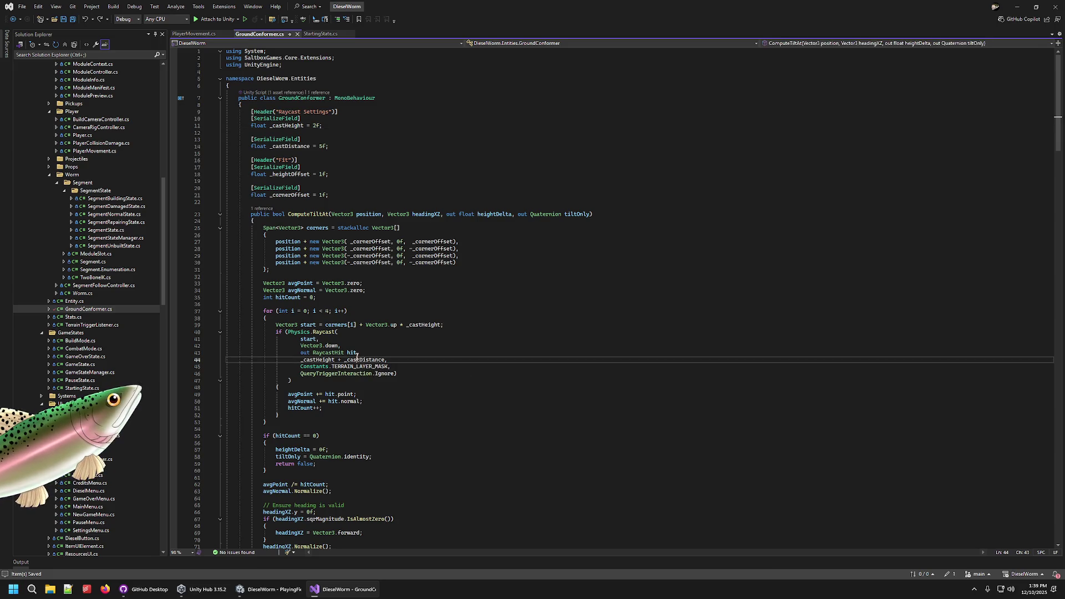
pyautogui.doubleClick(342, 395)
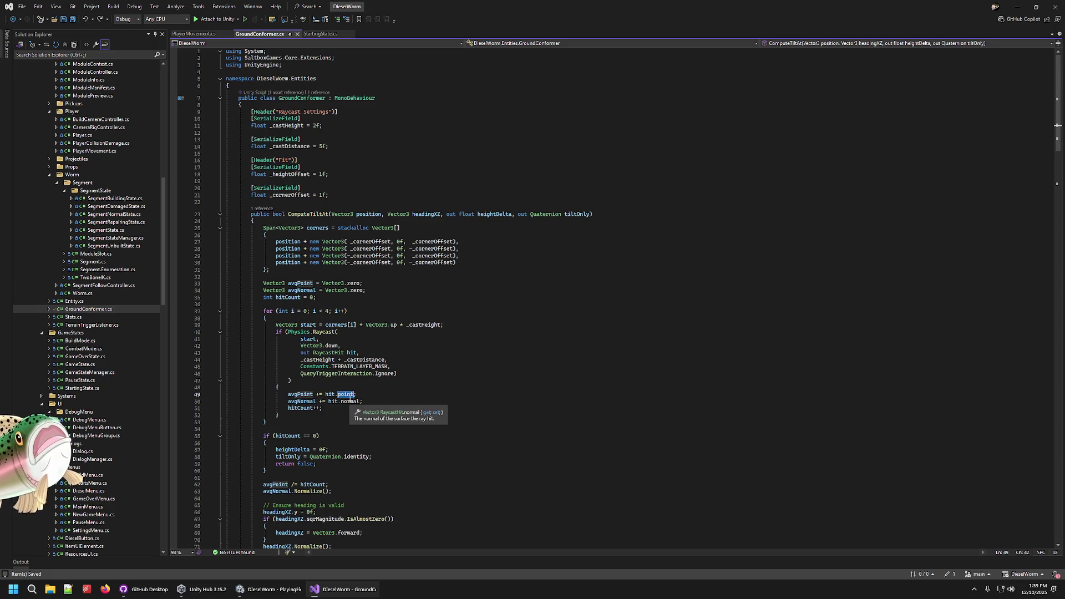
pyautogui.doubleClick(343, 402)
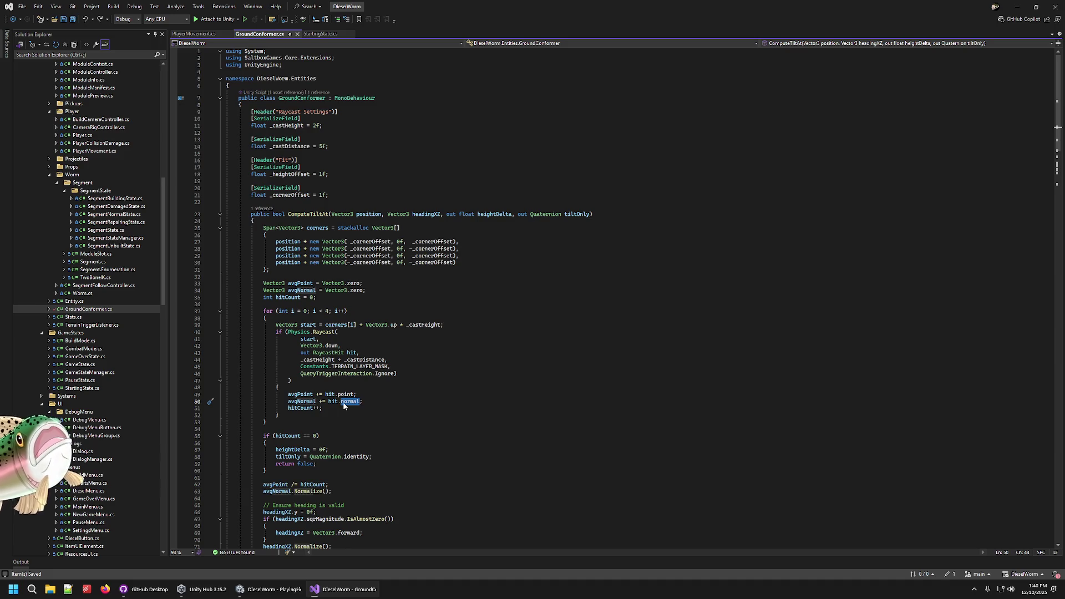
pyautogui.doubleClick(304, 409)
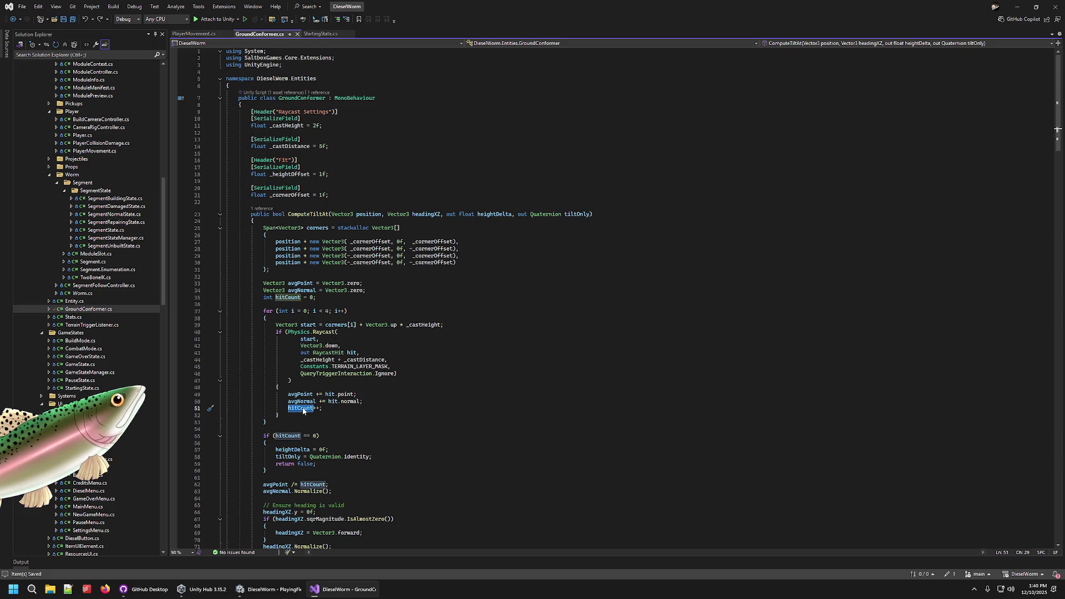
pyautogui.moveTo(344, 395)
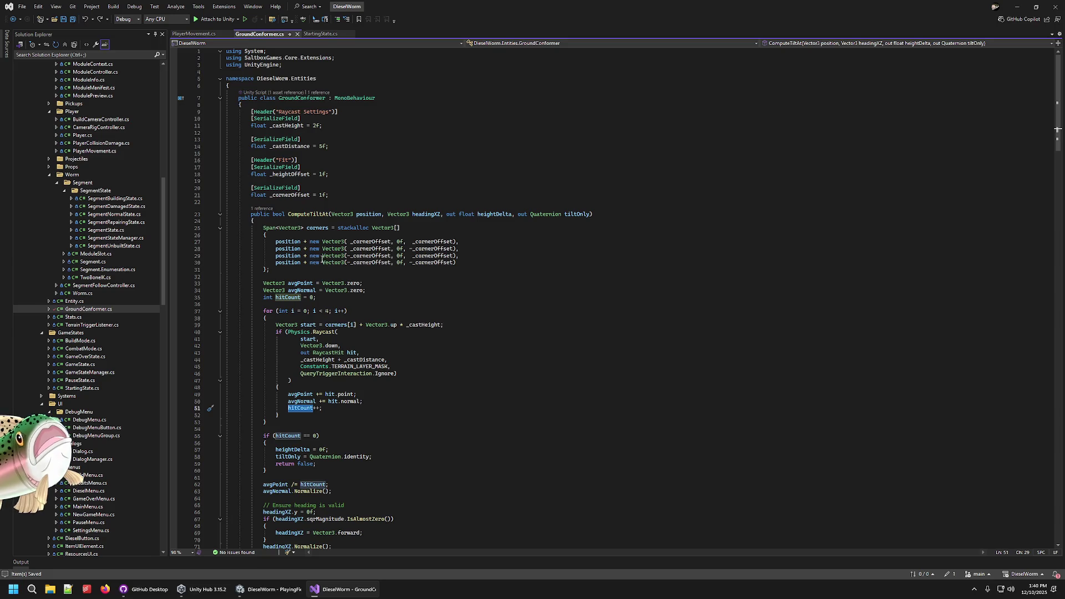
# - Back in Unity, orbit the Scene camera to look down on the paused tank
pyautogui.click(333, 235)
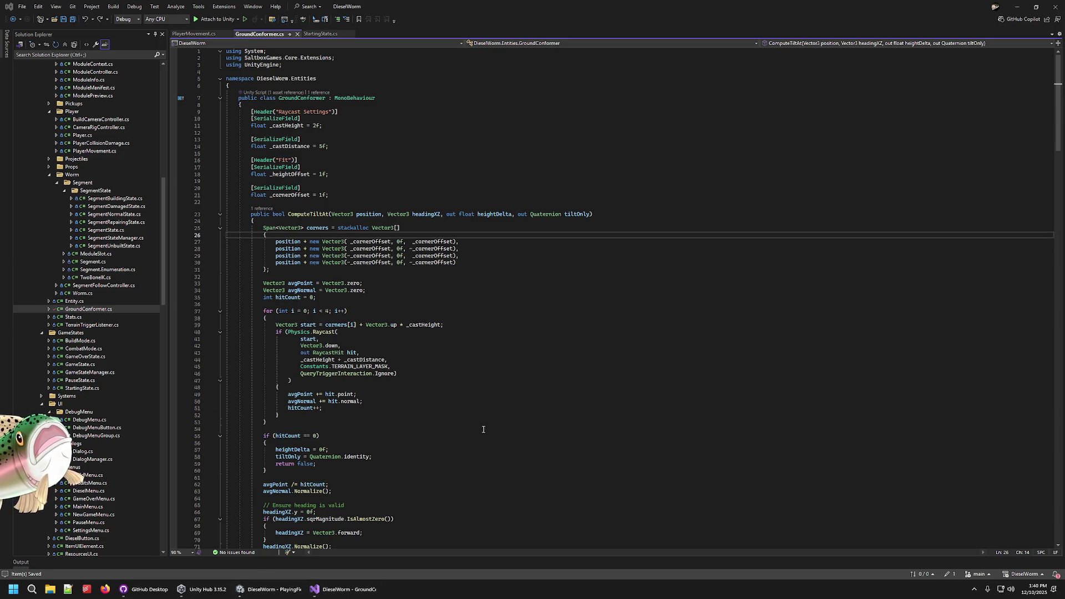
pyautogui.click(269, 589)
pyautogui.moveTo(544, 266)
pyautogui.mouseDown()
pyautogui.moveTo(557, 251)
pyautogui.moveTo(555, 468)
pyautogui.moveTo(566, 405)
pyautogui.moveTo(419, 453)
pyautogui.moveTo(444, 433)
pyautogui.mouseUp()
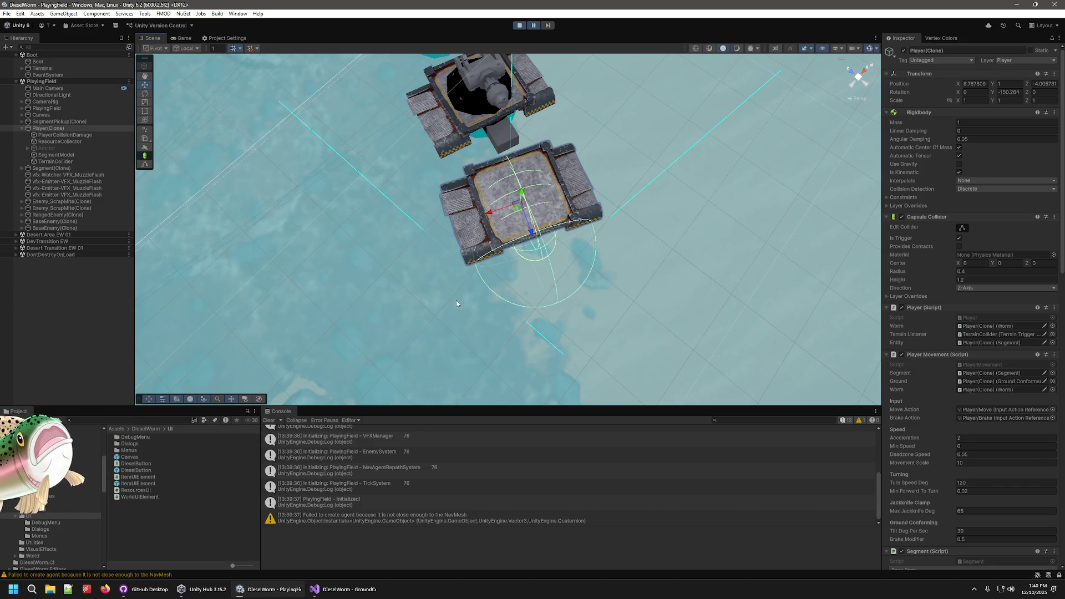
# - Select the ground Terrain and compare its layer and collider against the GroundConformer code
pyautogui.click(472, 295)
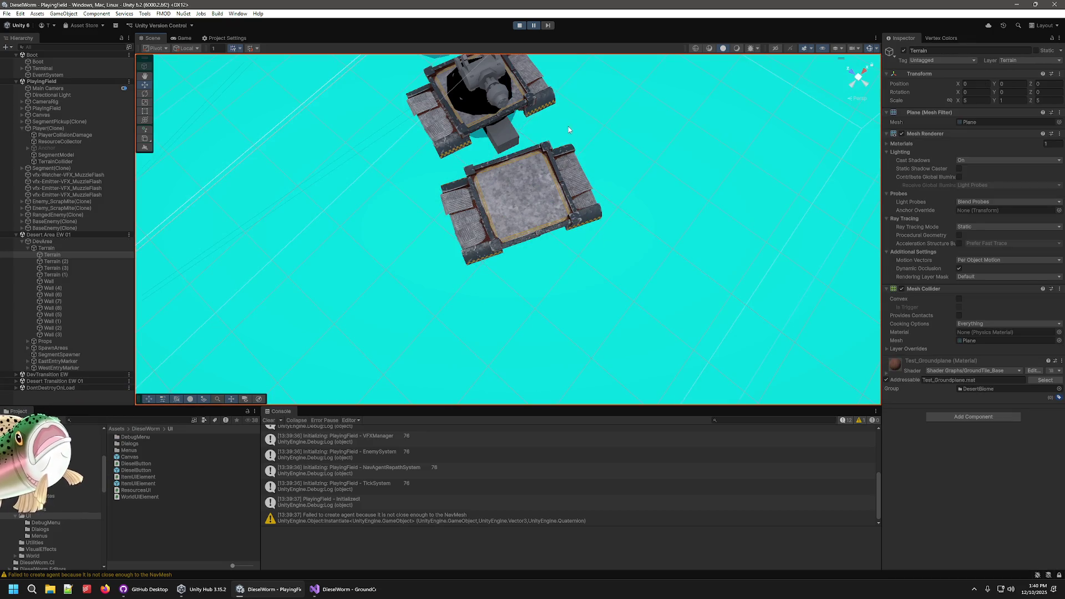
pyautogui.click(344, 589)
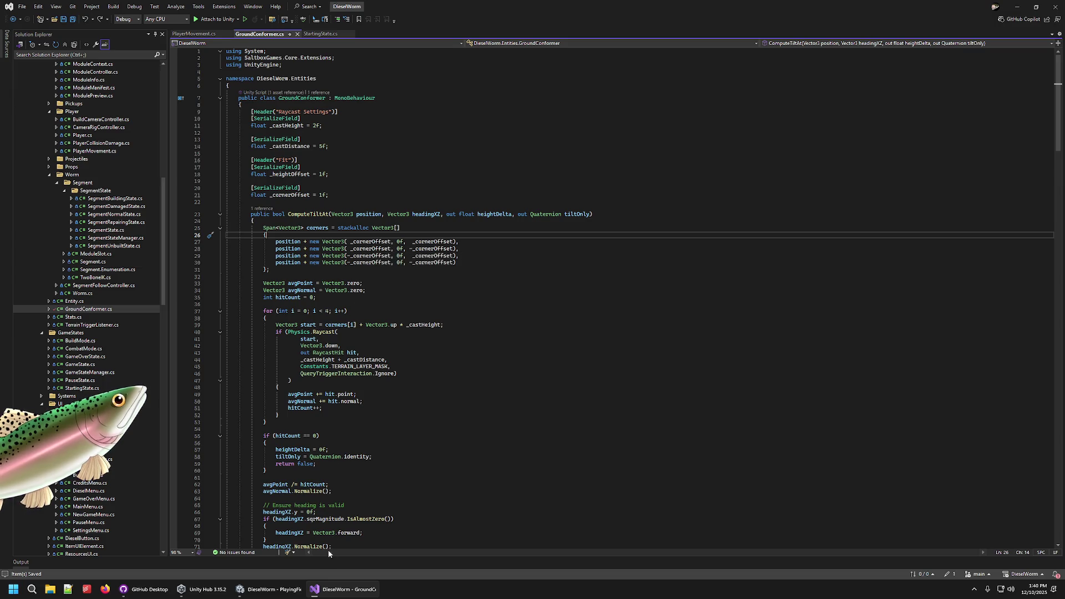
pyautogui.click(269, 590)
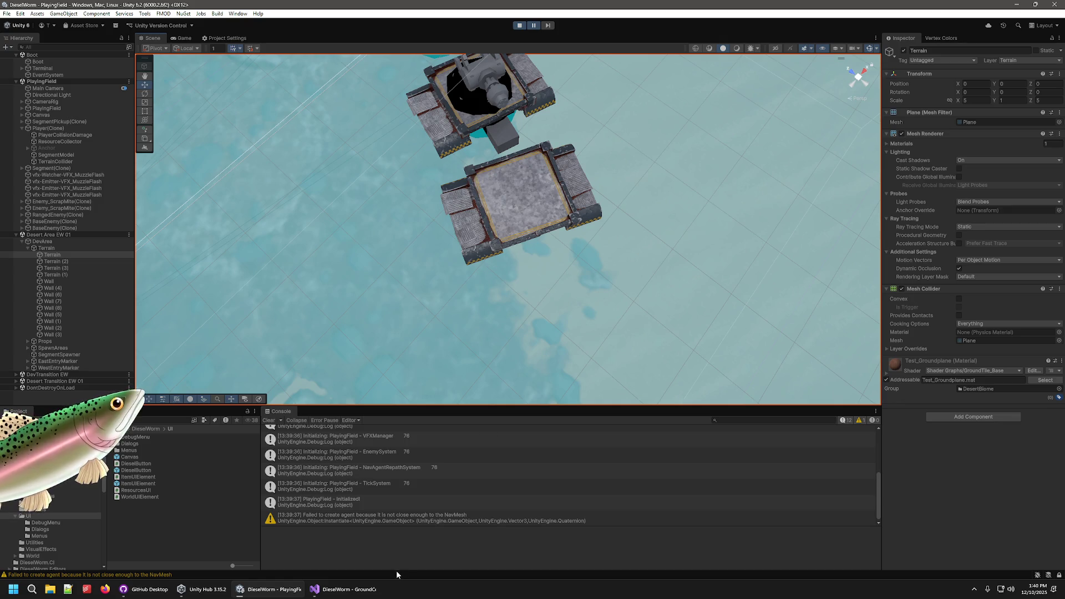
pyautogui.click(337, 590)
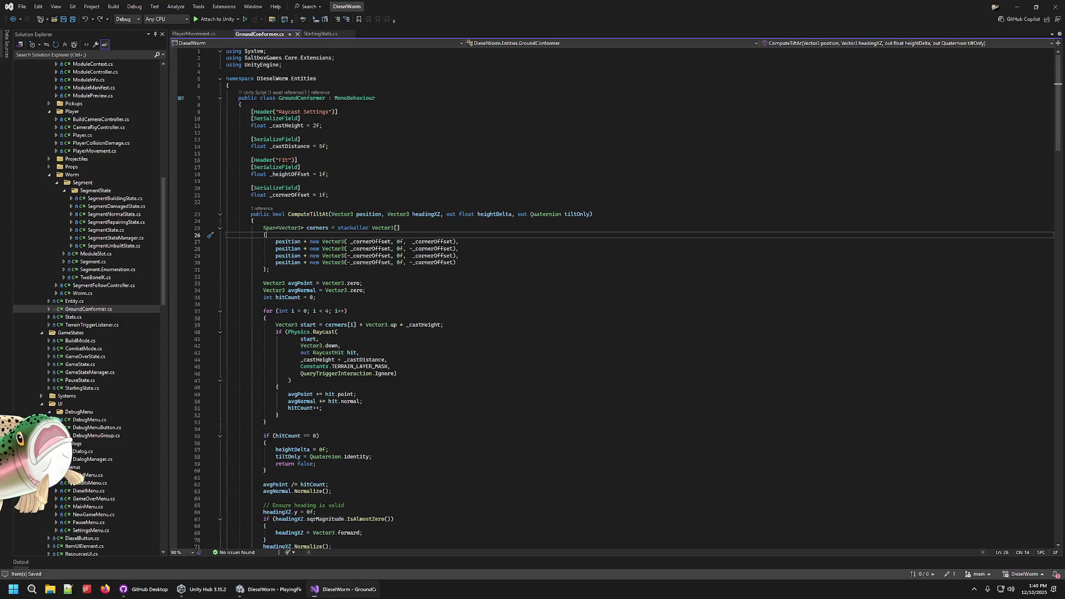
pyautogui.click(264, 591)
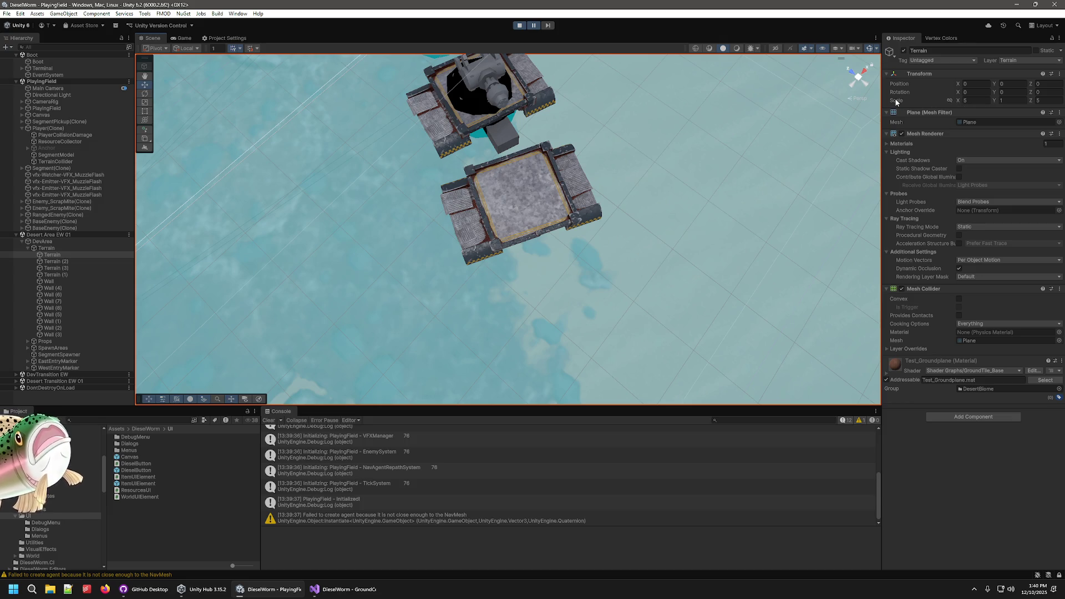
# - Go back to GroundConformer.cs and place the caret on the raycast direction line
pyautogui.click(315, 589)
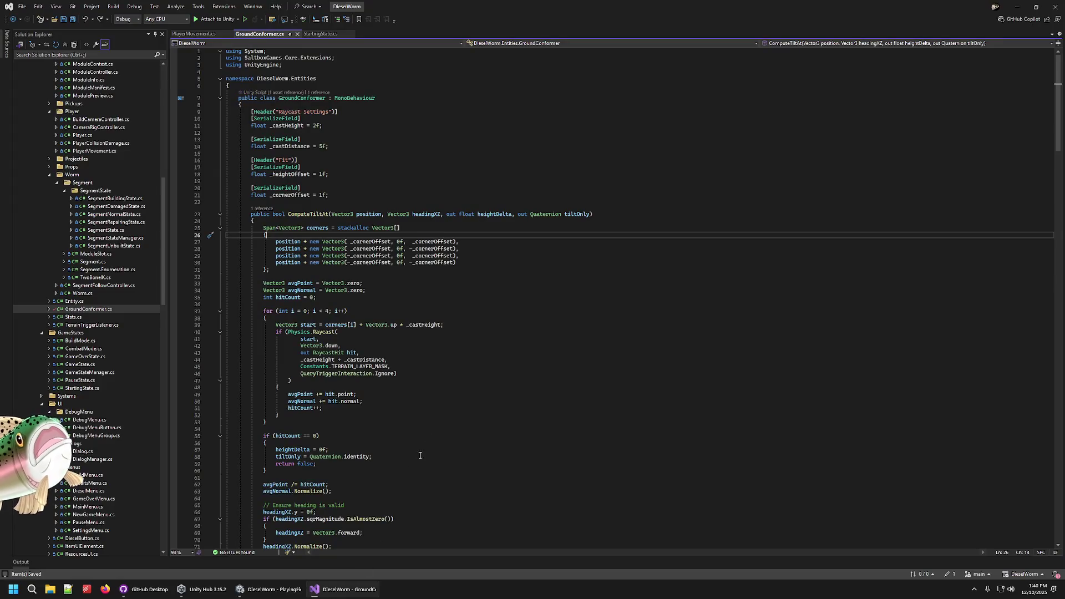
pyautogui.click(244, 589)
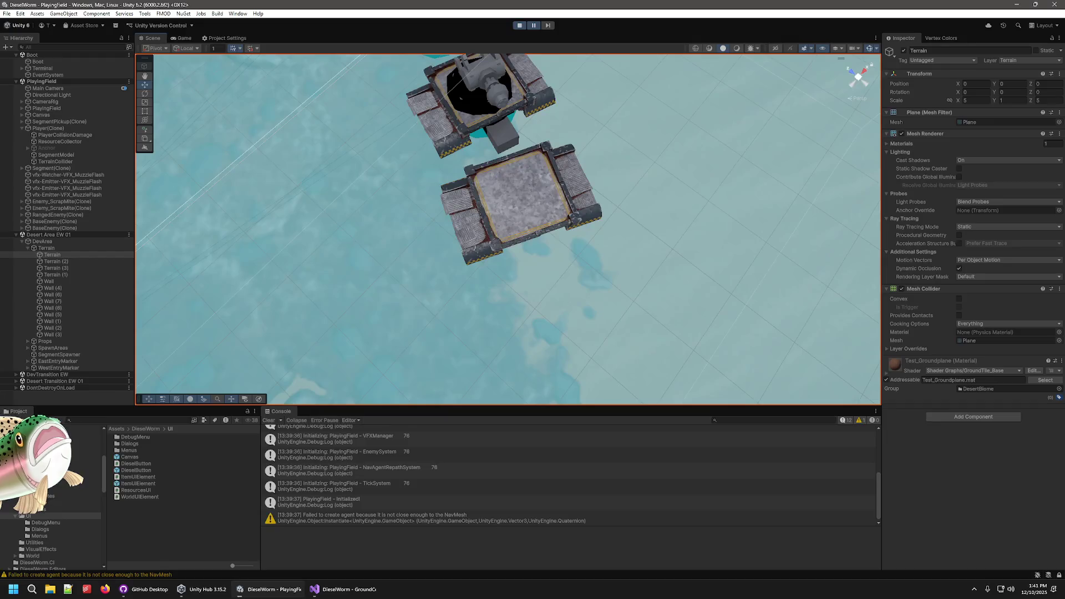
pyautogui.hotkey('alt', 'Tab')
pyautogui.click(453, 298)
pyautogui.click(451, 312)
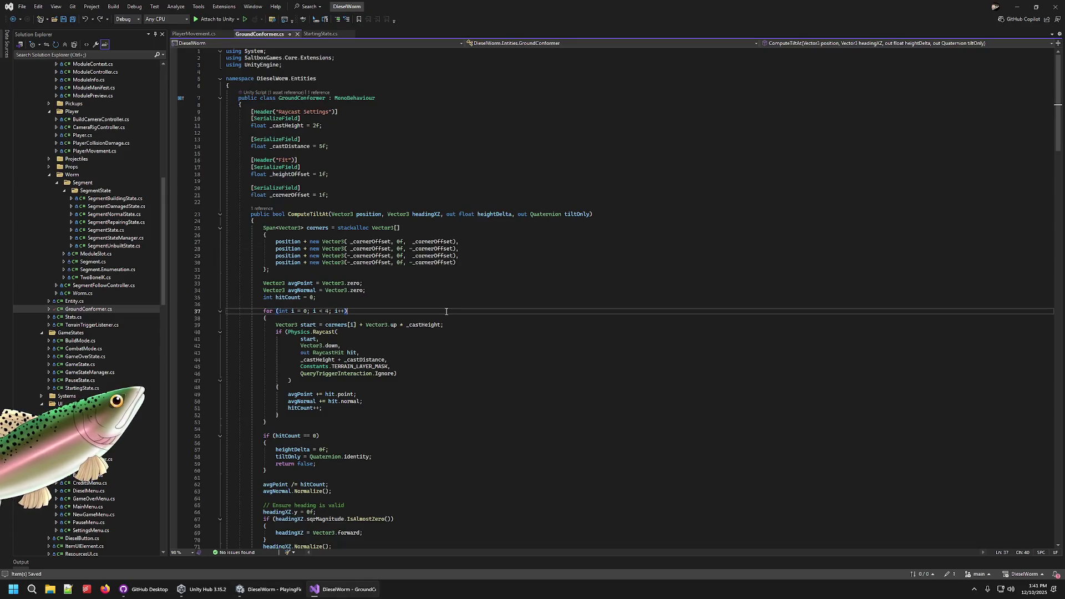
pyautogui.click(426, 345)
pyautogui.click(430, 381)
pyautogui.click(368, 400)
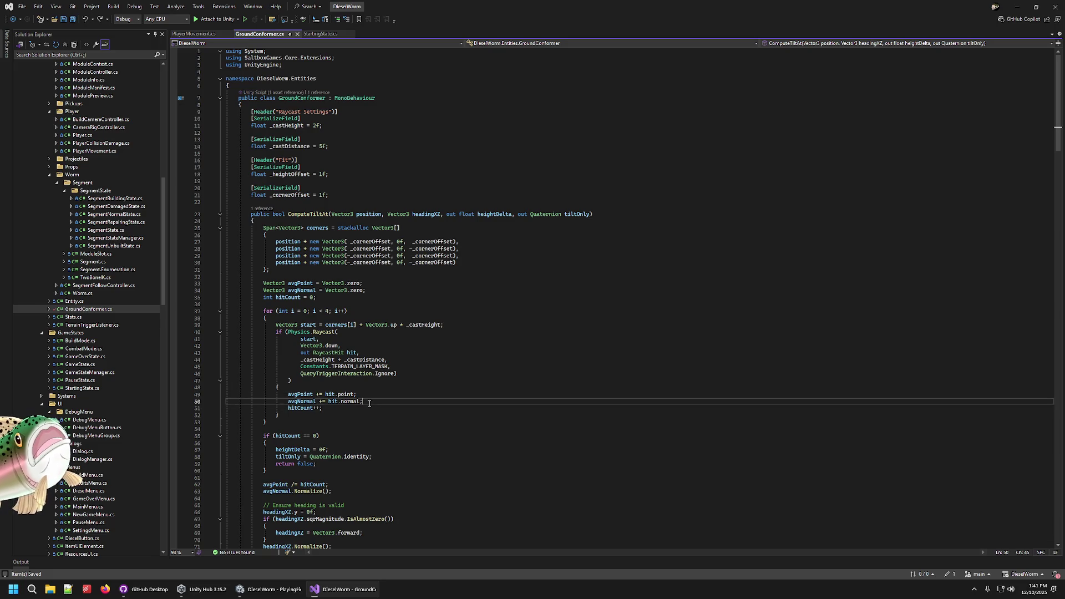
pyautogui.click(368, 395)
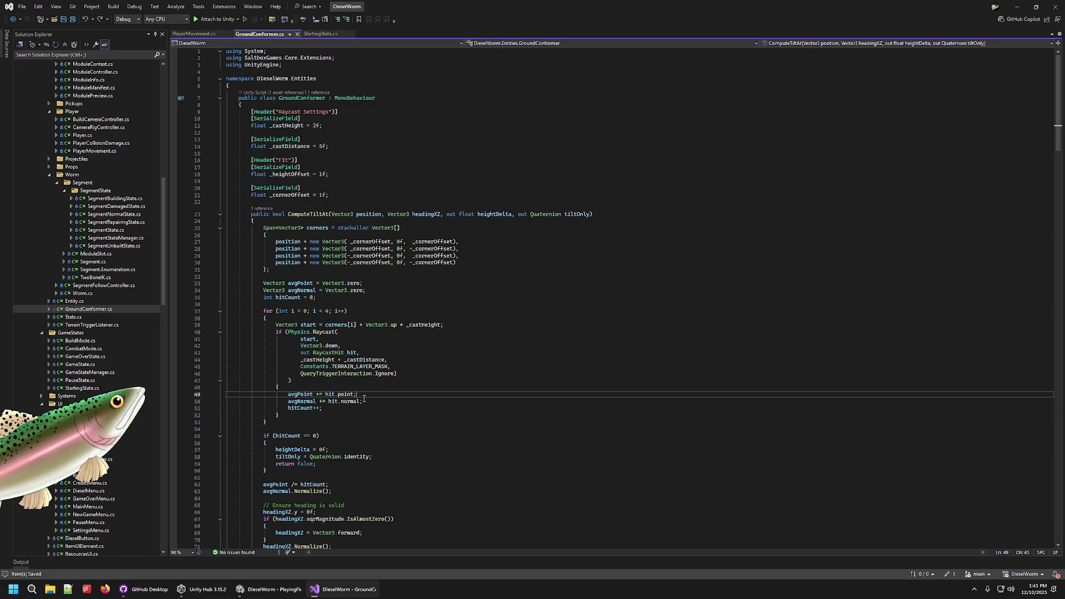
pyautogui.scroll(-5, 355, 366)
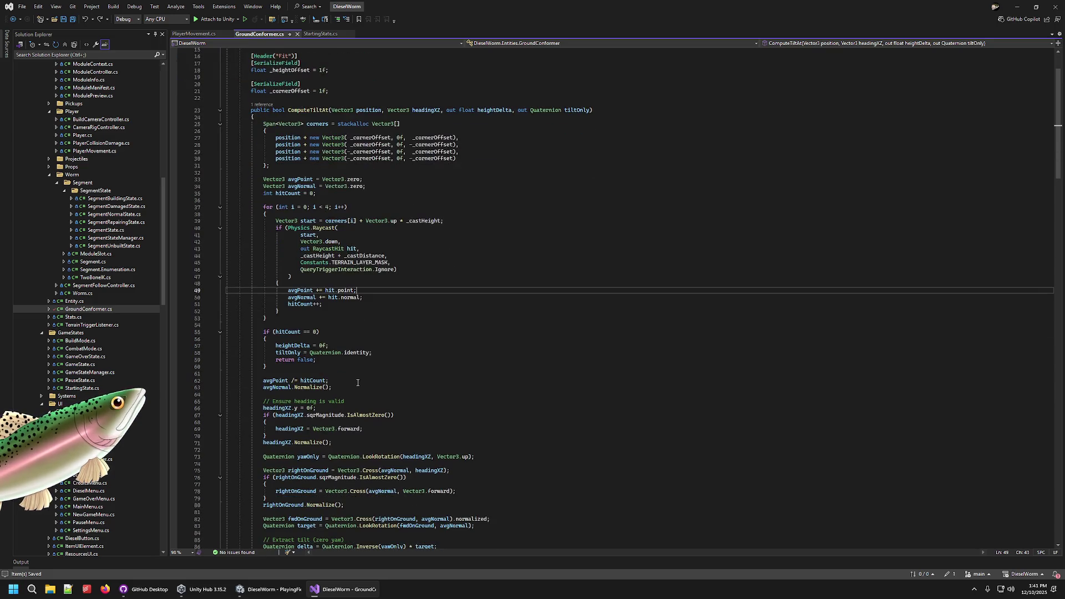
pyautogui.click(355, 346)
pyautogui.doubleClick(293, 332)
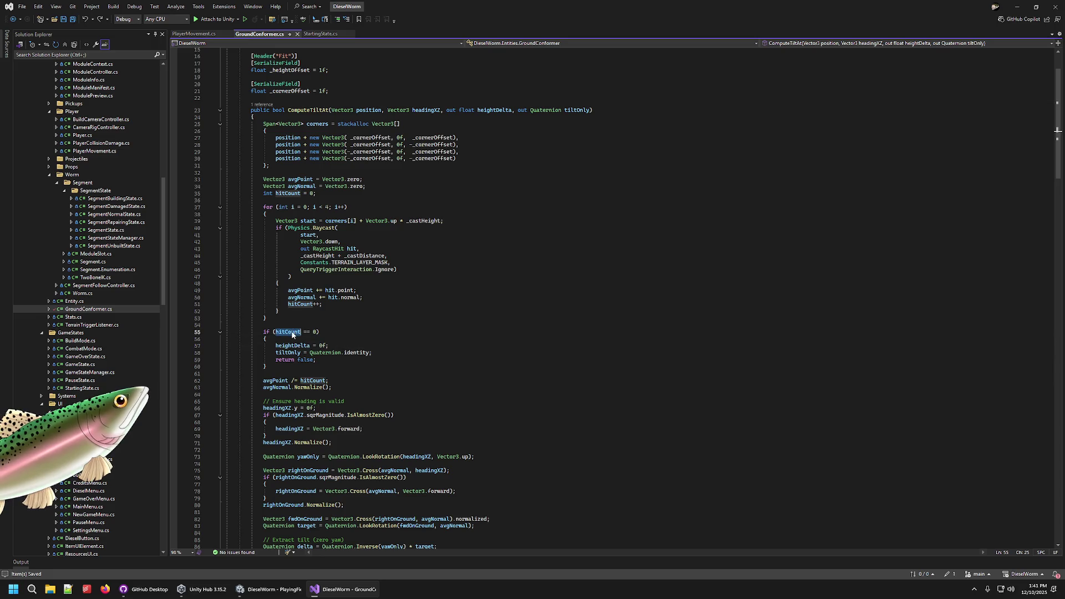
pyautogui.click(349, 346)
pyautogui.doubleClick(300, 333)
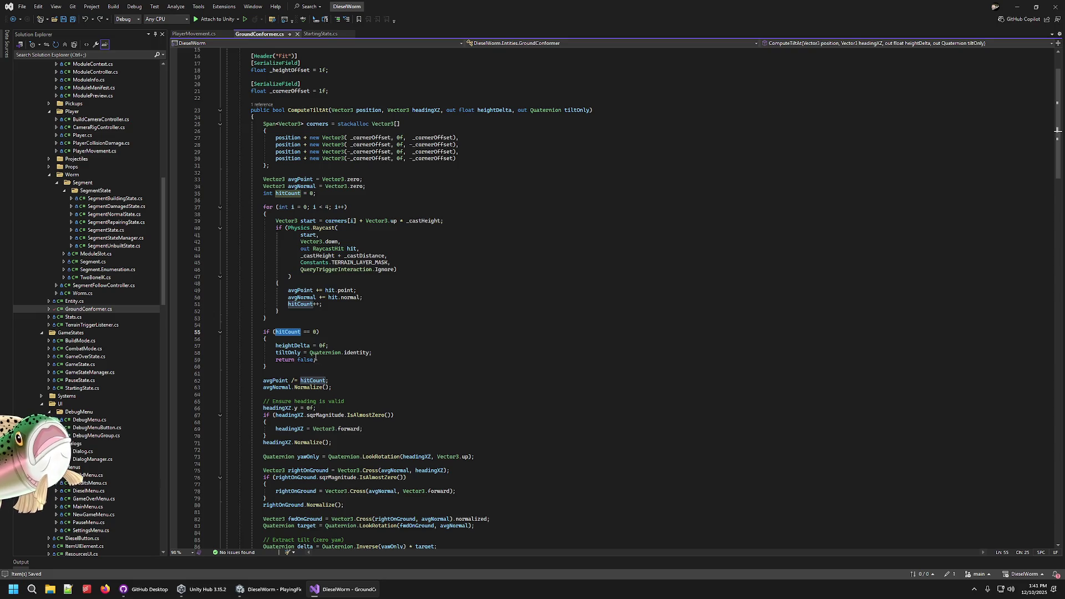
pyautogui.moveTo(273, 370); pyautogui.dragTo(227, 331)
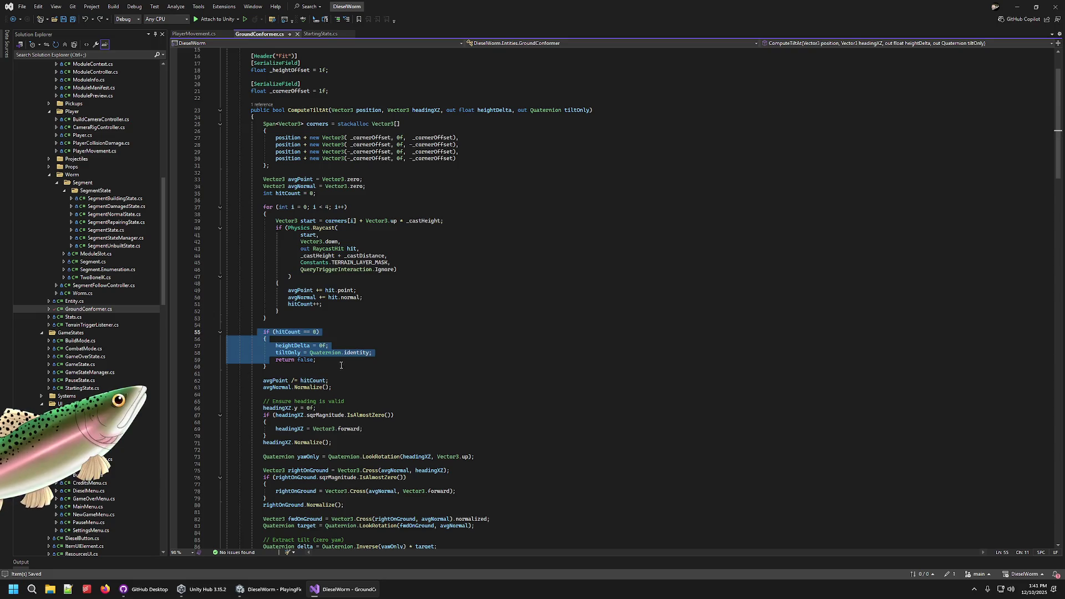
pyautogui.click(345, 378)
pyautogui.doubleClick(276, 381)
pyautogui.doubleClick(314, 381)
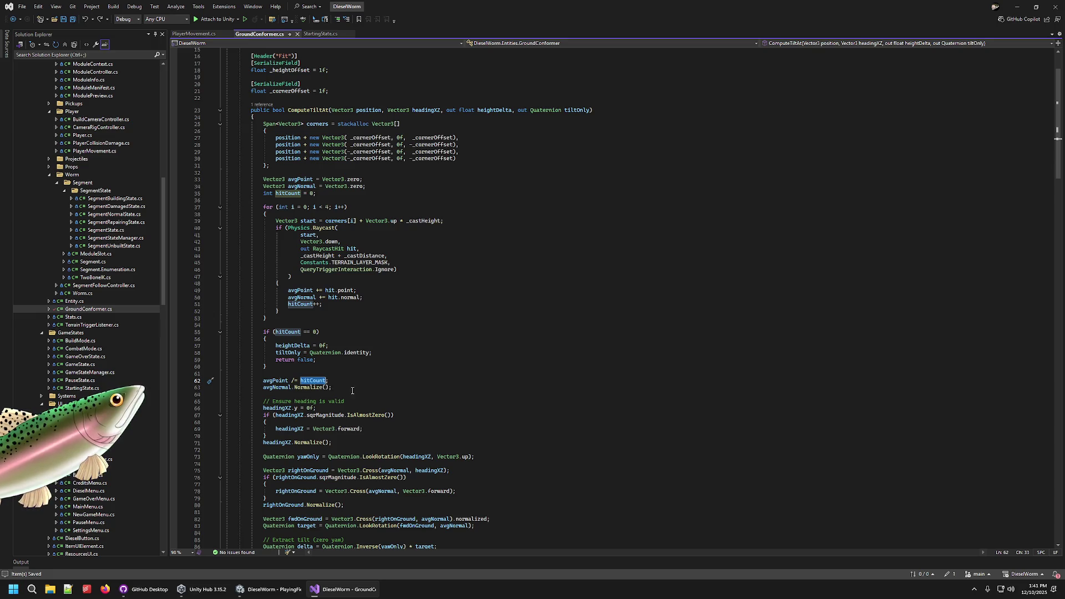
pyautogui.click(334, 387)
pyautogui.press('Home')
pyautogui.hotkey('ctrl', 'shift', 'Right')
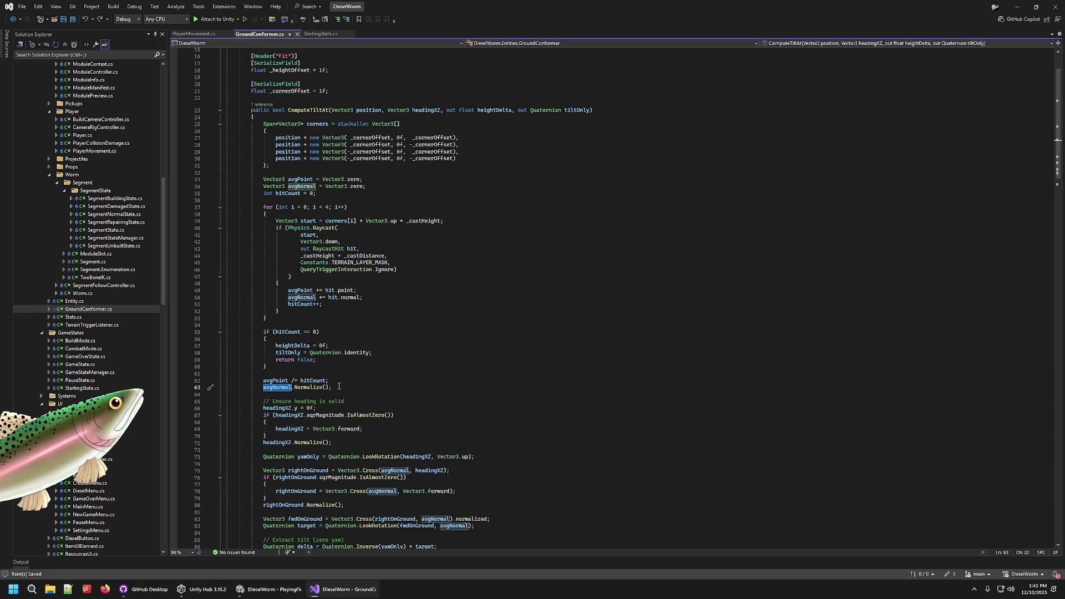
pyautogui.scroll(-2, 338, 384)
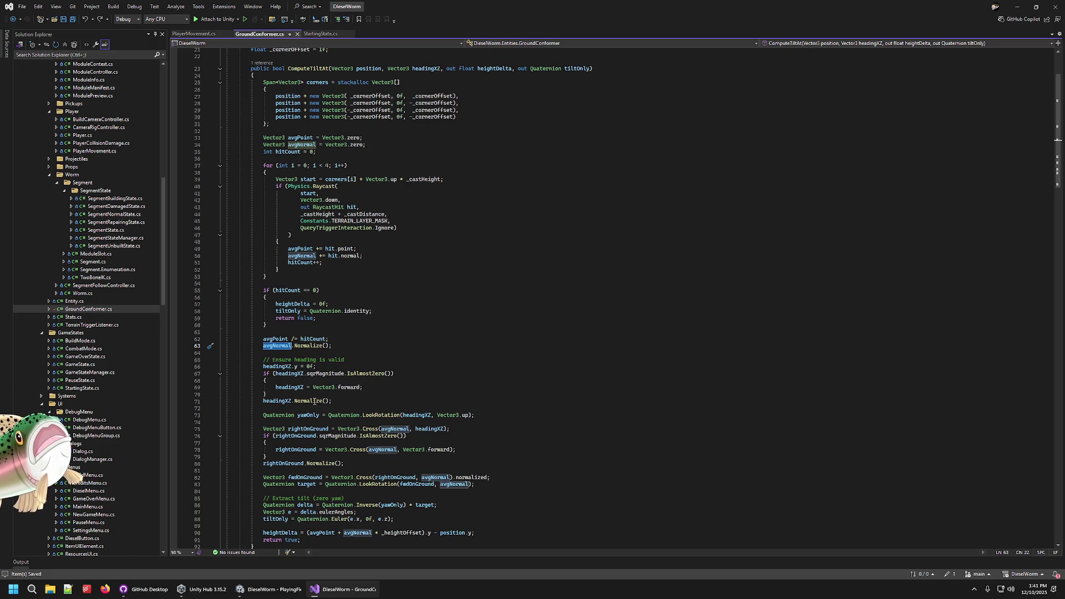
pyautogui.scroll(-1, 298, 414)
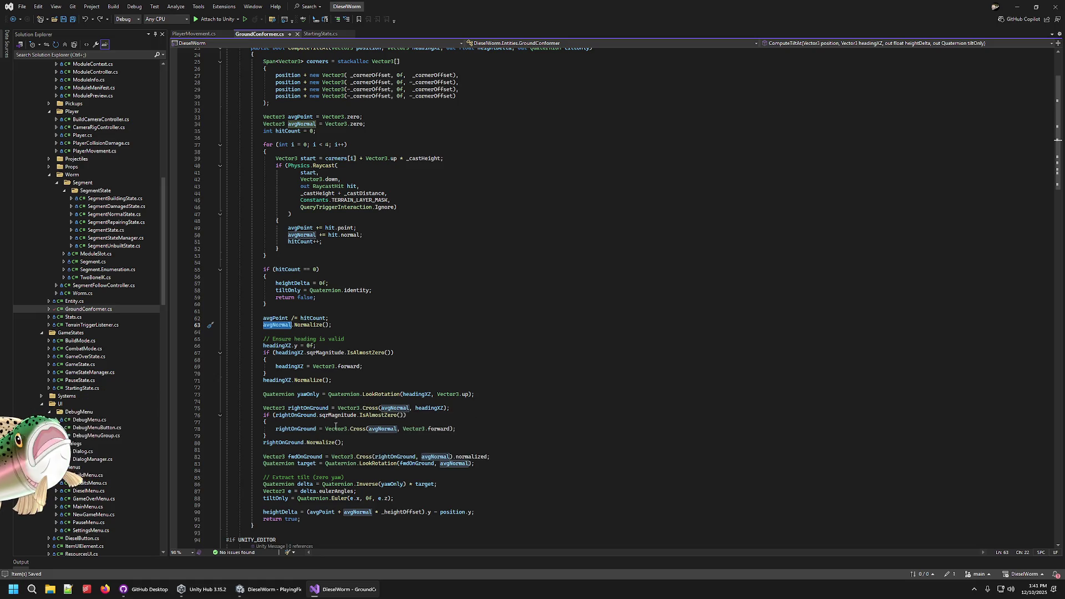
pyautogui.click(329, 409)
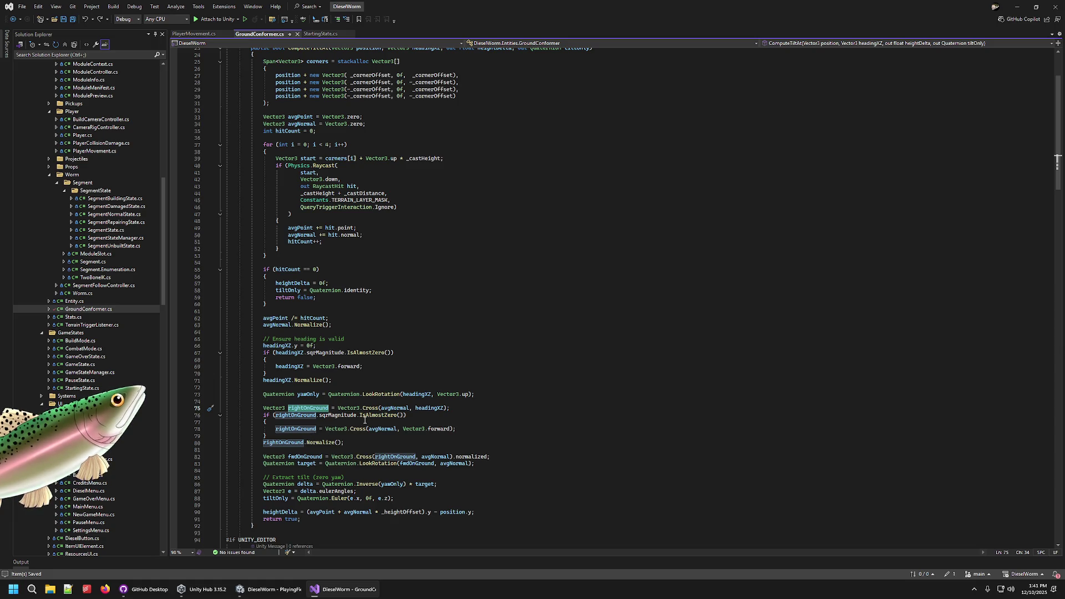
# - Review the Cross fallback and the rightOnGround and fwdOnGround lines, then return to Unity
pyautogui.doubleClick(359, 430)
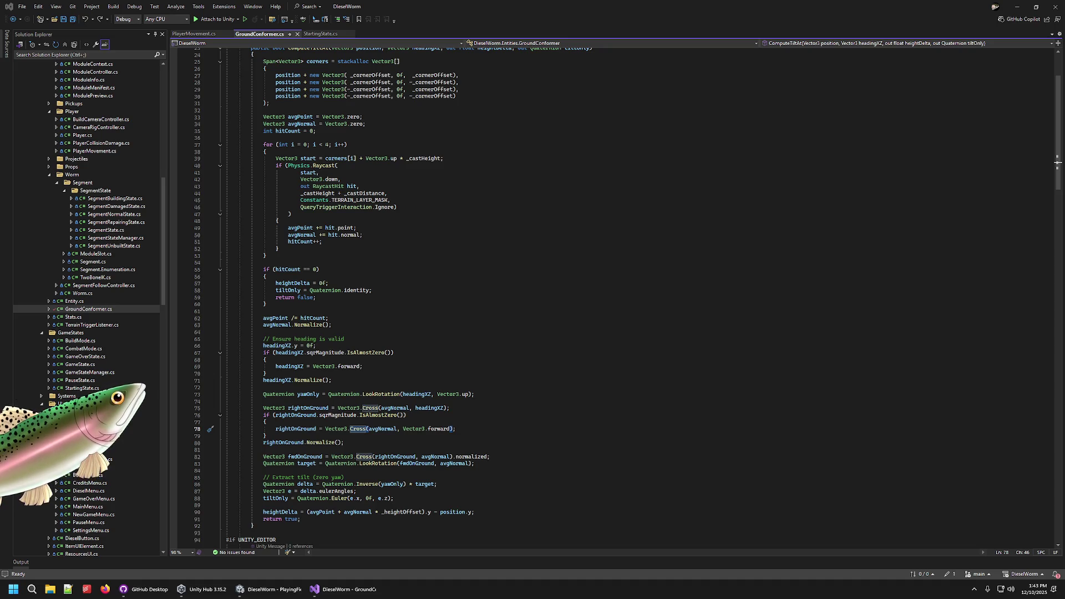
pyautogui.scroll(-4, 360, 358)
pyautogui.click(361, 358)
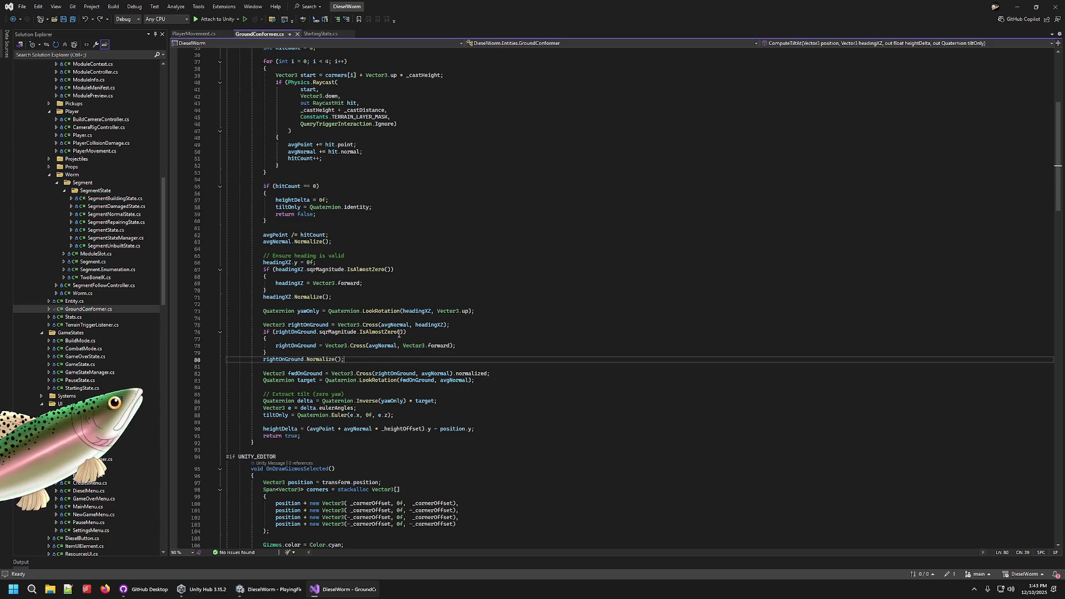
pyautogui.press('Down')
pyautogui.press('Down')
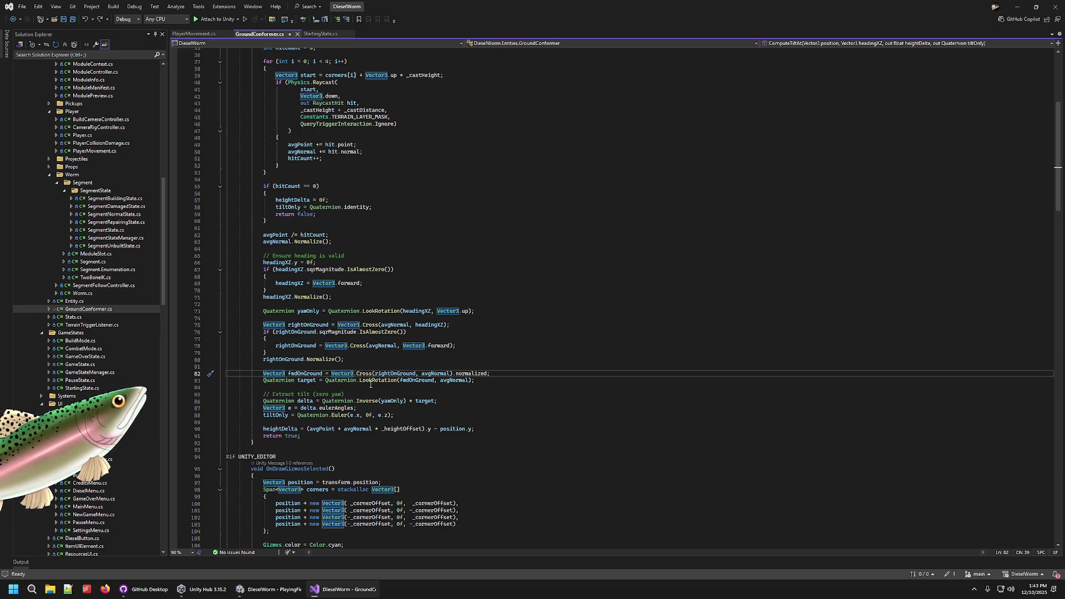
pyautogui.scroll(-8, 371, 384)
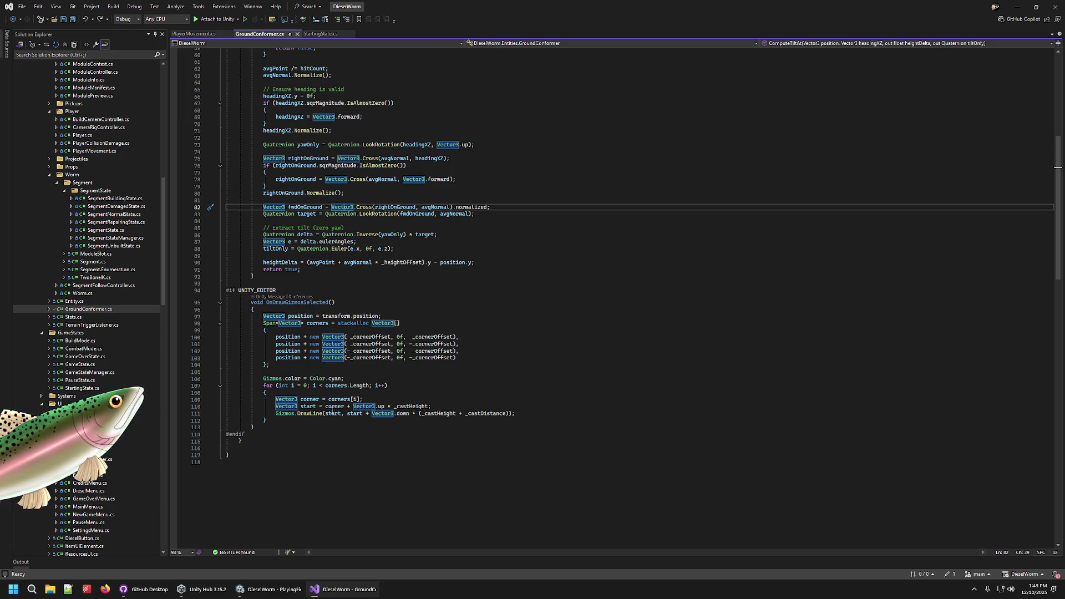
pyautogui.click(291, 597)
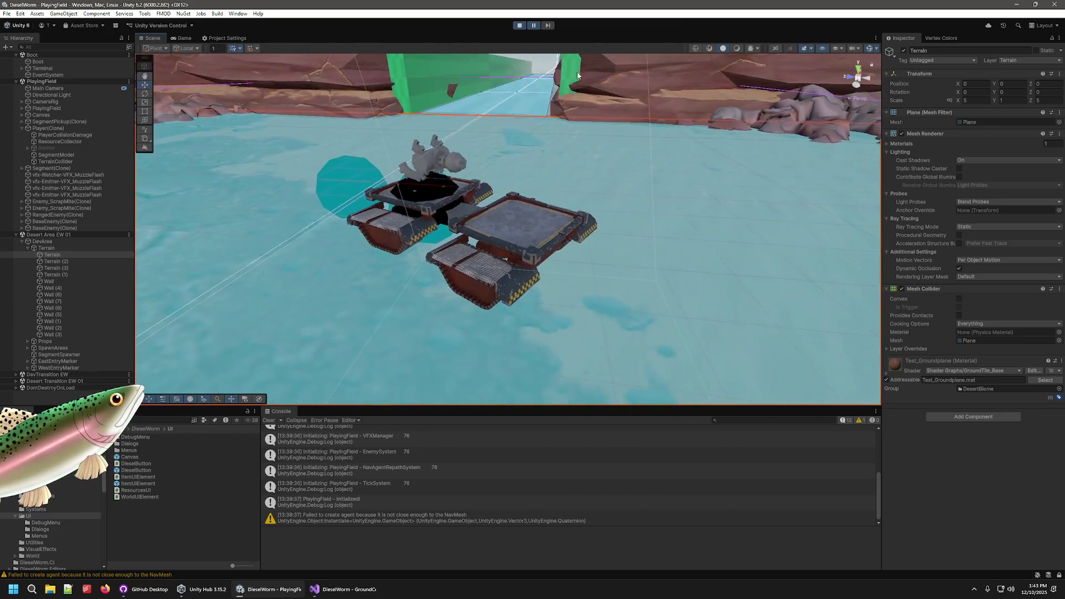
# - Check the tank in the Game view with Gizmos toggled, then select and orbit Player(Clone)
pyautogui.hotkey('ctrl', '2')
pyautogui.click(860, 48)
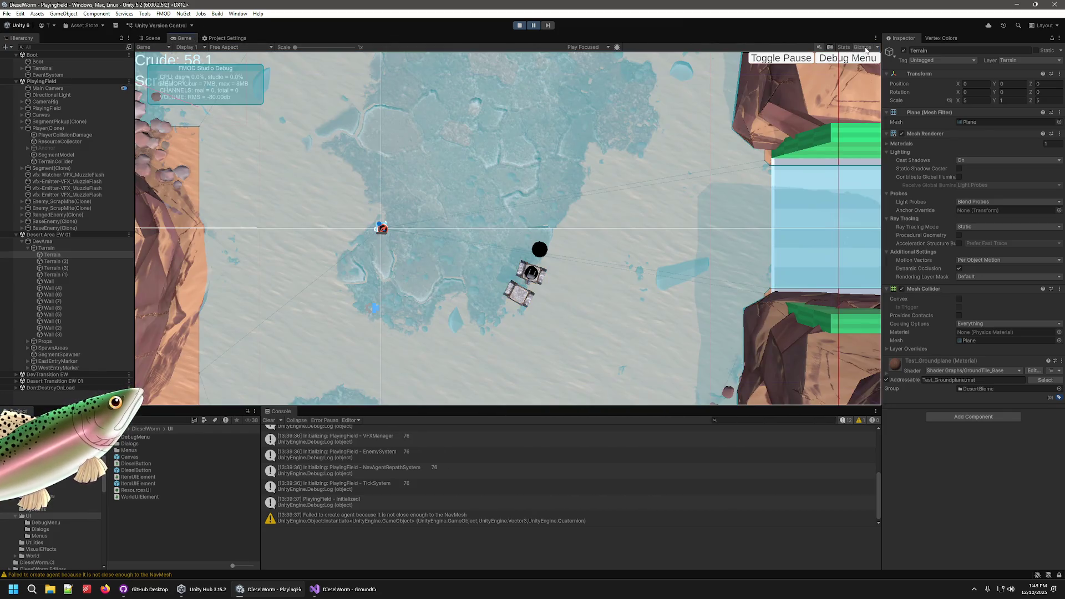
pyautogui.click(863, 47)
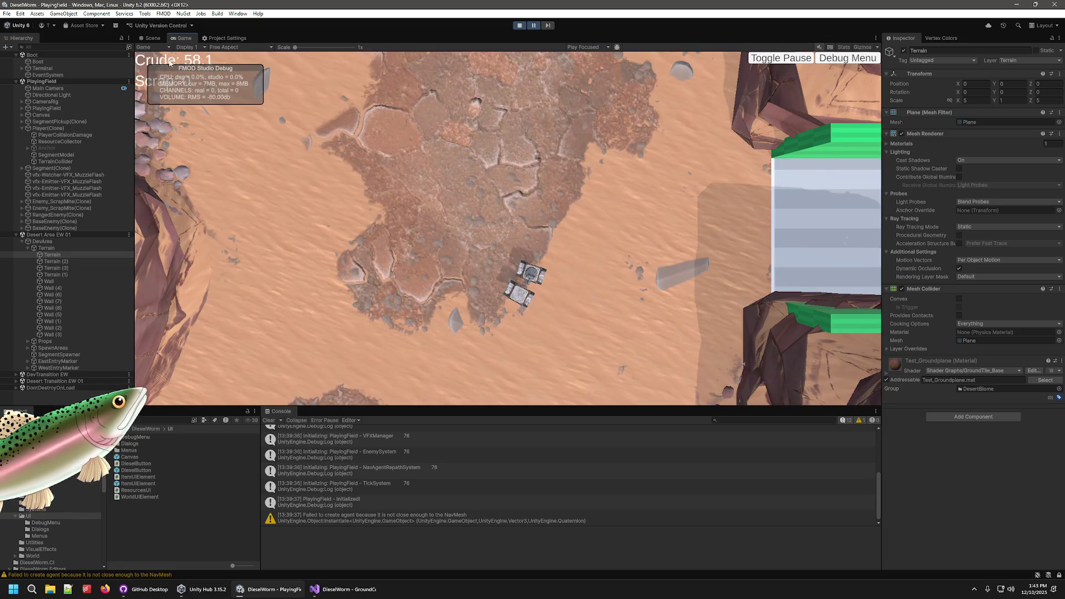
pyautogui.click(166, 38)
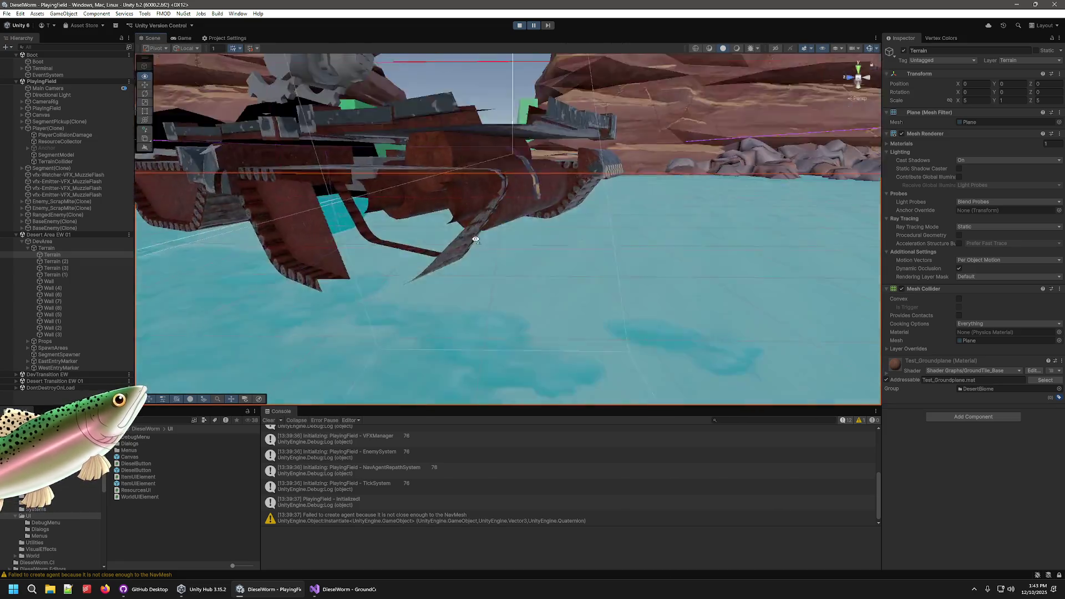
pyautogui.click(48, 128)
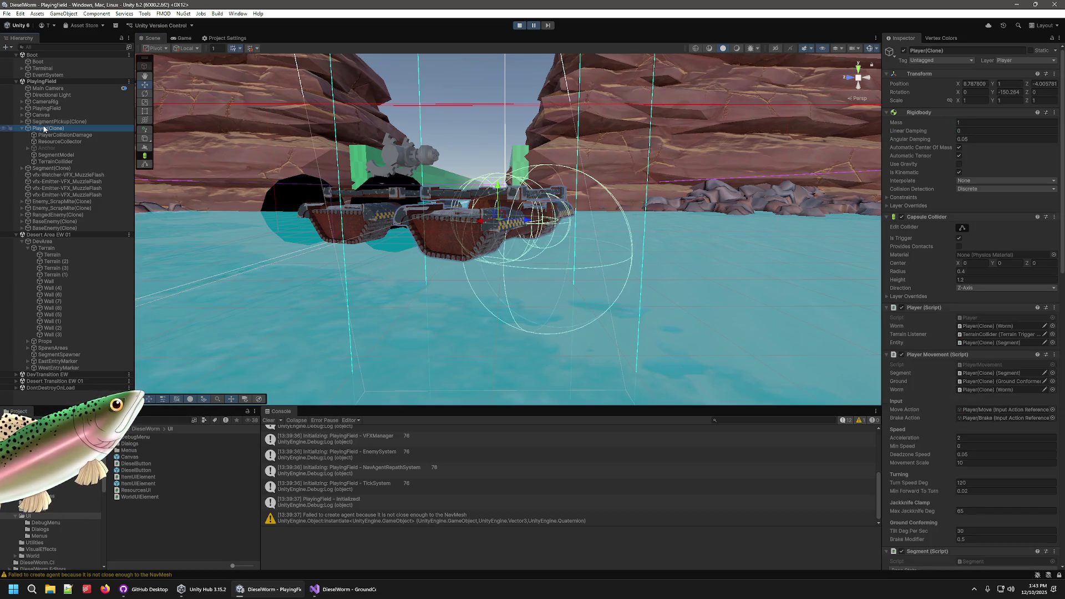
pyautogui.moveTo(507, 274)
pyautogui.mouseDown()
pyautogui.moveTo(552, 290)
pyautogui.moveTo(638, 255)
pyautogui.moveTo(549, 238)
pyautogui.moveTo(510, 197)
pyautogui.moveTo(505, 138)
pyautogui.moveTo(381, 388)
pyautogui.moveTo(282, 389)
pyautogui.moveTo(404, 356)
pyautogui.moveTo(487, 364)
pyautogui.moveTo(321, 352)
pyautogui.moveTo(459, 250)
pyautogui.mouseUp()
# - Orbit the Scene view away from the tank and return to the GroundConformer raycast loop
pyautogui.click(339, 589)
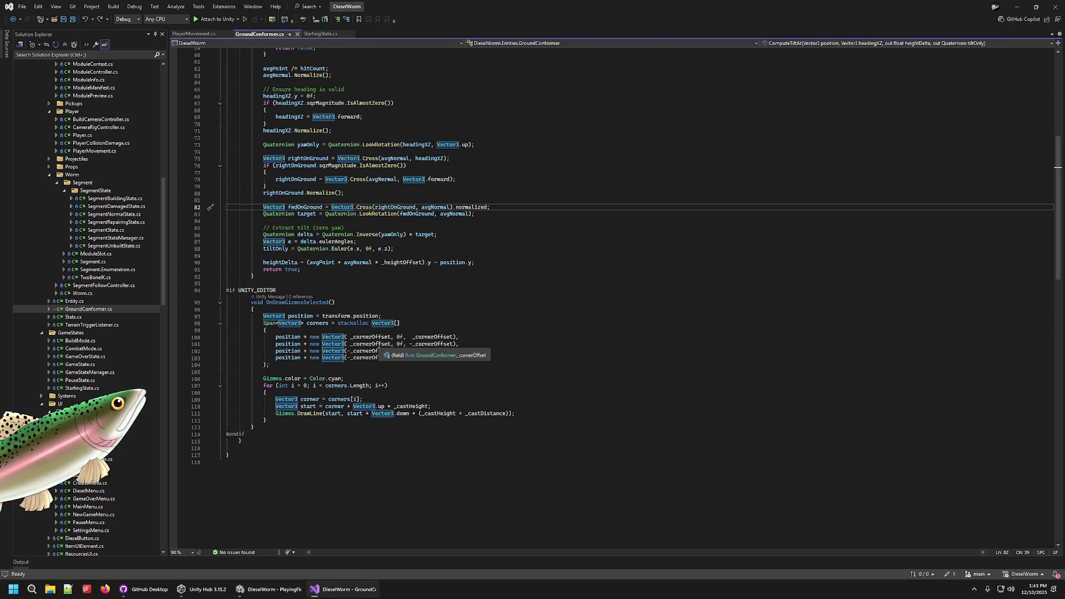
pyautogui.click(253, 592)
pyautogui.moveTo(455, 361)
pyautogui.mouseDown()
pyautogui.moveTo(547, 374)
pyautogui.moveTo(684, 309)
pyautogui.moveTo(710, 391)
pyautogui.moveTo(716, 340)
pyautogui.moveTo(668, 204)
pyautogui.moveTo(569, 349)
pyautogui.moveTo(571, 236)
pyautogui.moveTo(543, 174)
pyautogui.moveTo(349, 487)
pyautogui.moveTo(367, 311)
pyautogui.mouseUp()
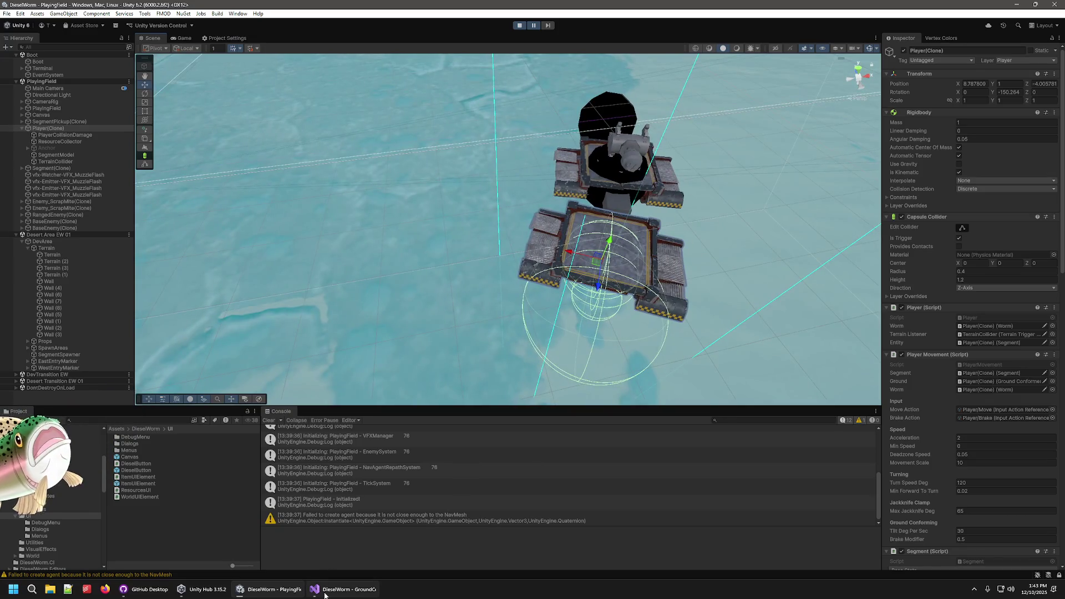
pyautogui.click(333, 589)
pyautogui.scroll(14, 331, 114)
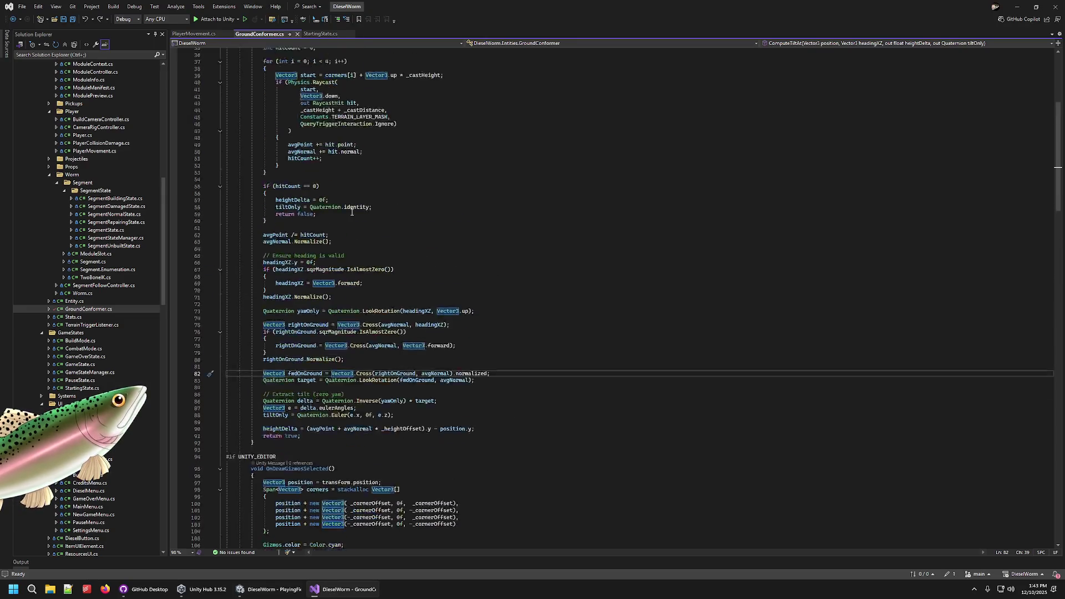
# - Orbit the level in Unity, then review the tilt extraction and heightDelta lines in GroundConformer
pyautogui.scroll(-16, 332, 114)
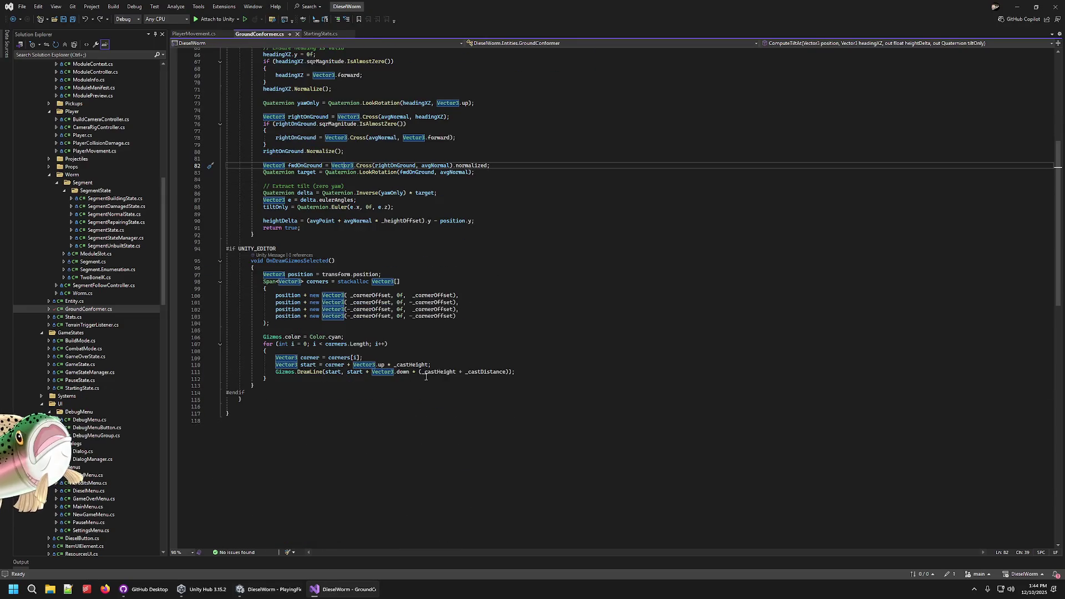
pyautogui.click(242, 591)
pyautogui.moveTo(473, 313)
pyautogui.mouseDown()
pyautogui.moveTo(376, 288)
pyautogui.moveTo(675, 253)
pyautogui.moveTo(429, 245)
pyautogui.mouseUp()
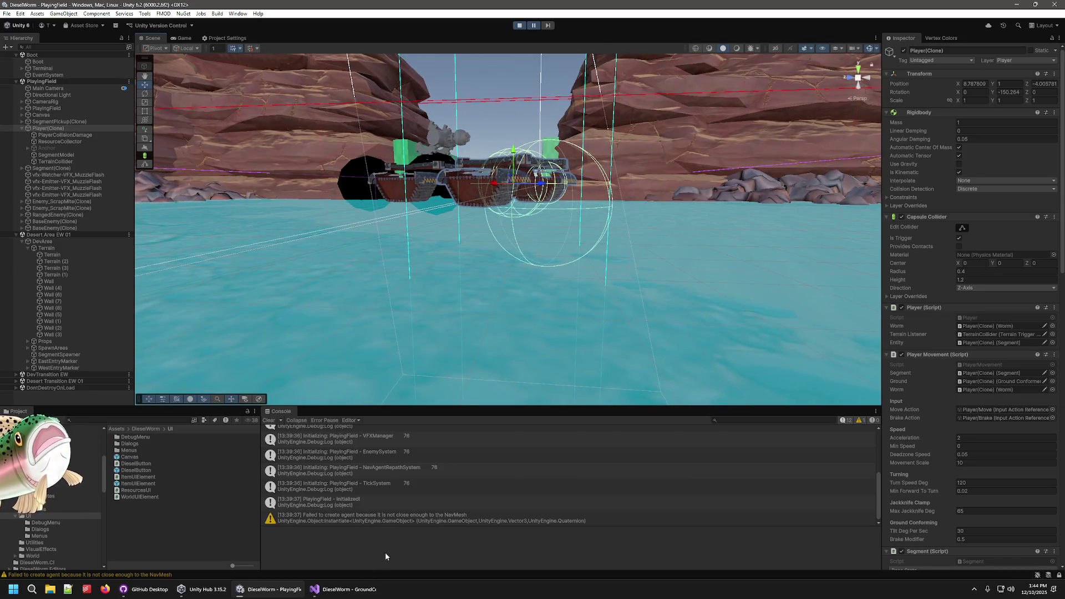
pyautogui.click(314, 589)
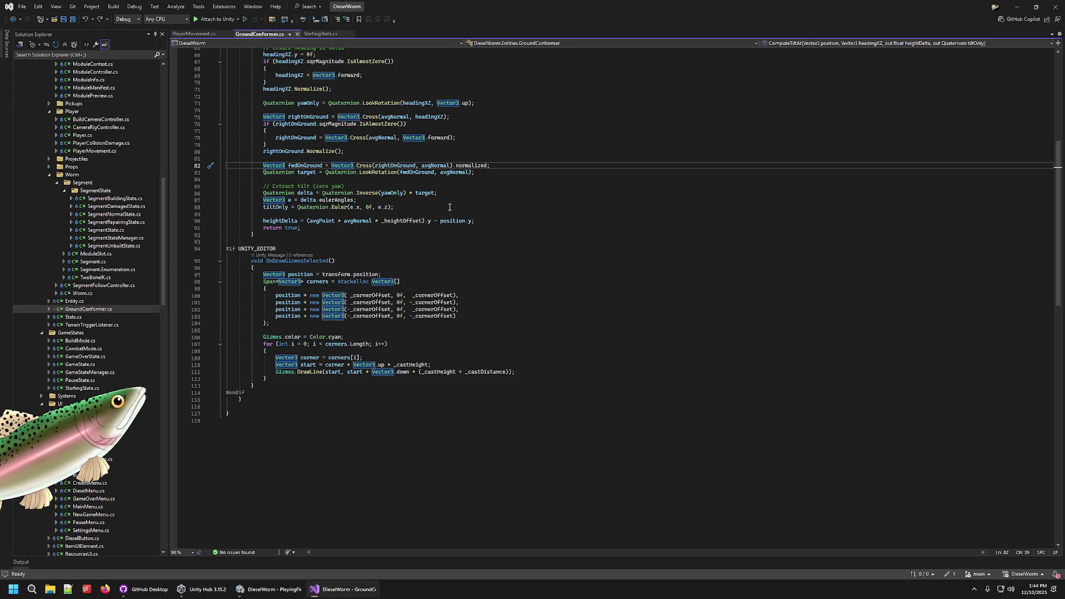
pyautogui.scroll(1, 449, 207)
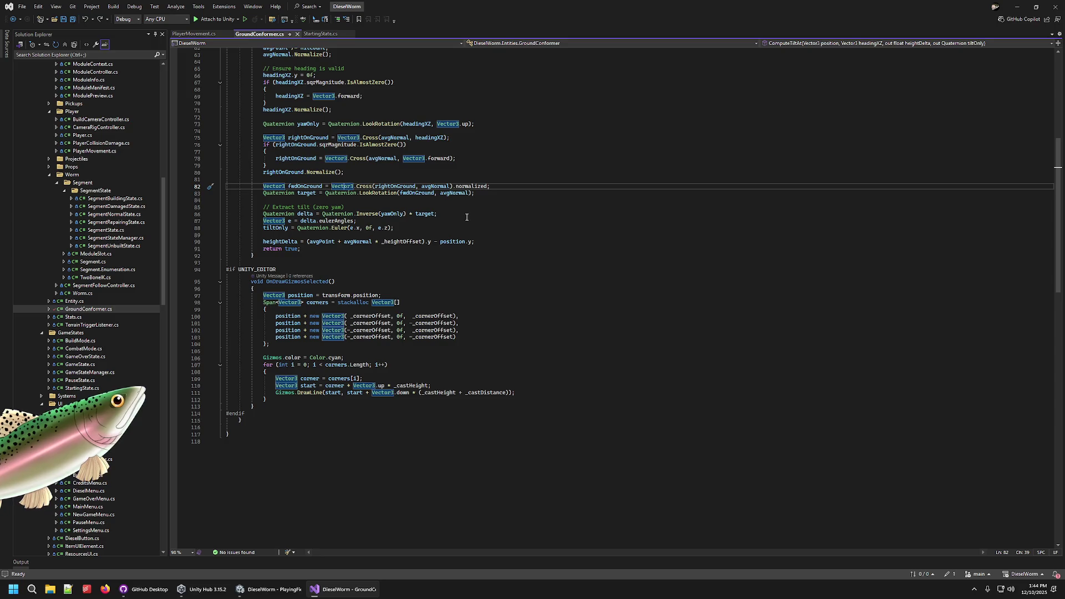
pyautogui.click(416, 222)
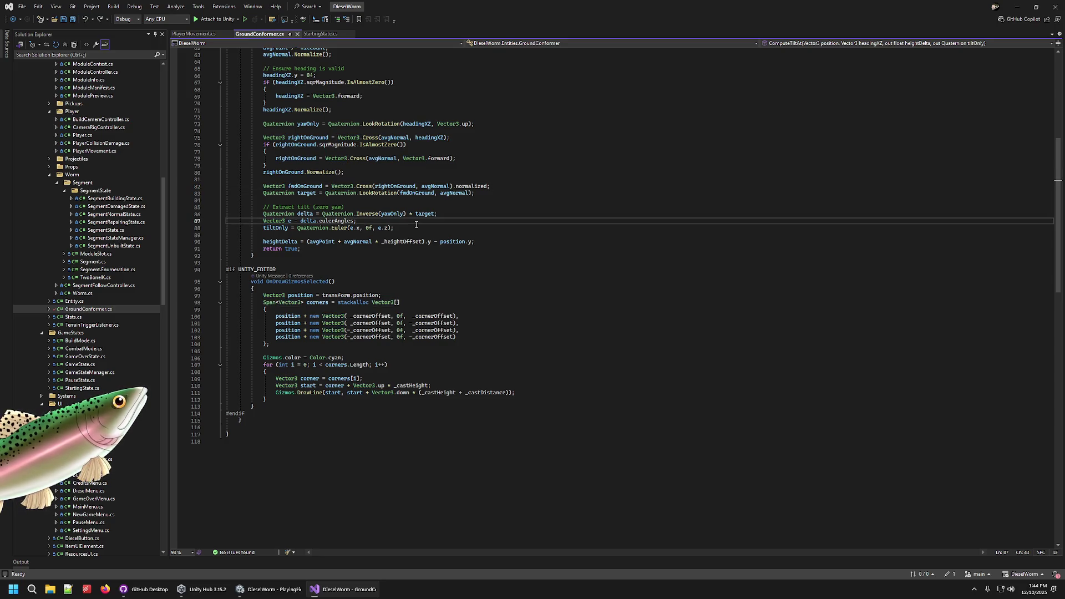
pyautogui.click(415, 234)
pyautogui.click(491, 243)
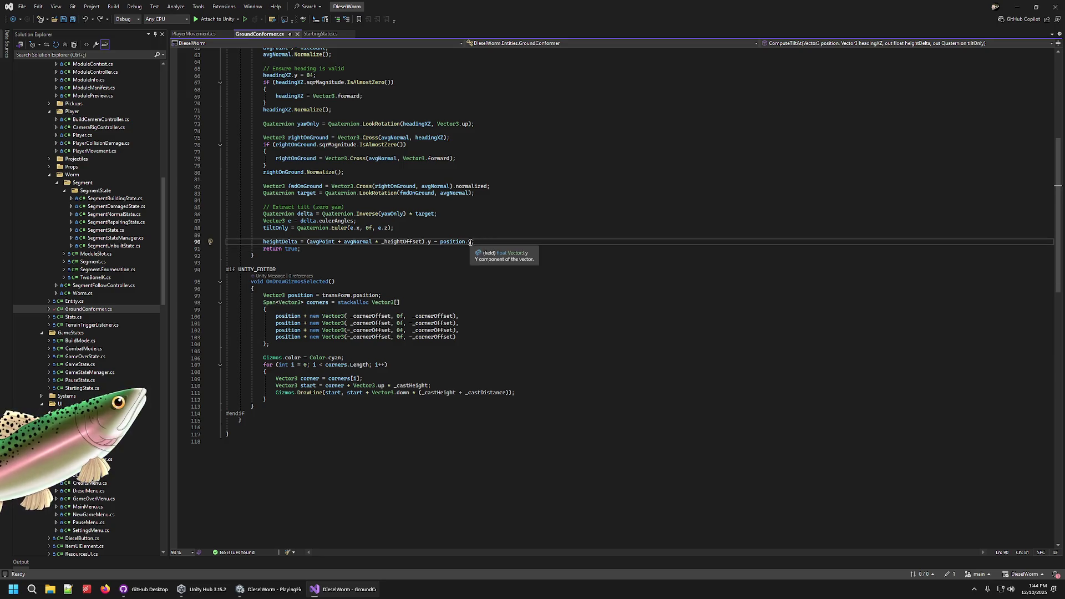
pyautogui.scroll(20, 481, 228)
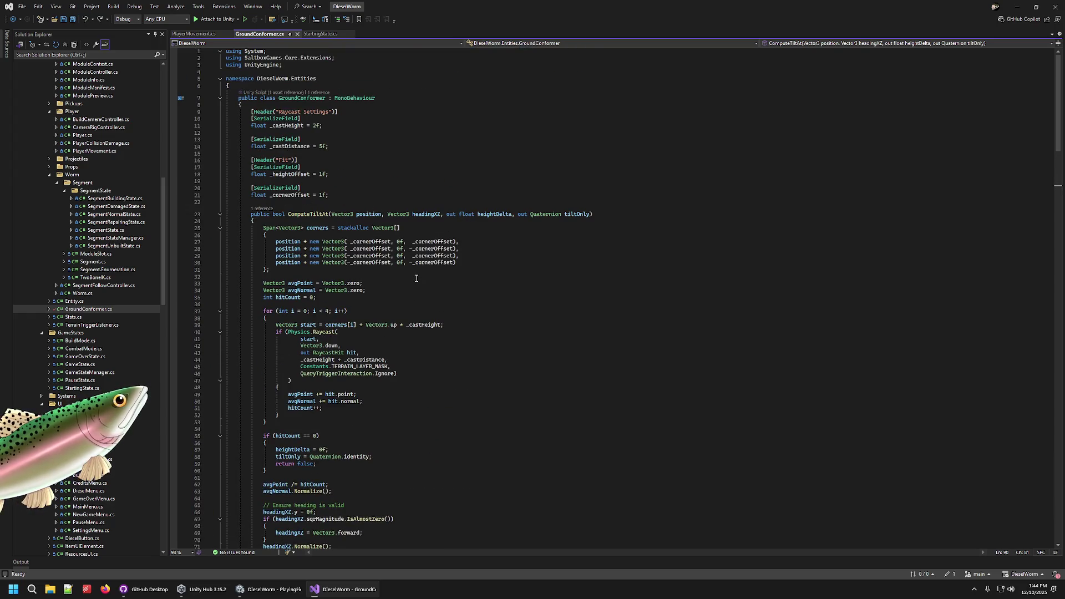
# - Change the _heightOffset default to -1f, save, and stop the running game in Unity
pyautogui.click(339, 175)
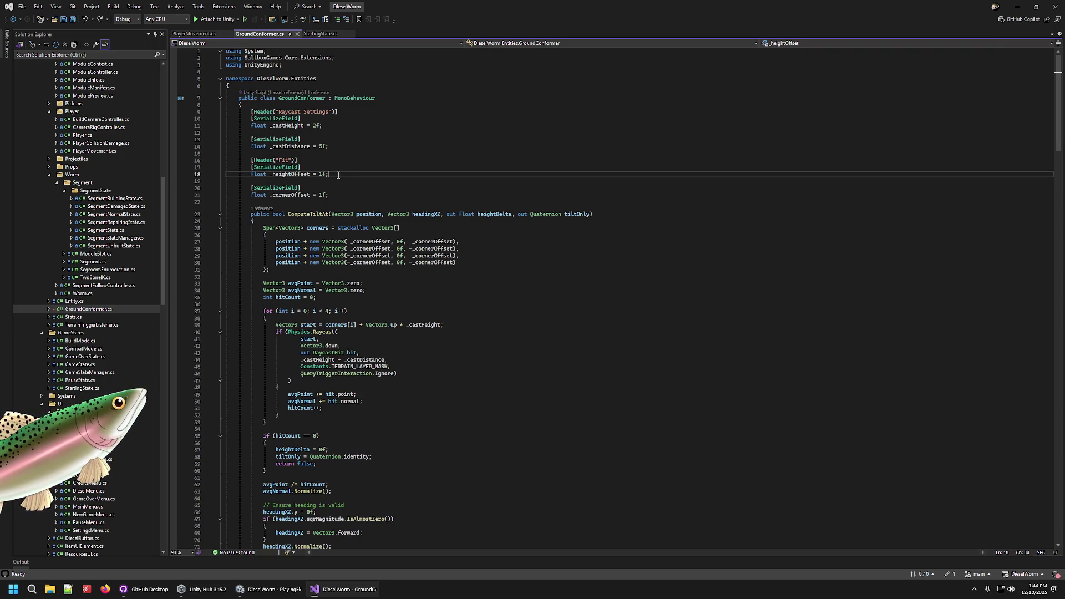
pyautogui.write('-')
pyautogui.hotkey('ctrl', 's')
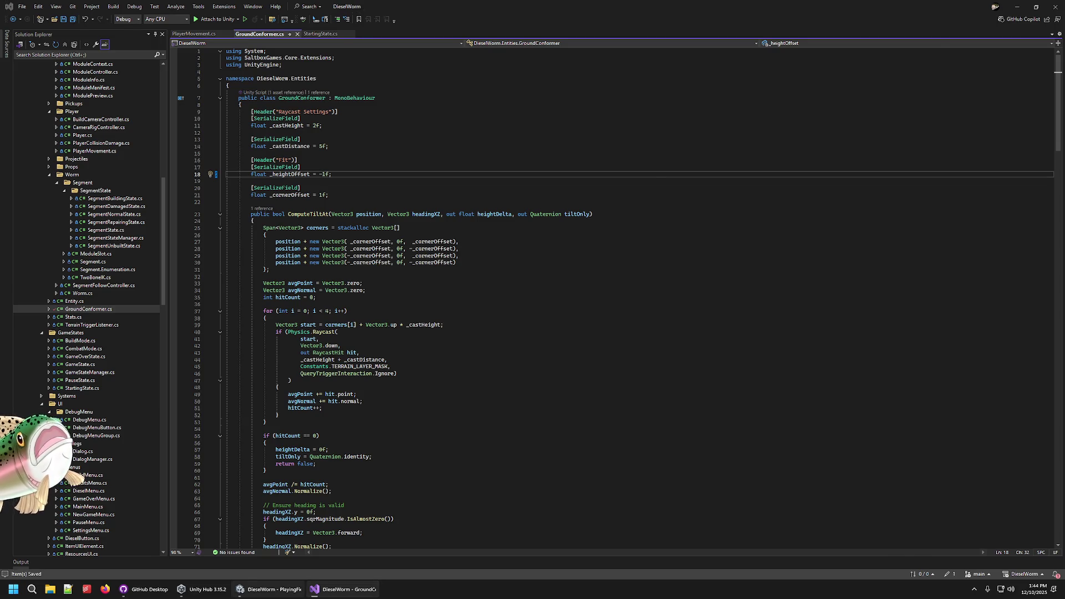
pyautogui.click(268, 589)
pyautogui.click(521, 25)
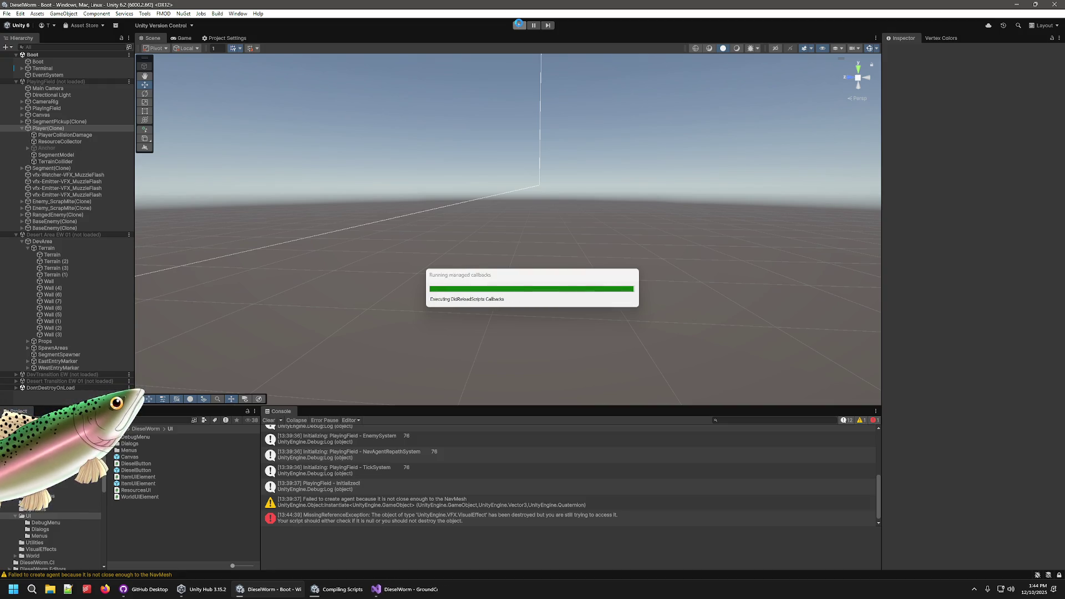
# - Enter play mode and start a New Game
pyautogui.click(519, 26)
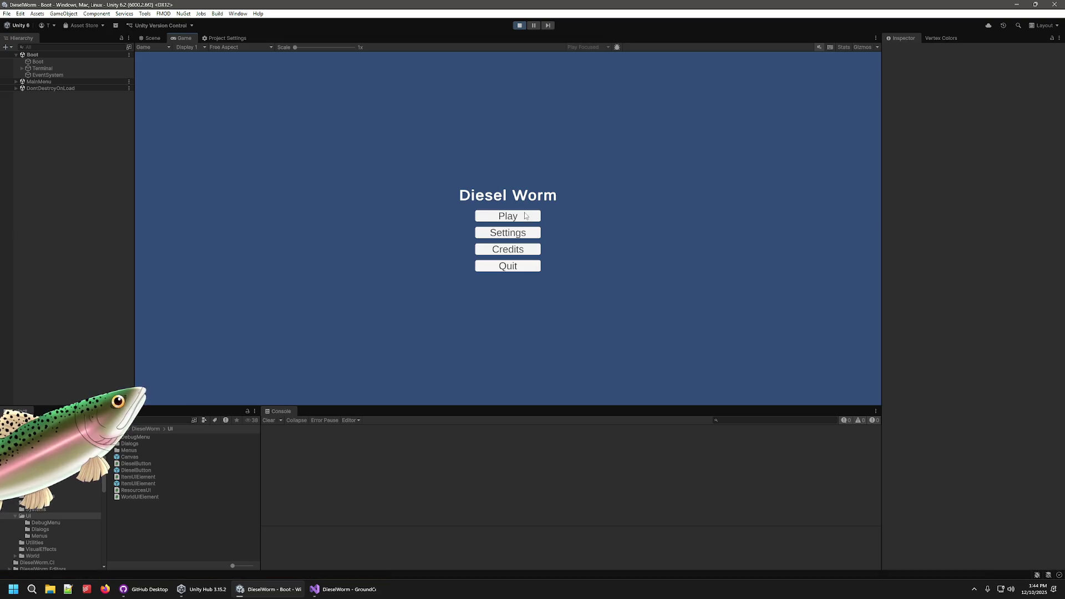
pyautogui.click(509, 215)
pyautogui.click(512, 236)
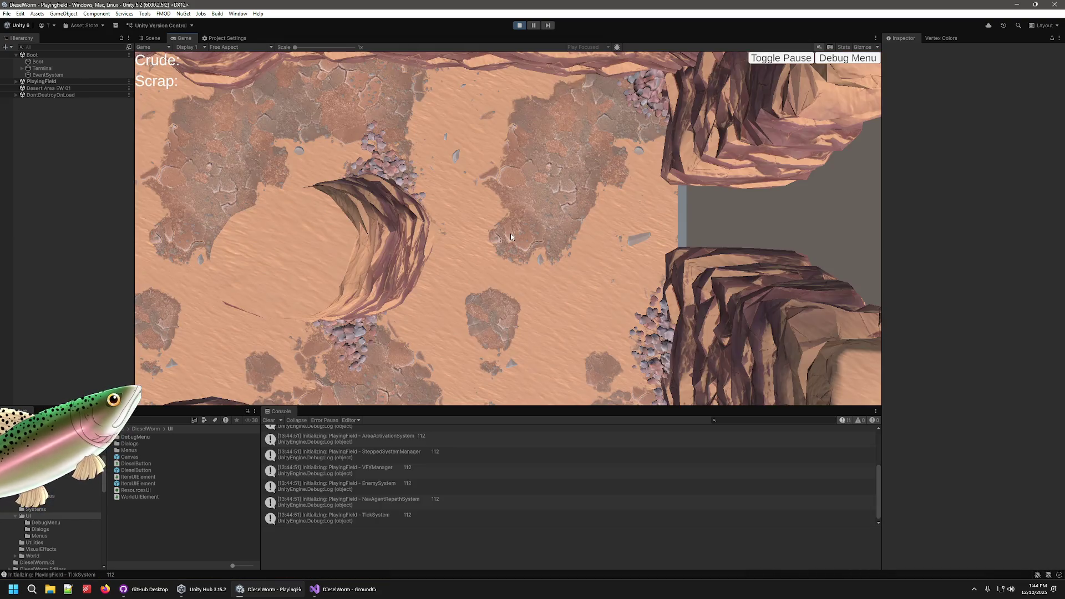
# - Fly the Scene camera to the tanks, select Player(Clone), and return to GroundConformer.cs
pyautogui.hotkey('ctrl', '1')
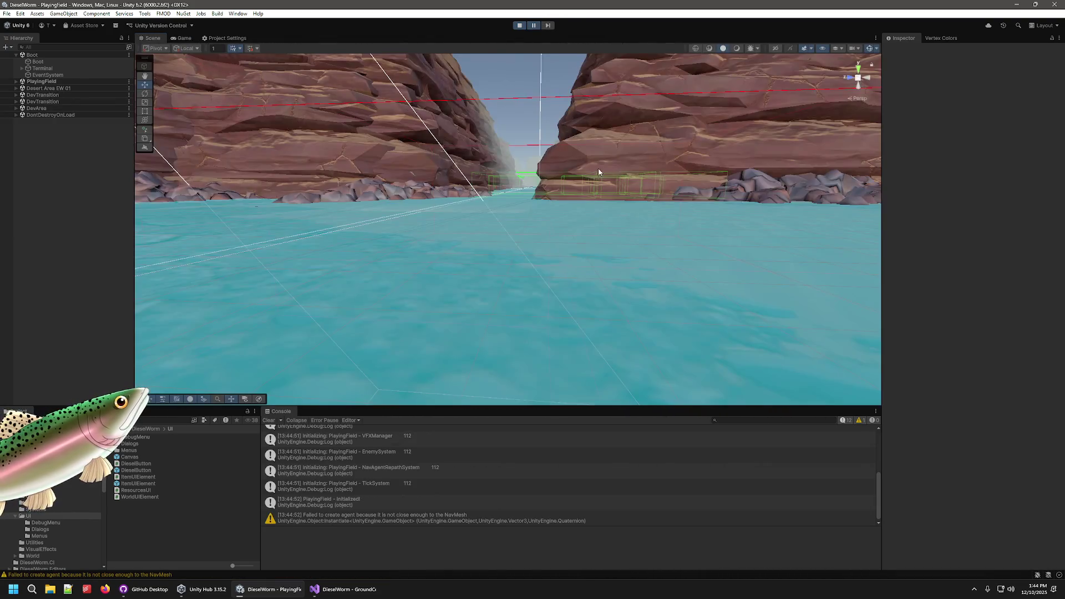
pyautogui.moveTo(485, 137)
pyautogui.mouseDown()
pyautogui.moveTo(452, 174)
pyautogui.moveTo(95, 100)
pyautogui.mouseUp()
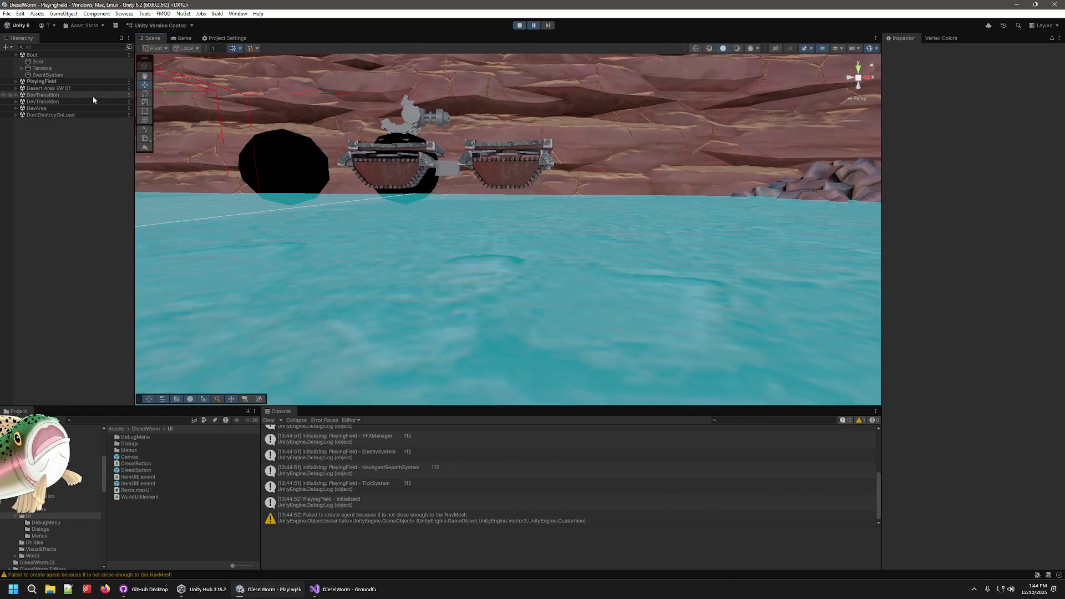
pyautogui.click(17, 82)
pyautogui.click(35, 129)
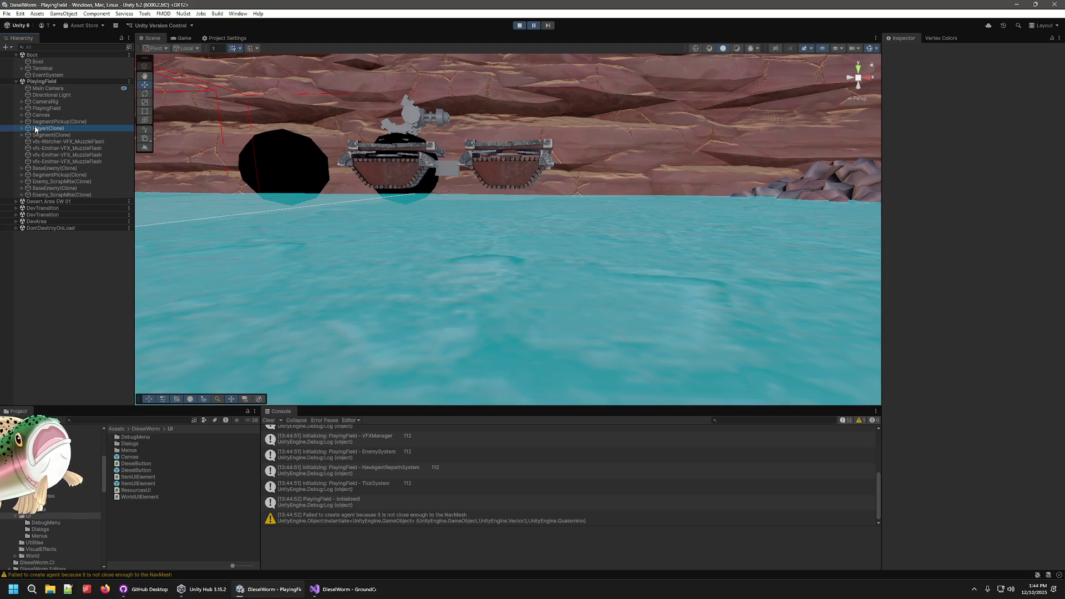
pyautogui.click(344, 589)
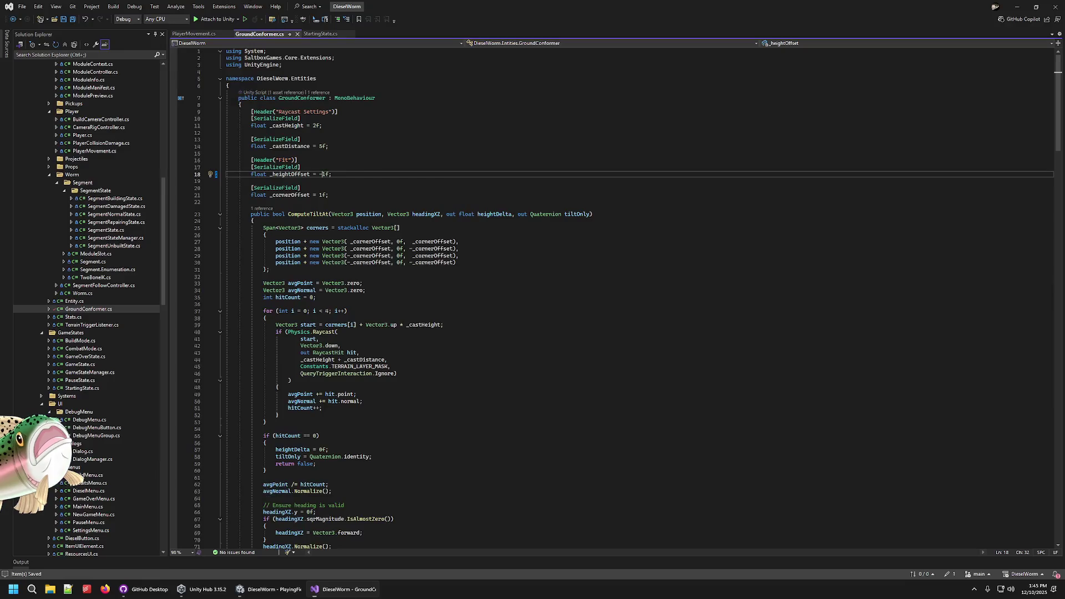
pyautogui.write('1')
# - Locate where _heightOffset is used in the heightDelta formula of ComputeTiltAt
pyautogui.click(309, 174)
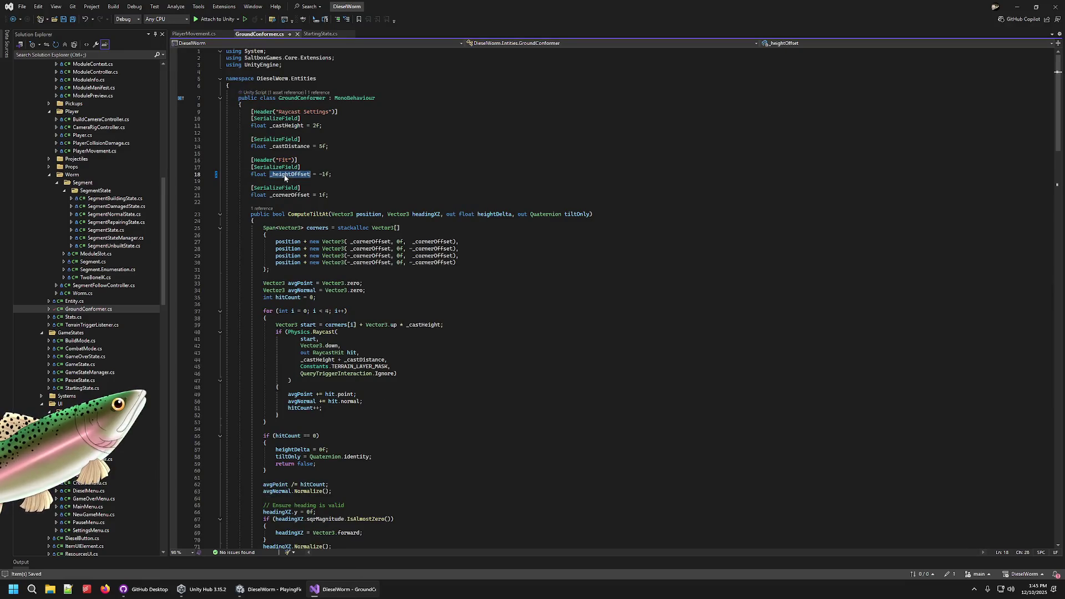
pyautogui.scroll(-9, 435, 353)
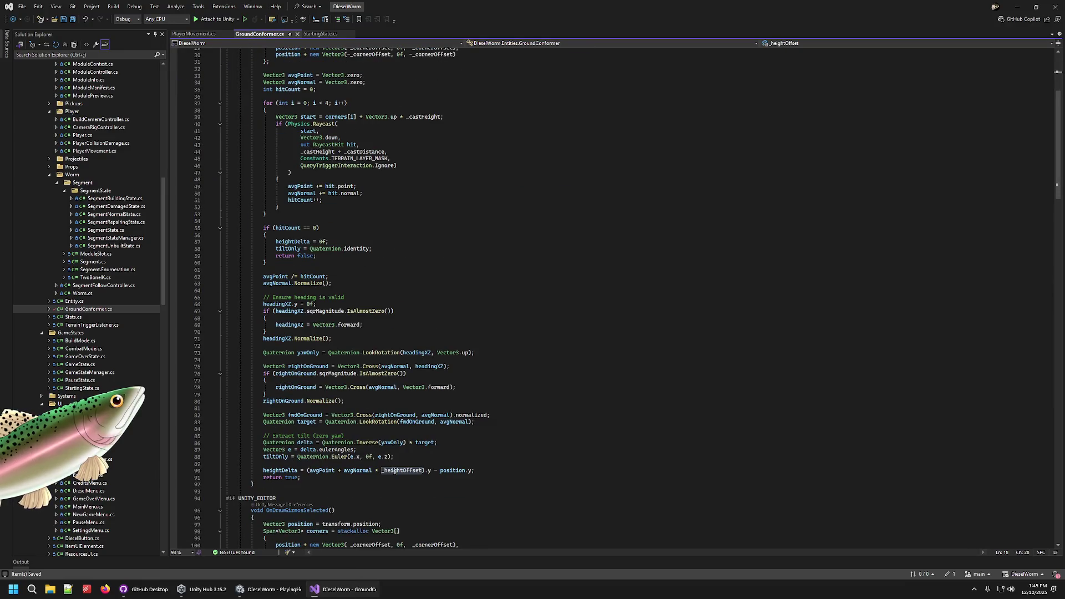
pyautogui.scroll(-1, 395, 471)
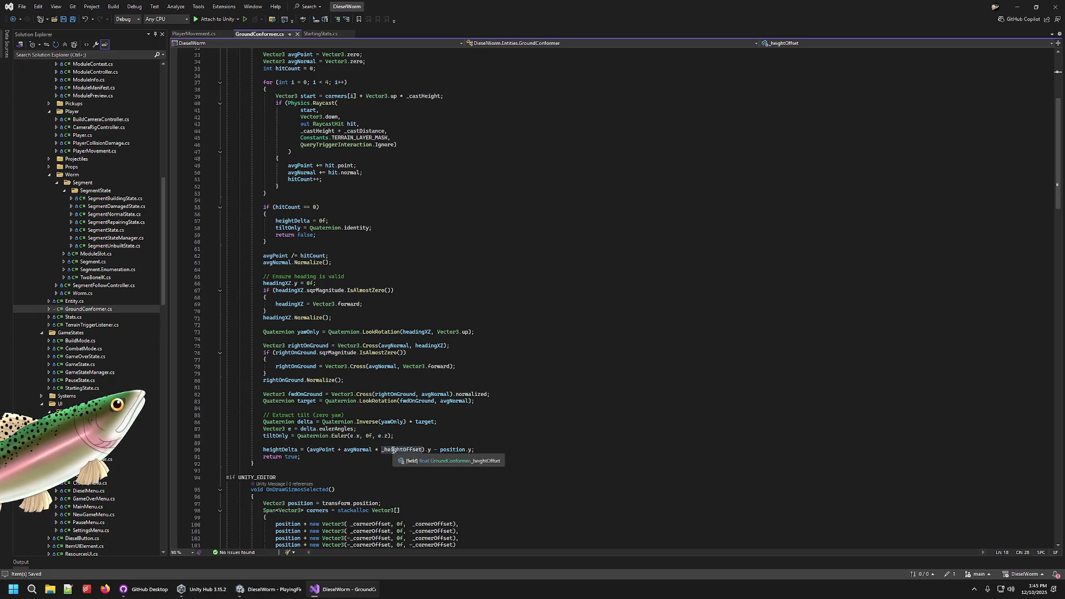
pyautogui.doubleClick(400, 450)
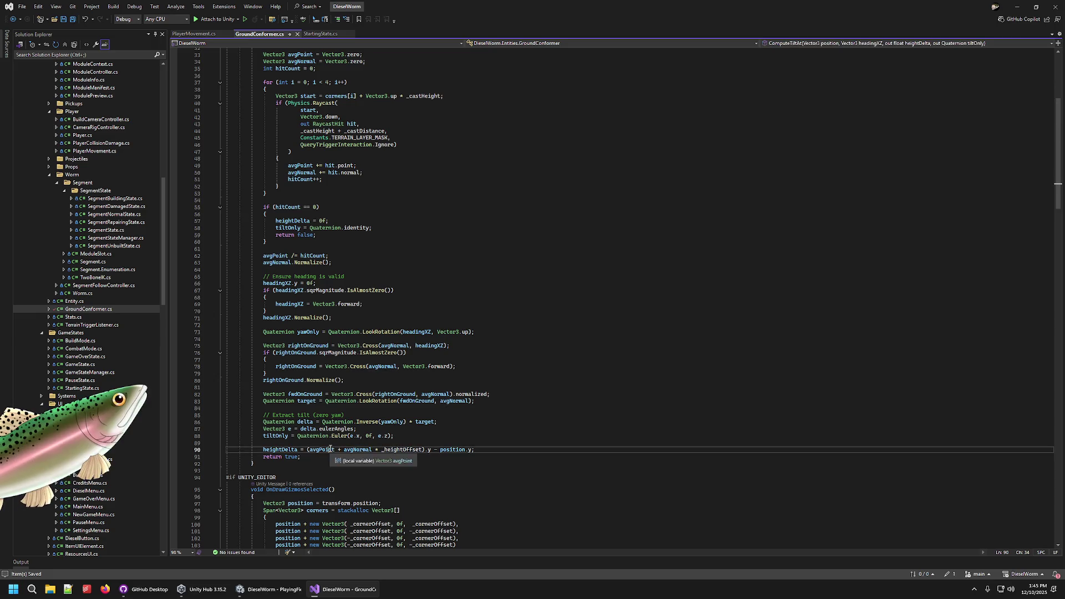
# - Add Debug.Log($"avgPoint: {avgPoint} avgNormal: {avgNormal}"); before heightDelta and stop the game in Unity
pyautogui.click(319, 444)
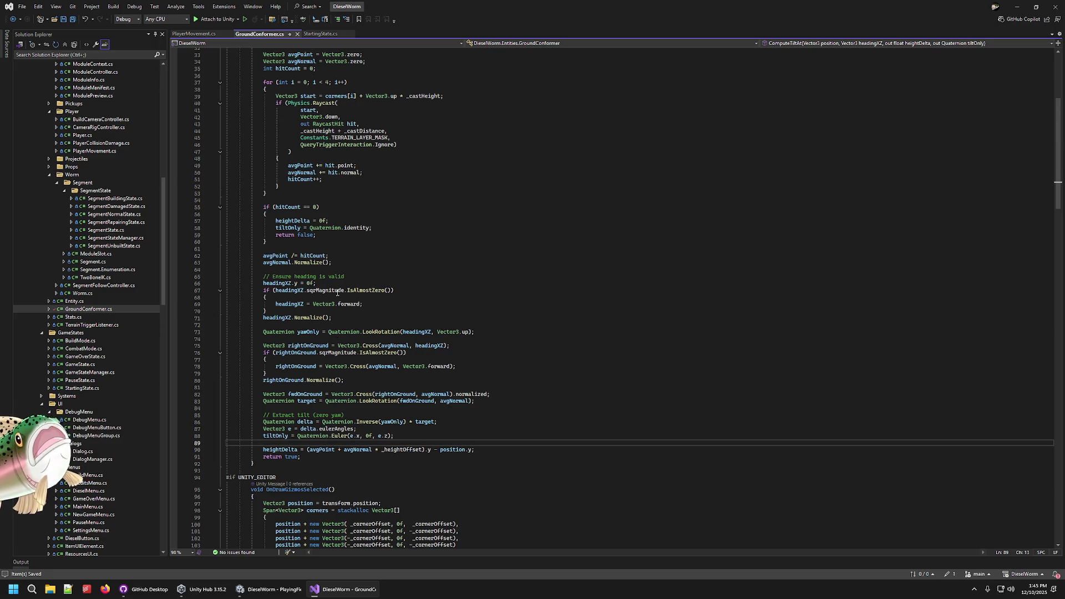
pyautogui.press('Return')
pyautogui.write('De')
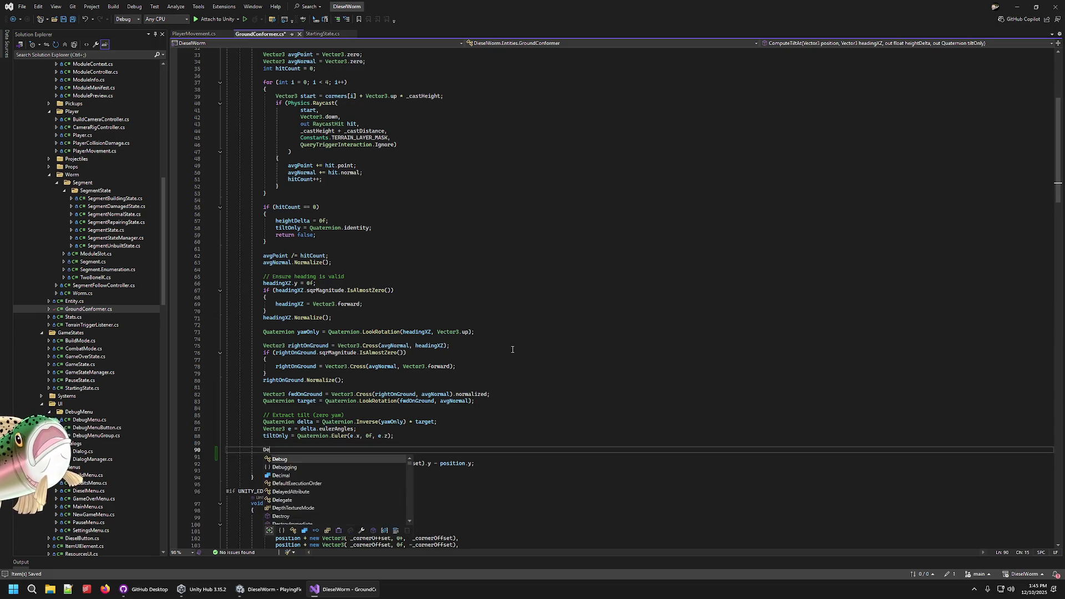
pyautogui.write('bug.Log($"av")')
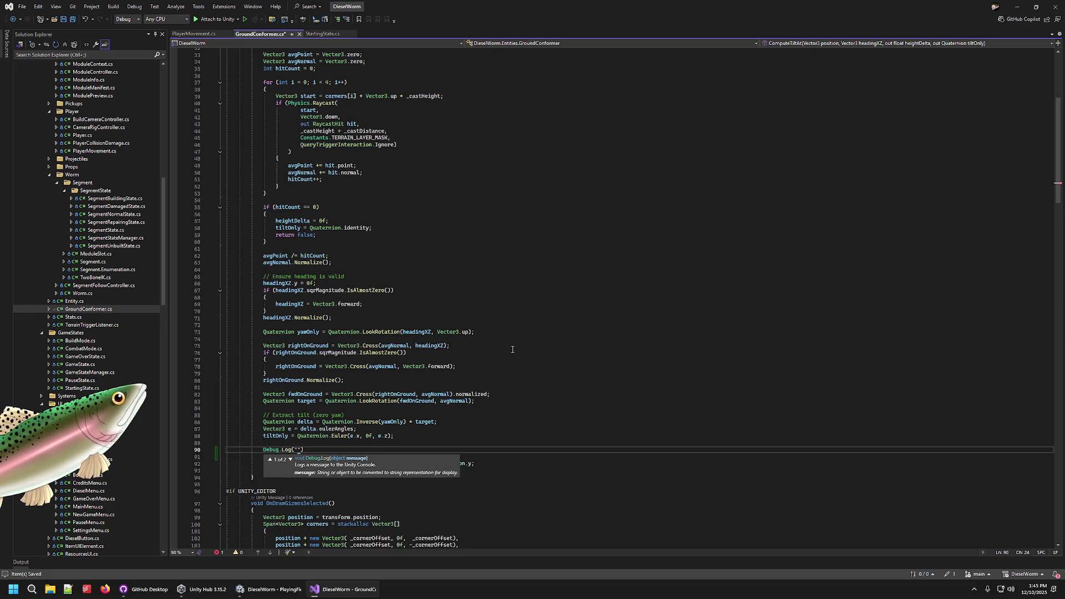
pyautogui.write(';')
pyautogui.press('Left')
pyautogui.press('Left')
pyautogui.press('Left')
pyautogui.write('av')
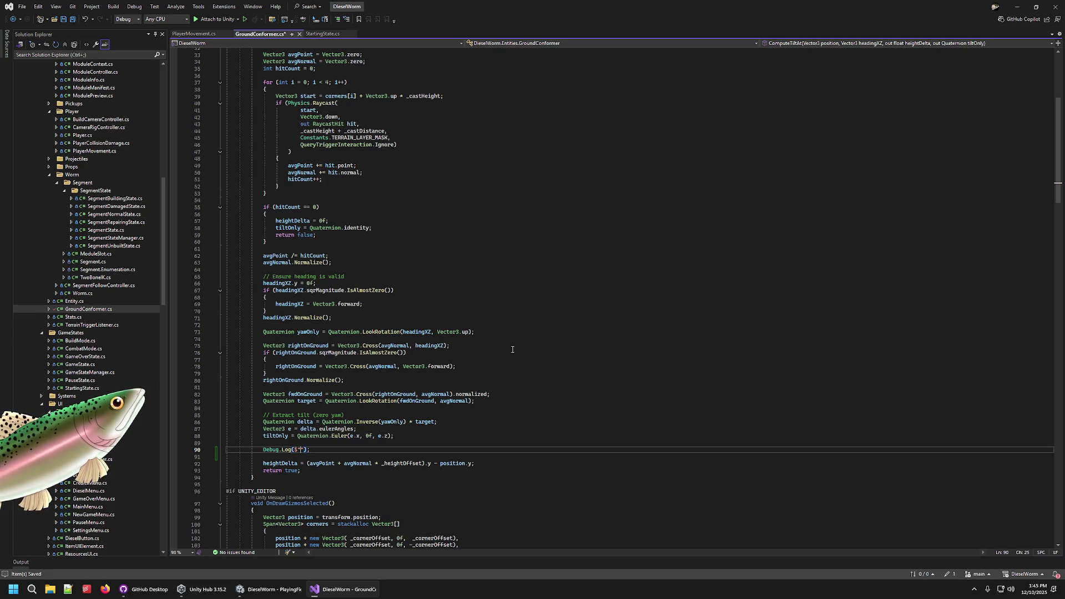
pyautogui.write('g')
pyautogui.press('BackSpace')
pyautogui.write('int: {')
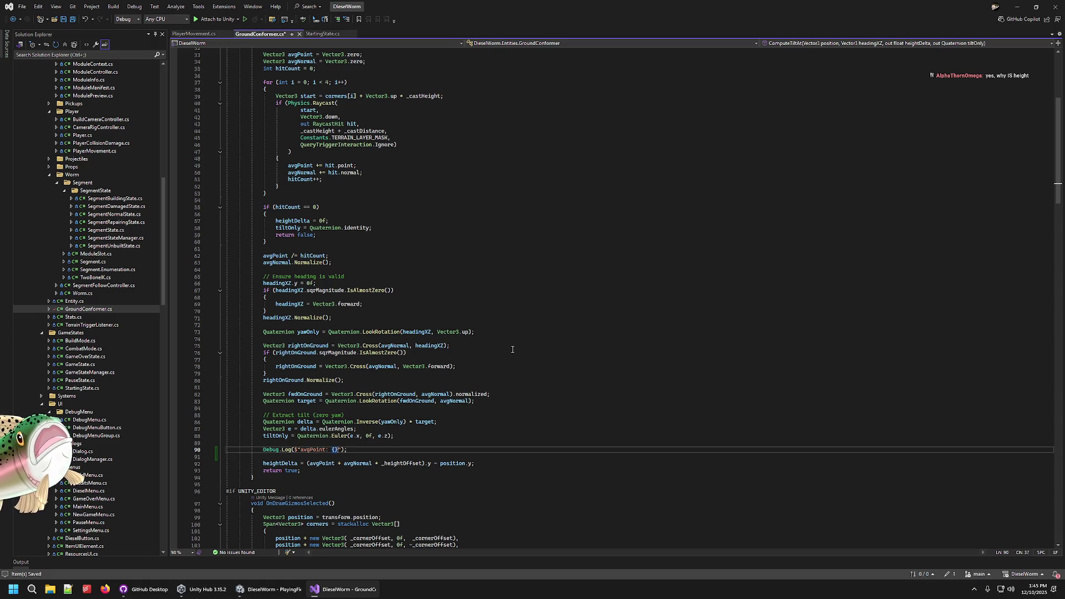
pyautogui.write('avgPoint}')
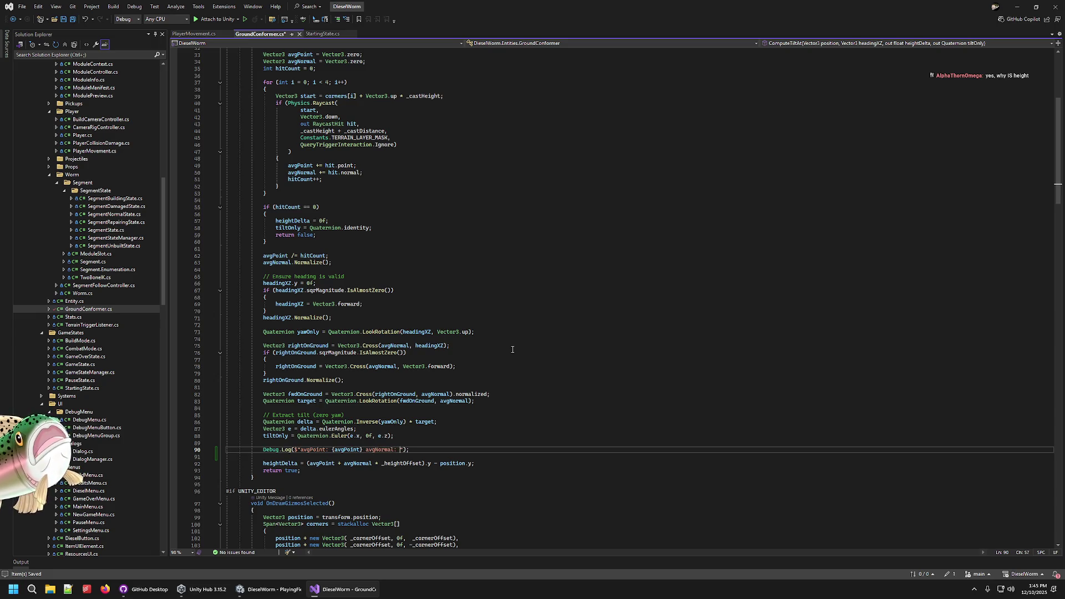
pyautogui.write('avg')
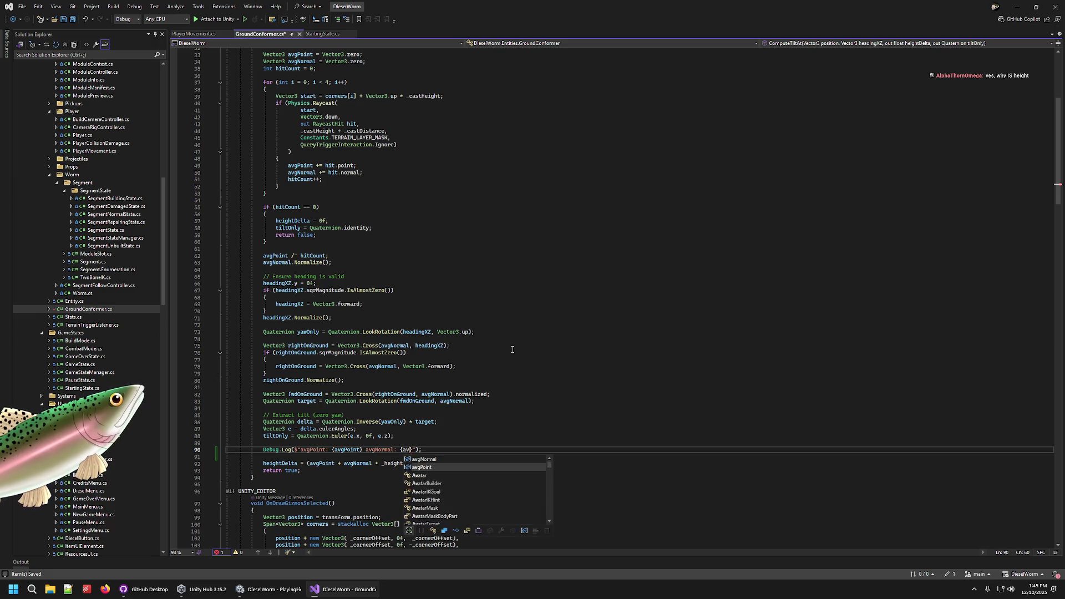
pyautogui.write('}')
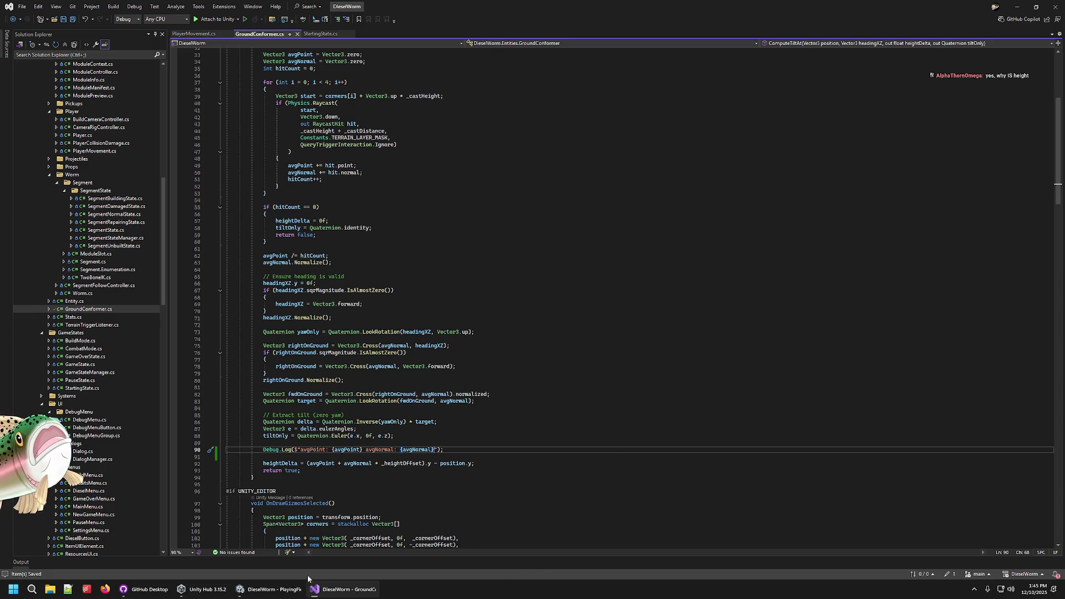
pyautogui.click(284, 591)
pyautogui.click(519, 25)
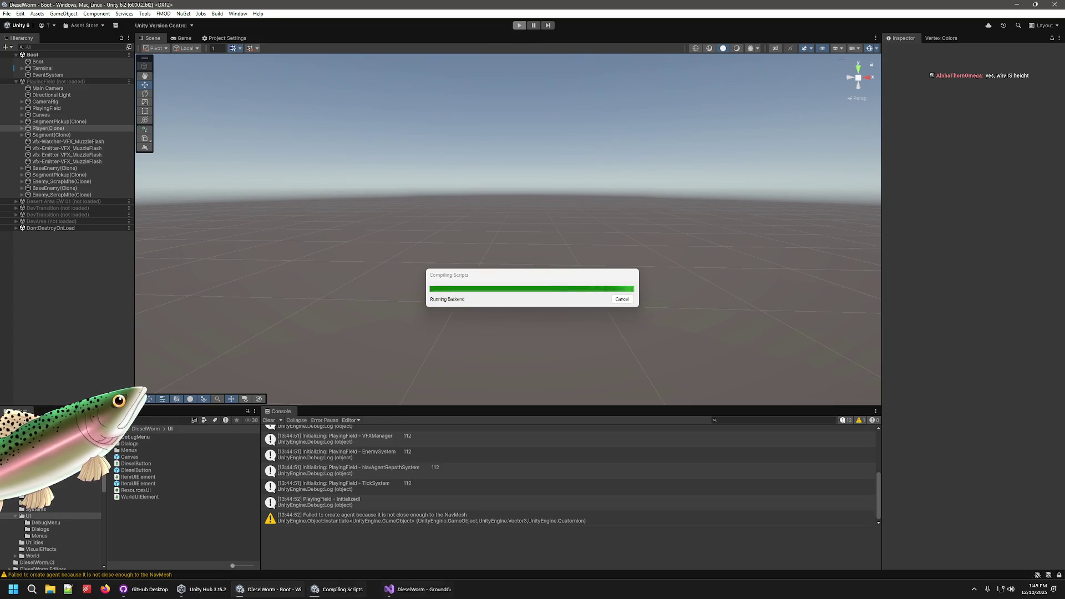
# - Remove the minus sign so _heightOffset defaults to 1f, then press Play in Unity
pyautogui.hotkey('alt', 'Tab')
pyautogui.scroll(10, 390, 159)
pyautogui.click(323, 174)
pyautogui.press('BackSpace')
pyautogui.scroll(-9, 418, 319)
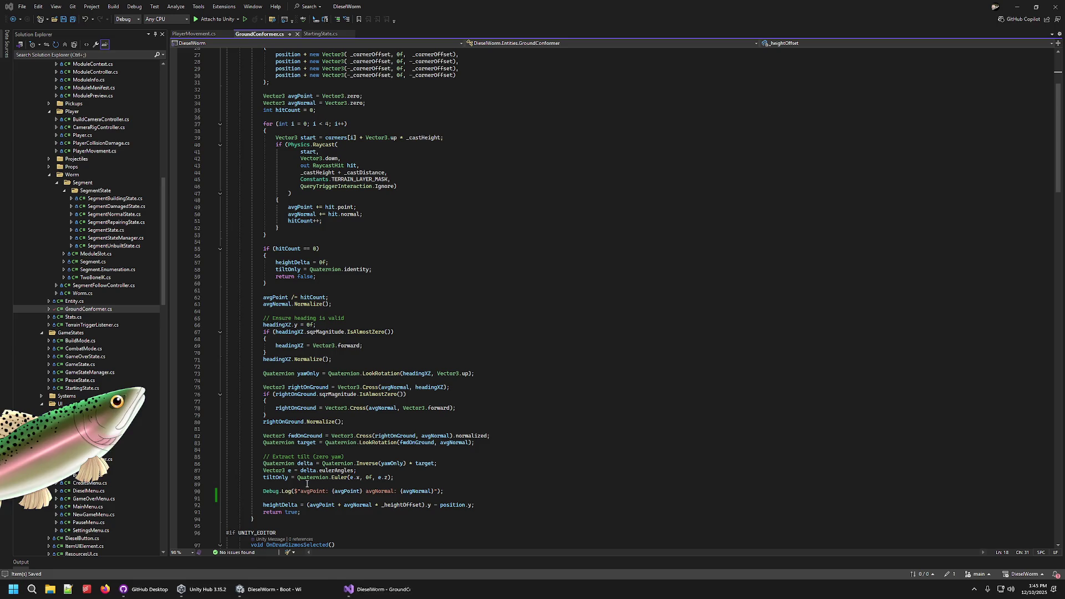
pyautogui.click(270, 589)
pyautogui.click(520, 25)
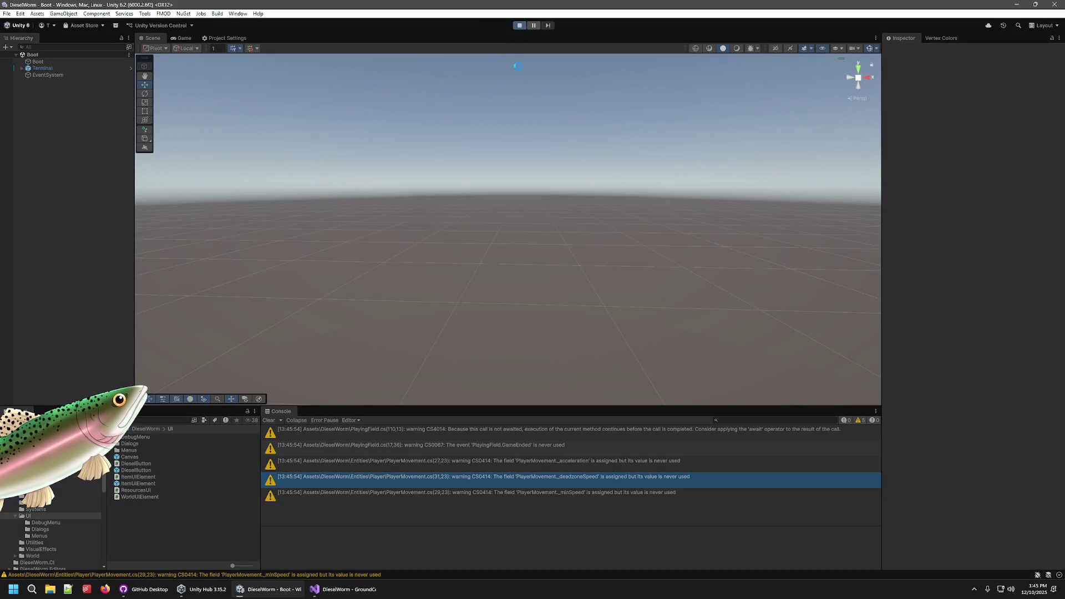